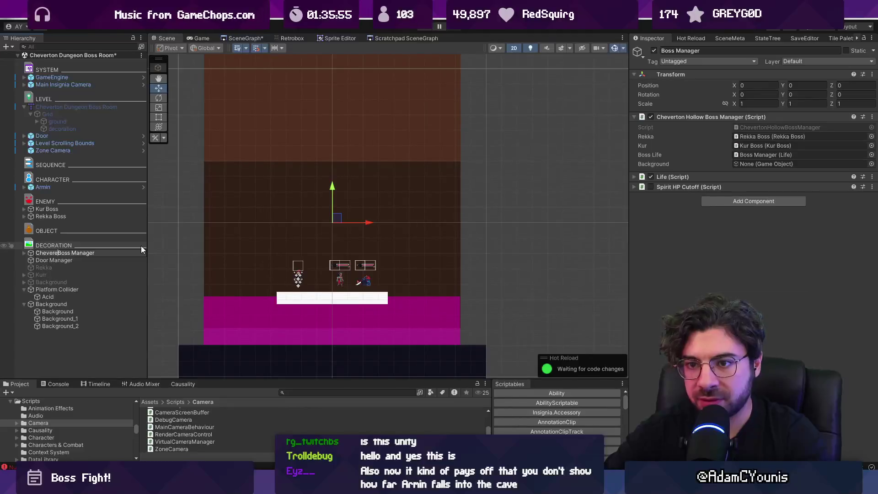
Rename the boss manager to 'Chevere Dungeon Boss Manager' and open its ChevertonHollowBossManager script.
type("Dungeon")
key("Return")
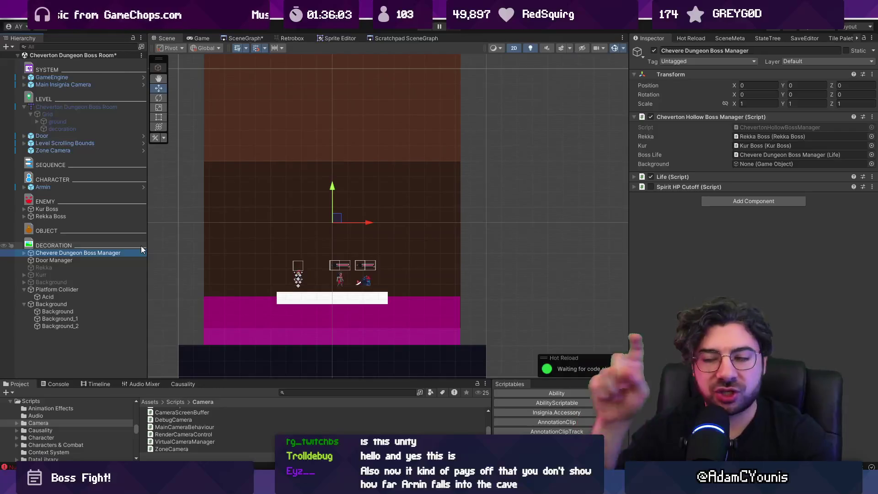
double_click(747, 125)
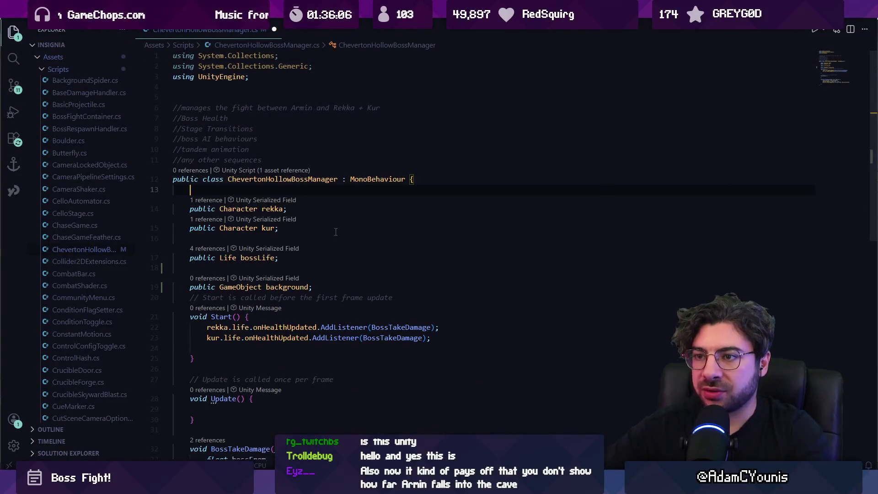
Add a public float progress field with a [Range(0, 1)] attribute and save.
type("public ")
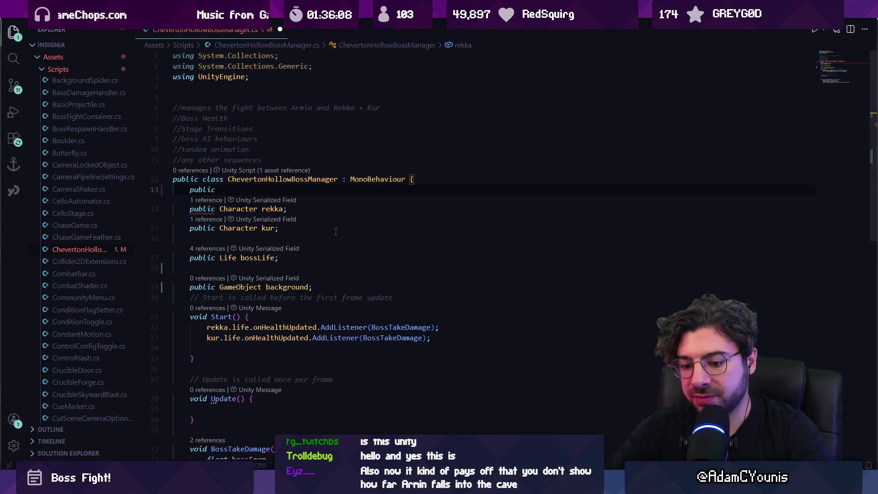
type("float")
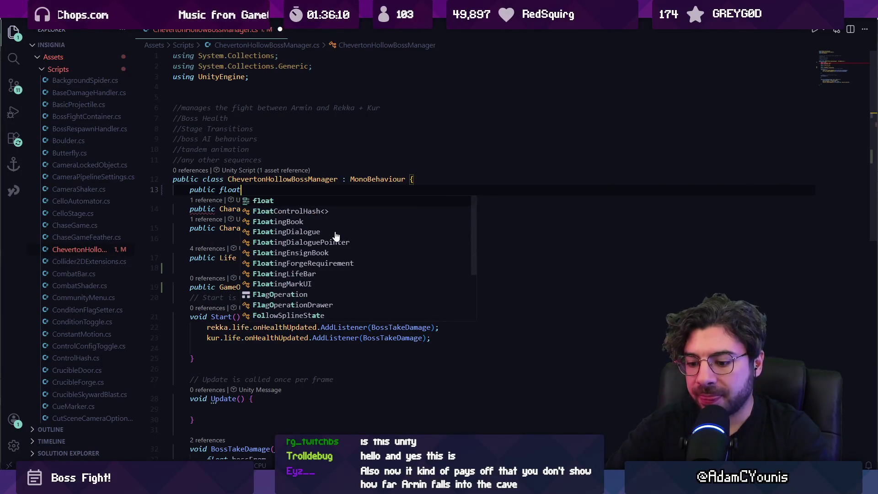
type(" progress;")
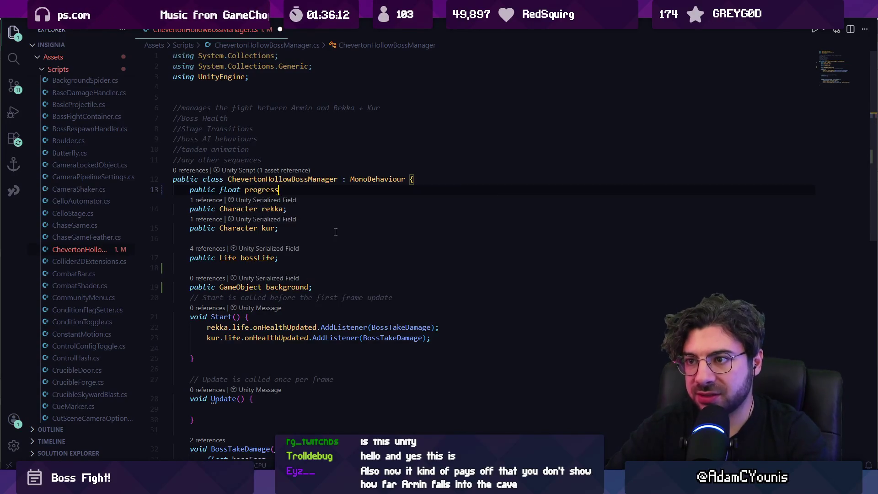
key("Return")
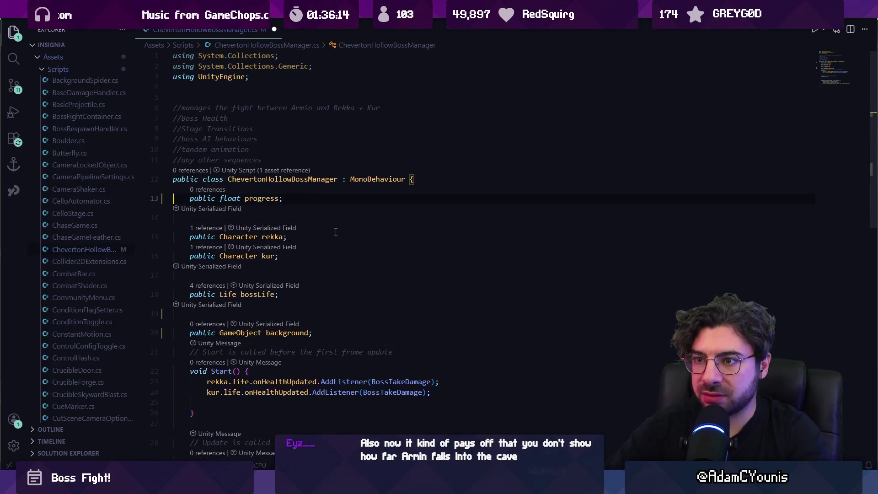
key("Up")
key("Up")
key("ctrl+shift+Return")
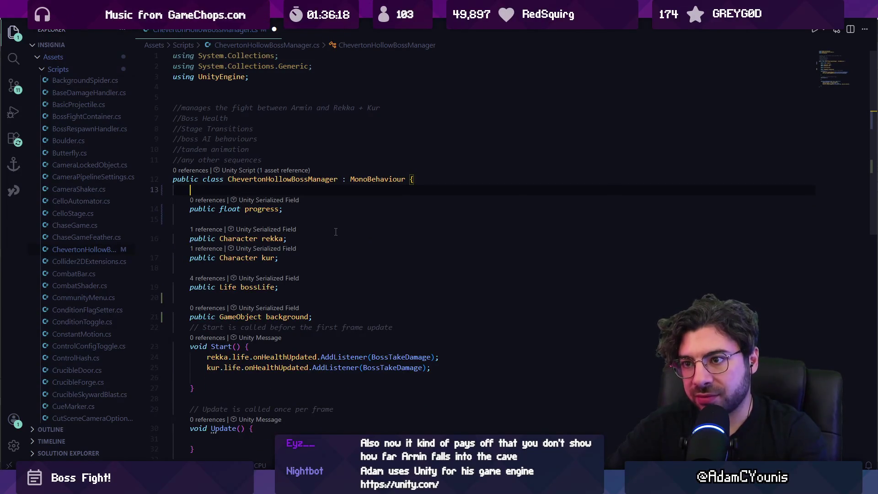
type("[Range(0, 1)")
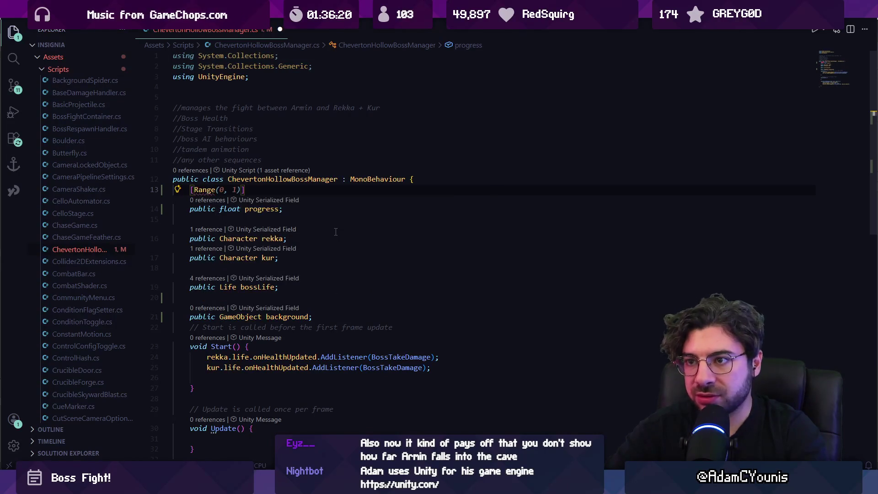
key("ctrl+s")
Add Transform fields backgroundStartPos and backgroundEndPos after the background field.
scroll(344, 233, "down", 2)
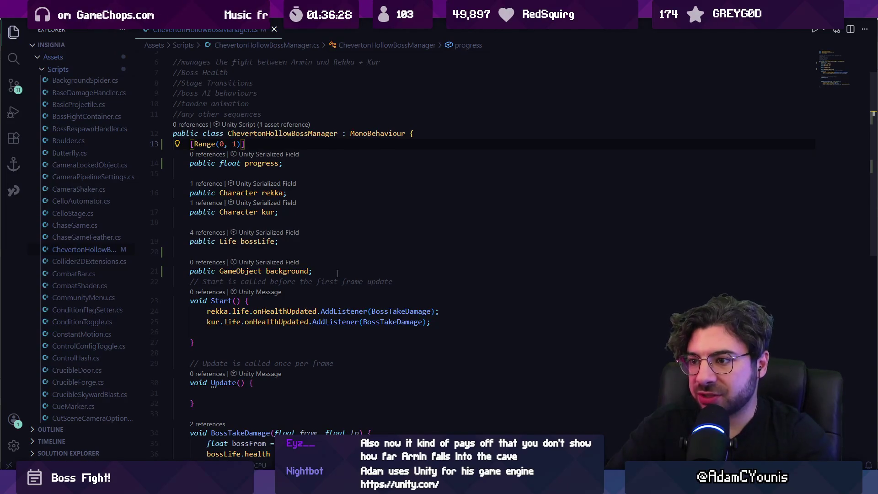
left_click(338, 273)
key("Return")
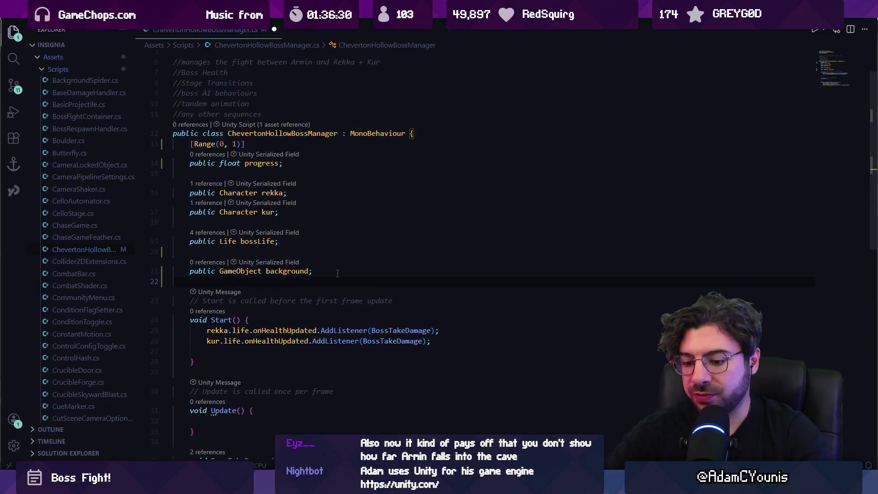
type("publ")
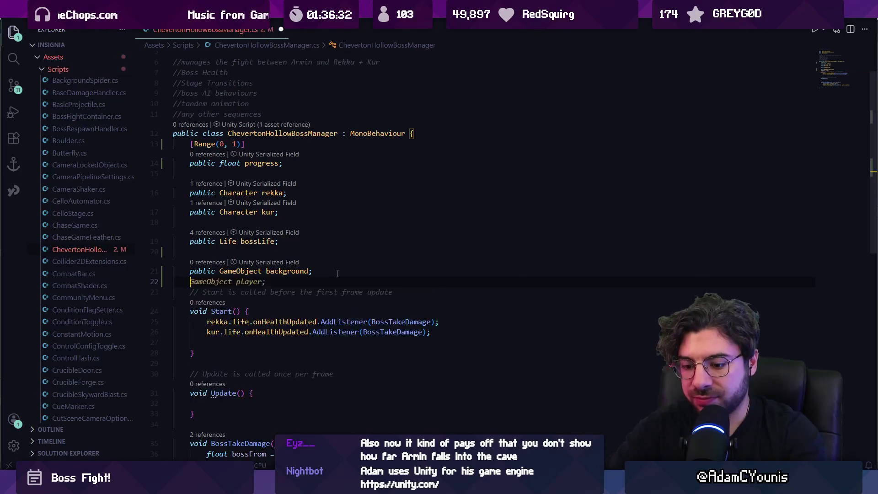
type("ic T")
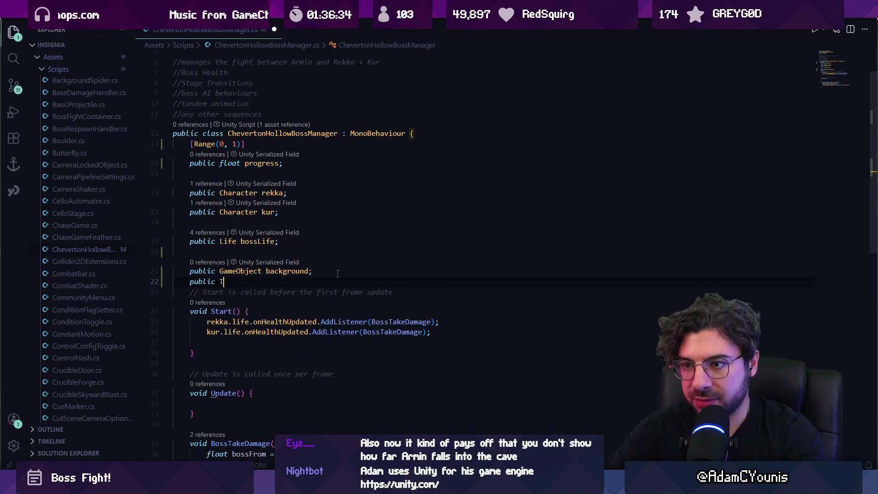
type("ransform ")
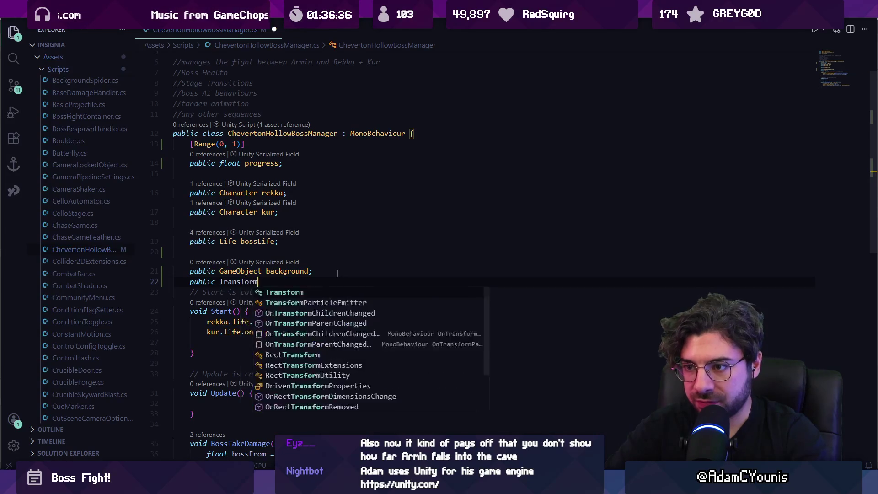
type("ba")
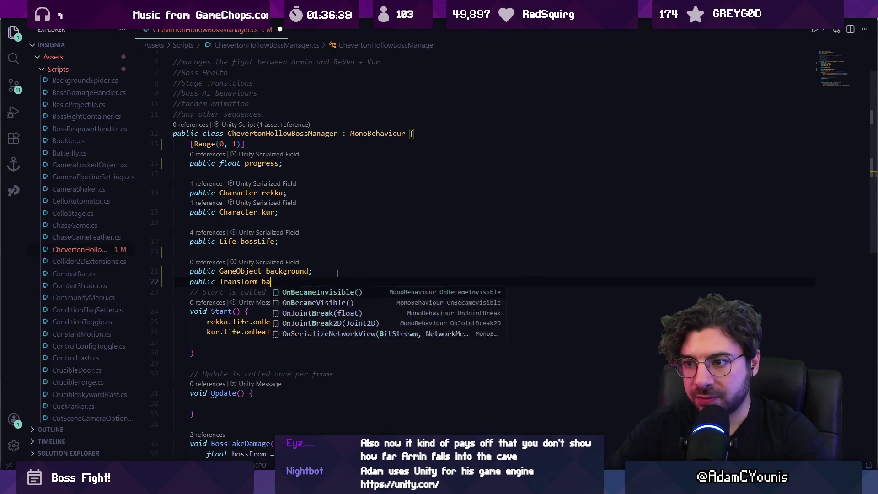
type("ckgroundStart")
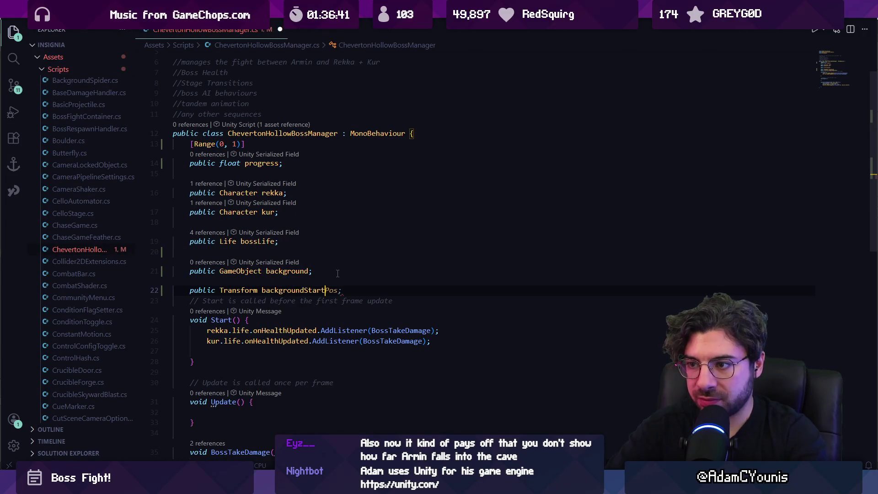
key("Tab")
key("Return")
key("Tab")
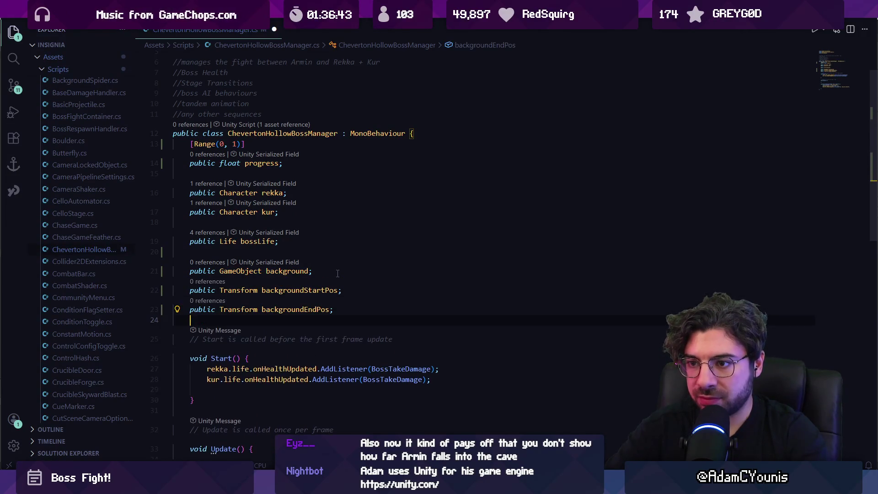
key("Return")
key("Return")
Declare a public ZoneCamera bossCamera field.
type("public Z")
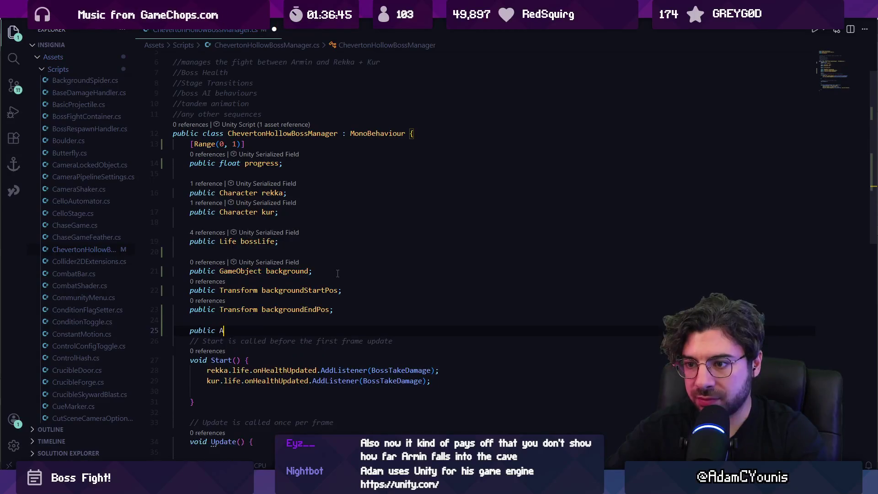
key("Tab")
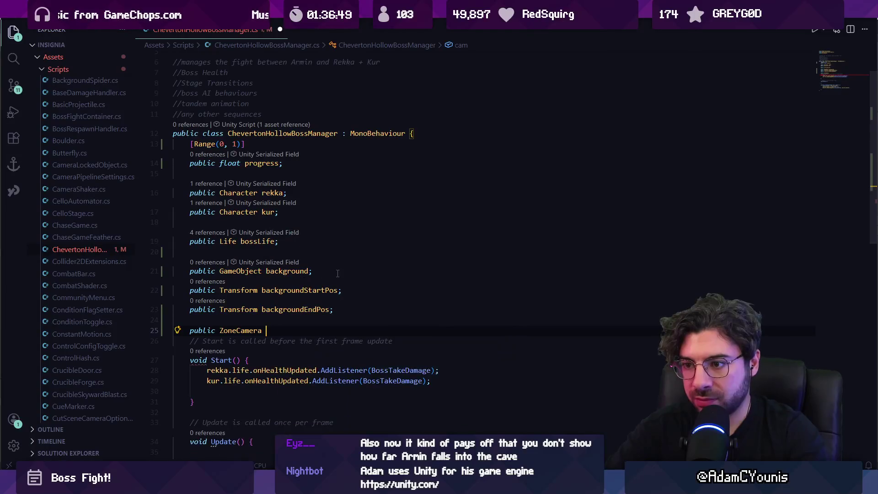
type("boss ")
type("ra;")
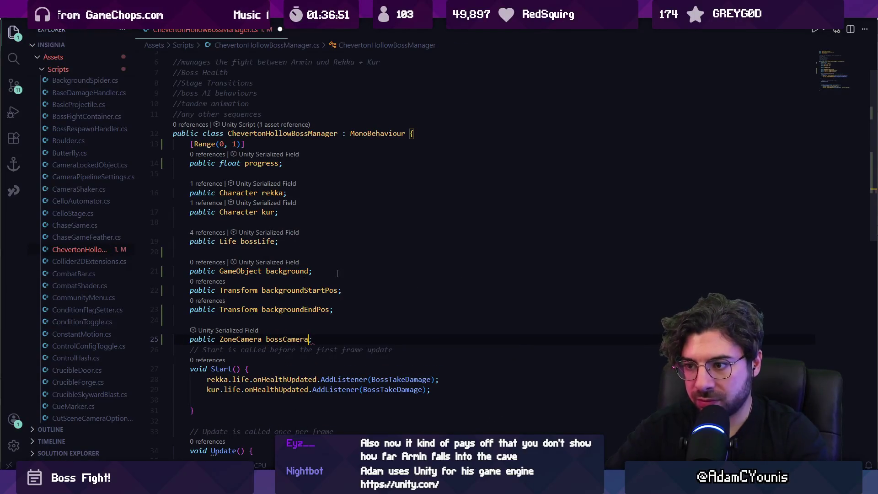
key("Return")
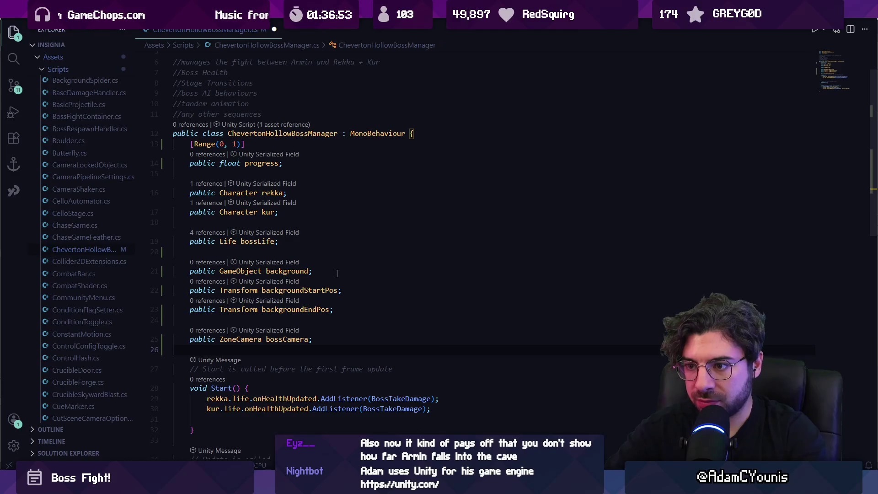
Add Transform fields bossCameraStartPos and bossCameraEndPos and save the script.
type("pubic")
key("BackSpace")
key("BackSpace")
key("BackSpace")
type("blic Transform")
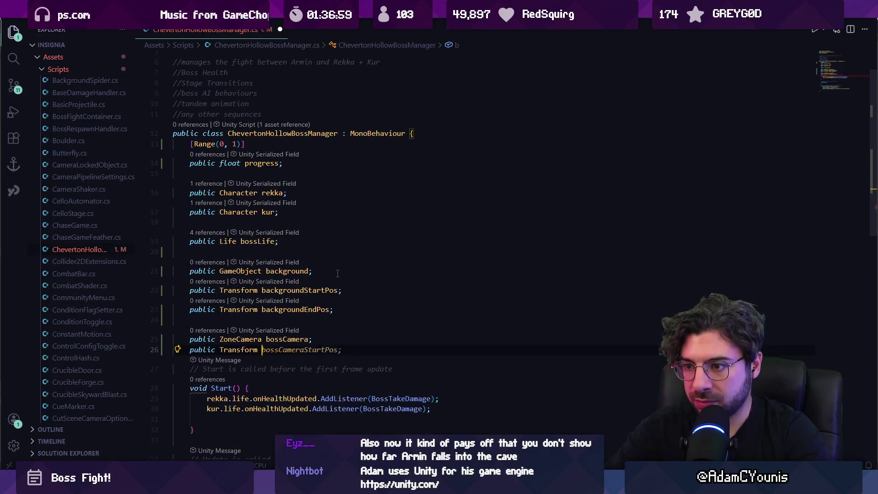
key("Tab")
key("Return")
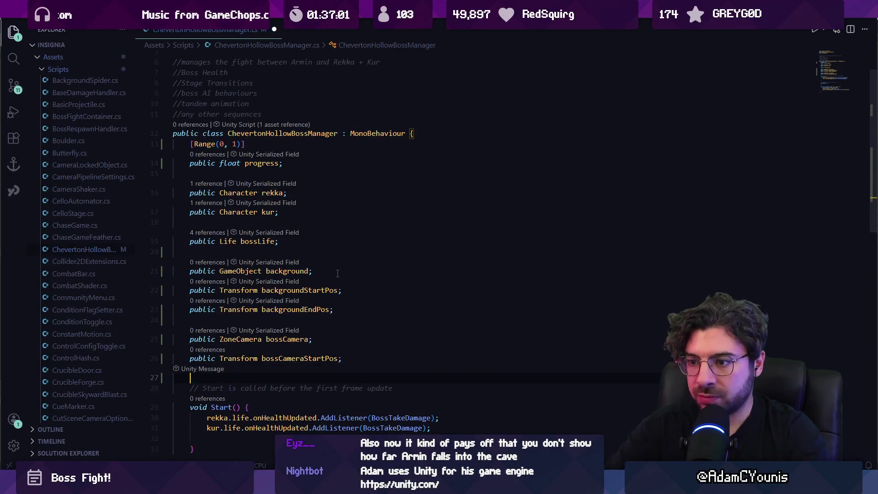
type("public")
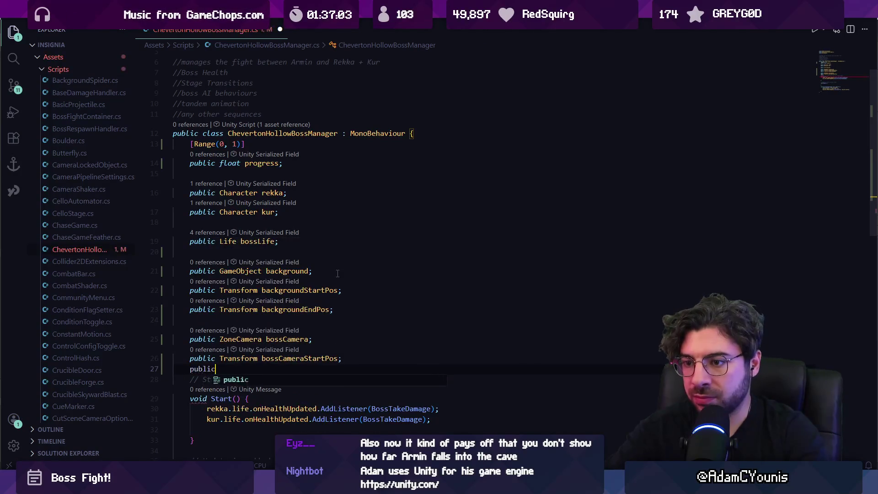
key("Tab")
key("ctrl+s")
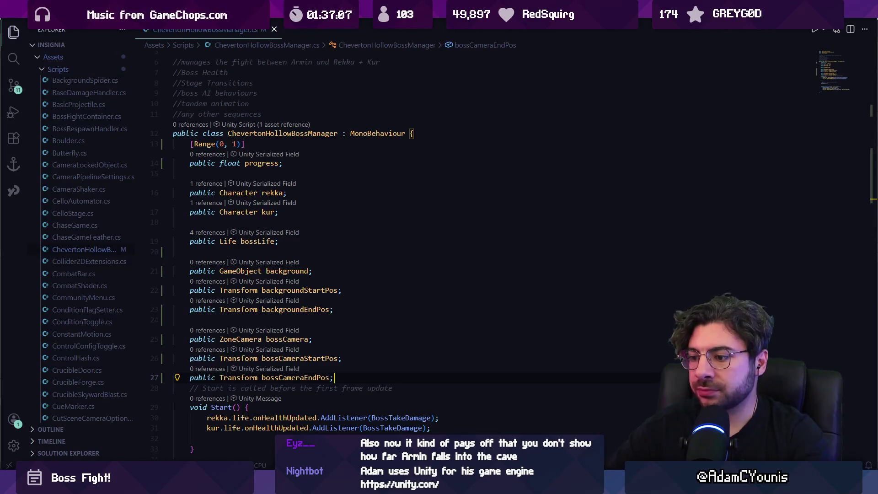
key("alt+Tab")
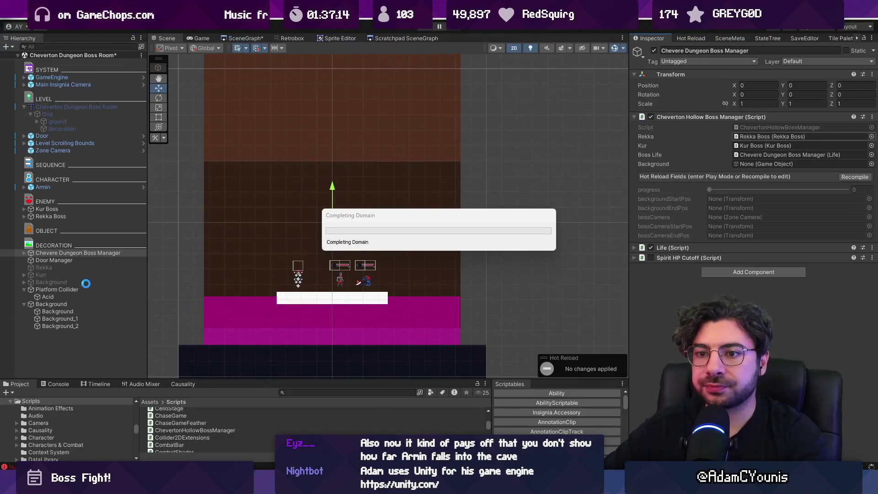
Create an empty object named Markers and move it below Door Manager under DECORATION.
right_click(67, 355)
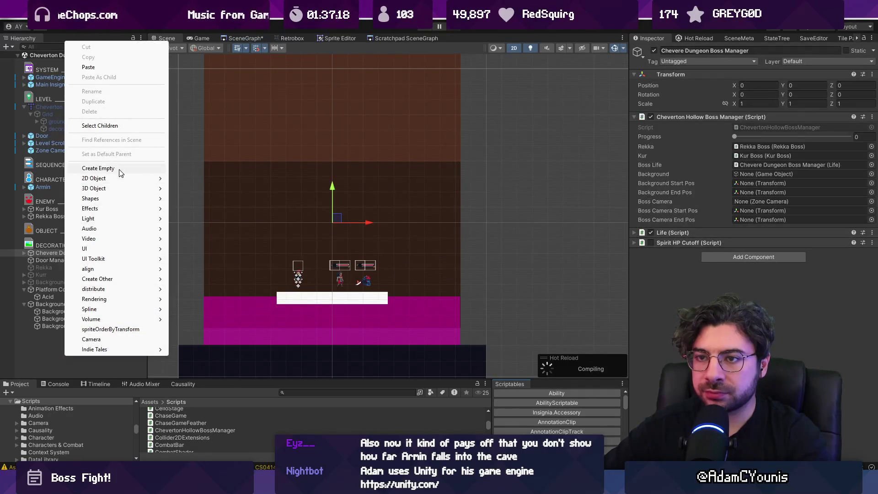
left_click(109, 168)
type("Markers")
key("Return")
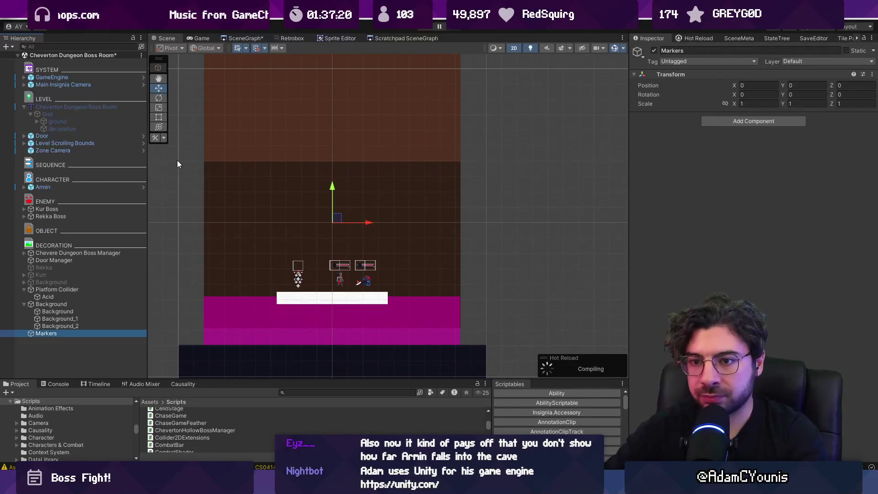
mouse_move(70, 333)
left_mouse_down()
mouse_move(86, 264)
mouse_move(85, 126)
mouse_move(90, 220)
left_mouse_up()
left_click(61, 280)
left_click(60, 276, "shift")
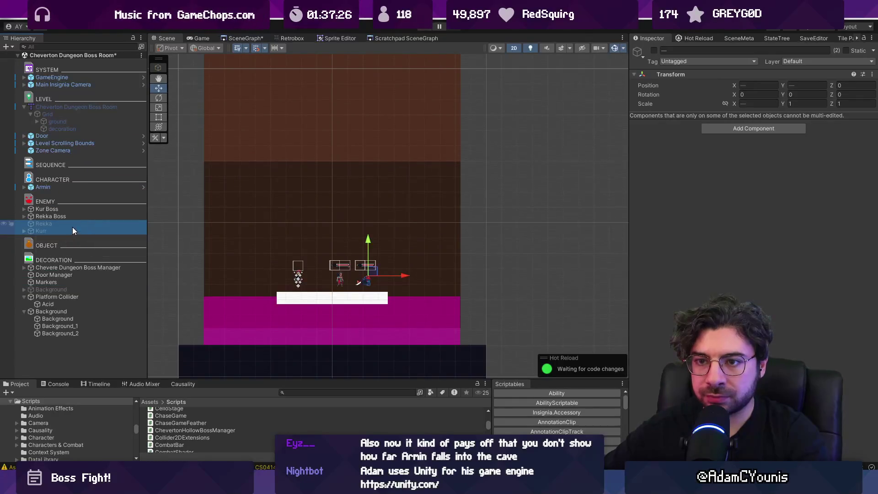
Rename the Platform Collider object to 'Boss Fight Stage Platform'.
left_click(76, 297)
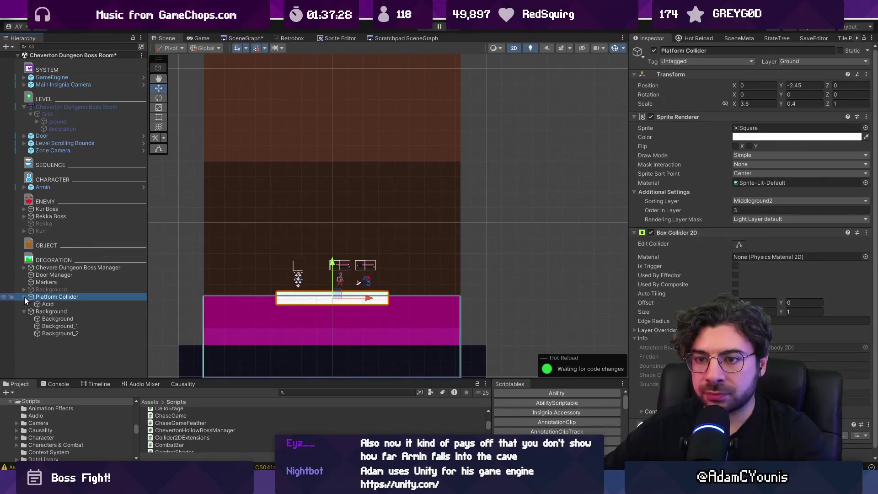
left_click(80, 297)
type("Platform")
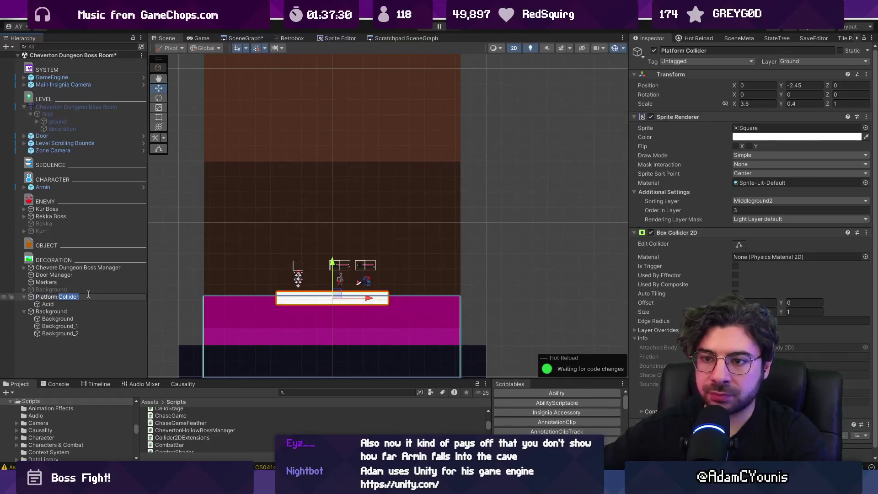
key("Home")
type("F")
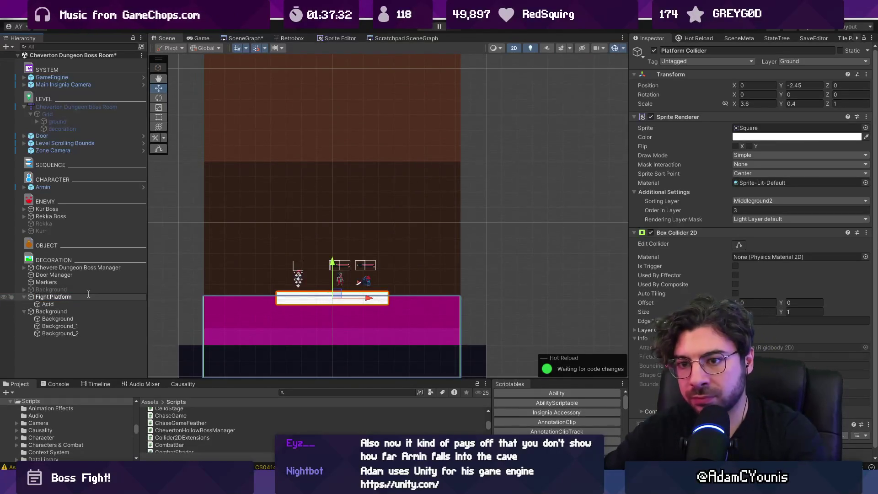
type(" F")
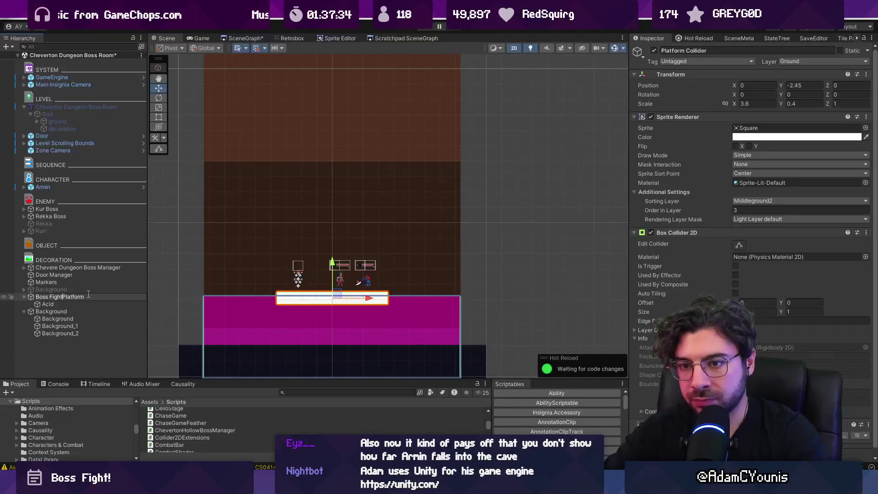
type("tage")
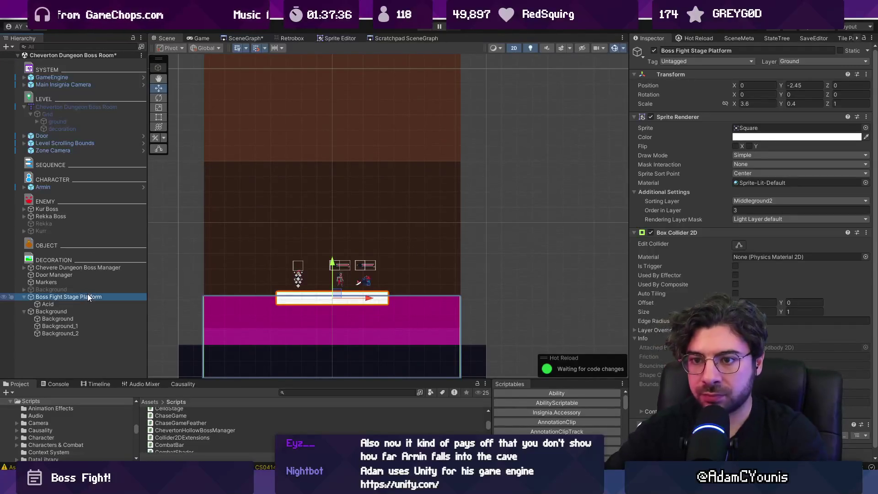
key("Return")
left_click(62, 311)
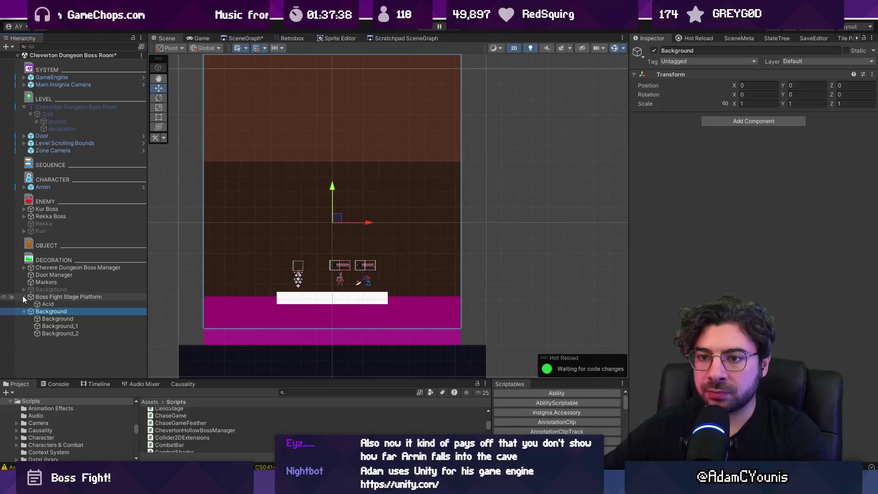
Create an empty child under Markers named 'Background Start'.
left_click(23, 296)
left_click(22, 304)
left_click(37, 288)
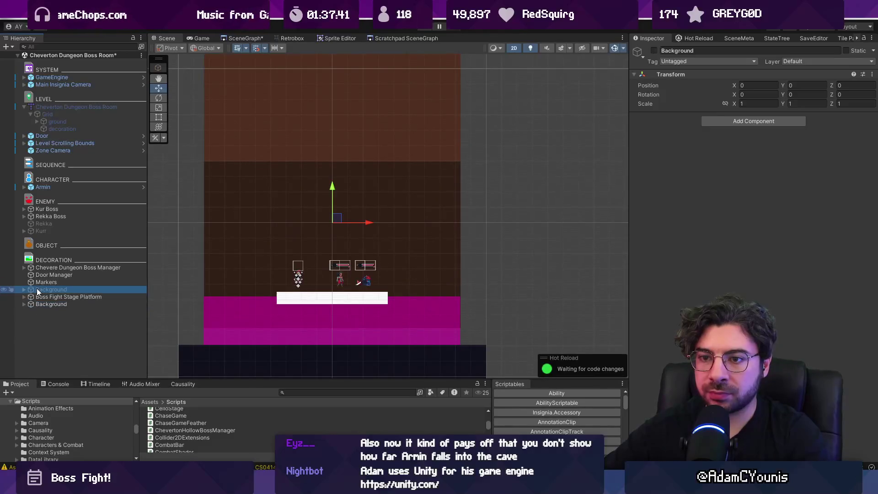
left_click(45, 283)
right_click(45, 283)
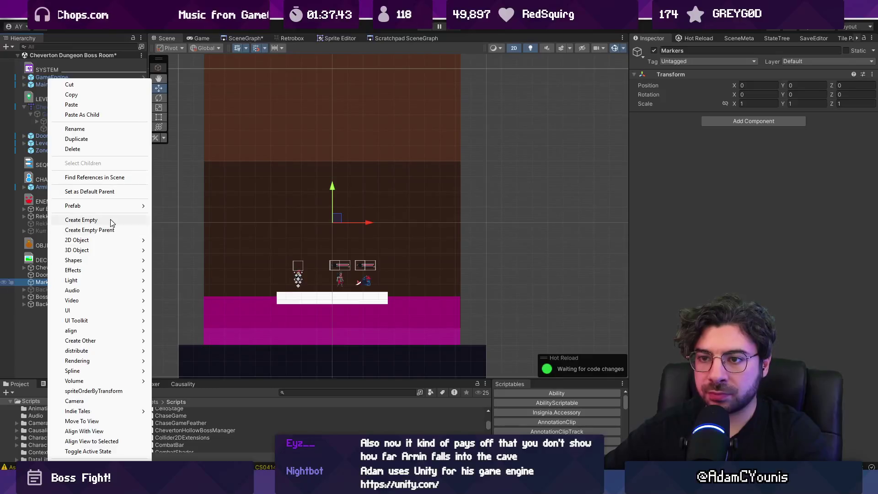
left_click(111, 219)
type("Back")
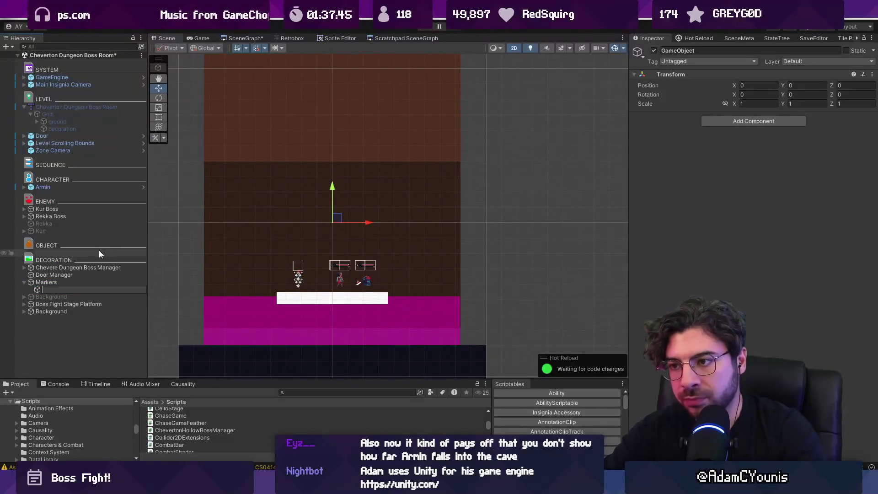
type("ground Start")
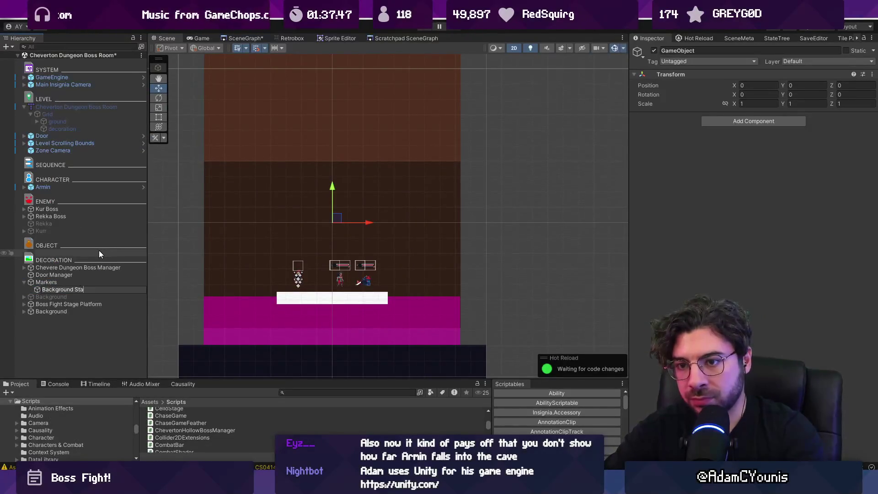
key("Return")
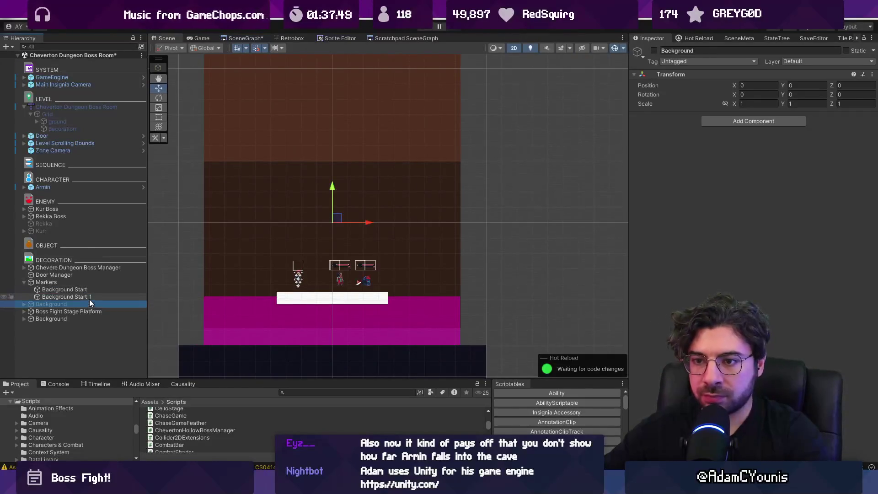
Rename the duplicated marker to 'Background End'.
left_click(94, 297)
key("End")
key("BackSpace")
key("BackSpace")
key("BackSpace")
type("End")
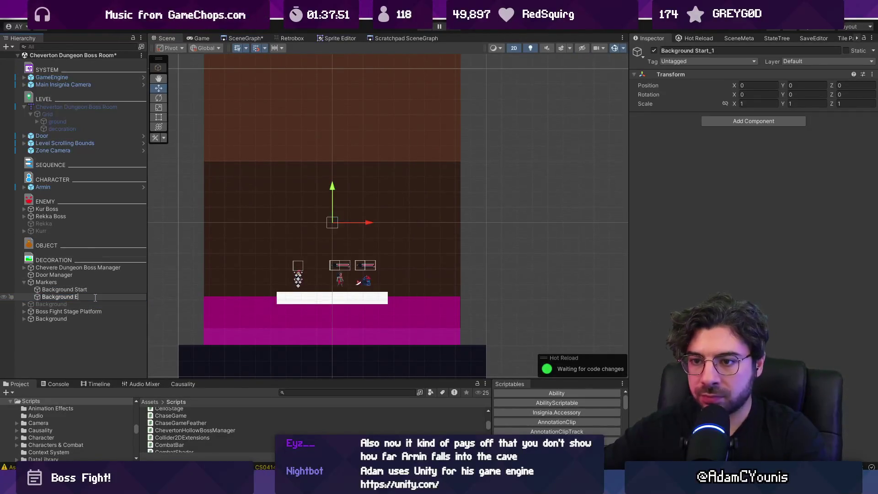
key("Return")
Duplicate Background End and rename the copy 'Camera Start'.
key("ctrl+d")
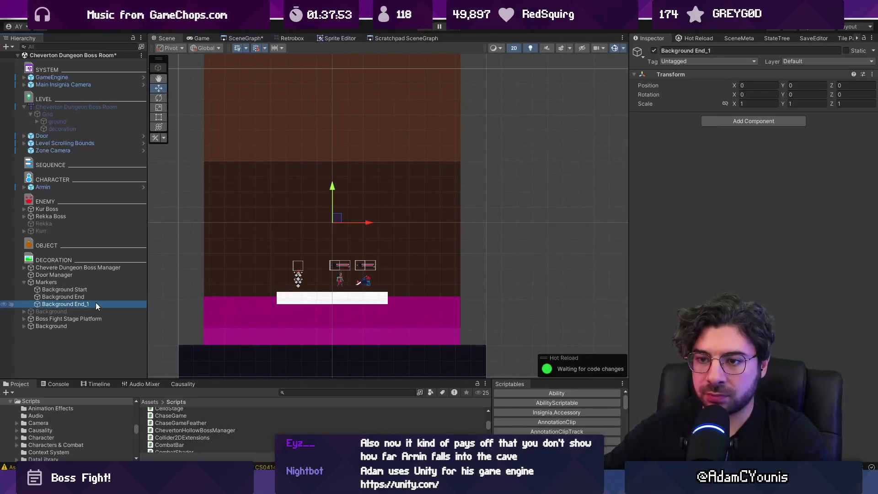
left_click(95, 303)
double_click(96, 303)
key("ctrl+a")
type("Came")
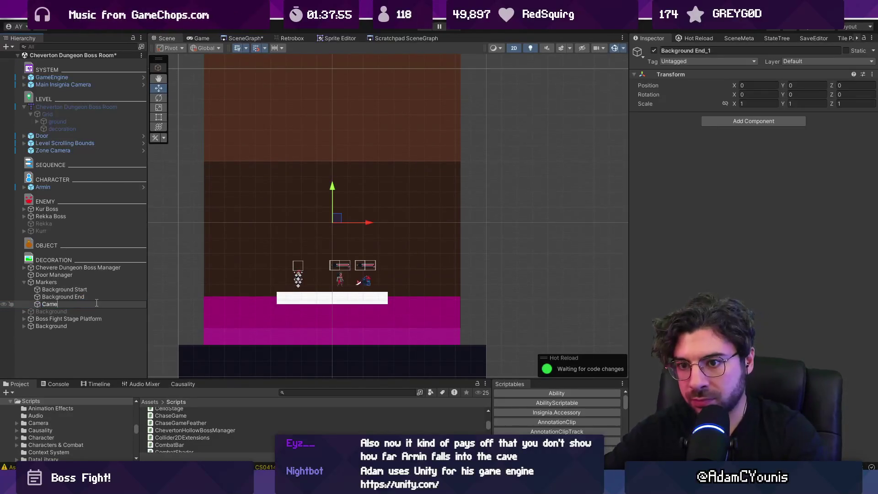
key("Return")
Duplicate Camera Start and rename the copy 'Camera End'.
key("ctrl+d")
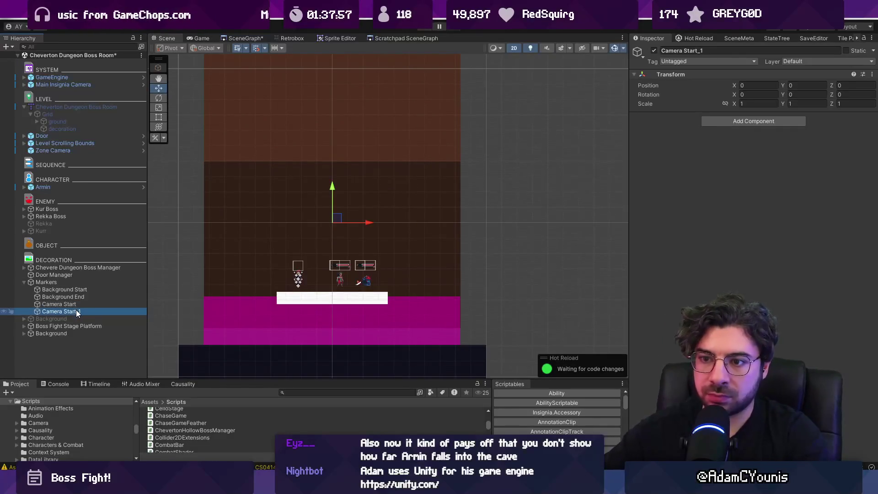
left_click(78, 311)
double_click(78, 311)
double_click(78, 310)
type("End")
key("Return")
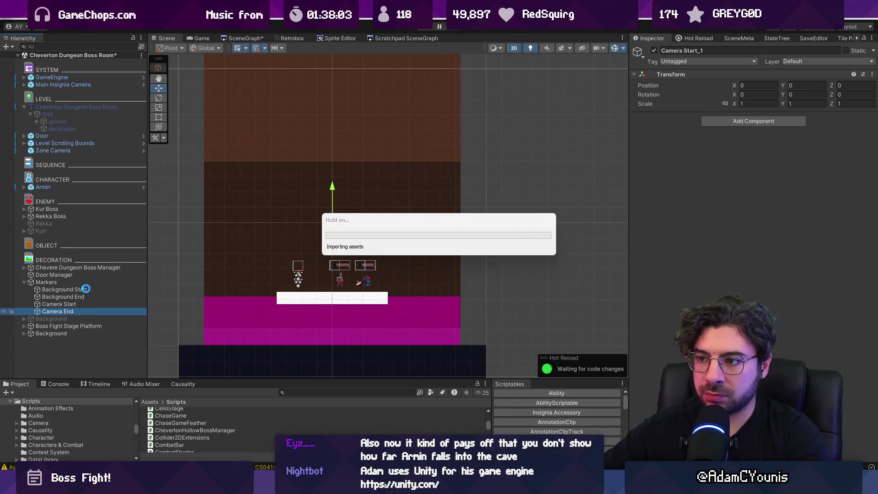
left_click(86, 288)
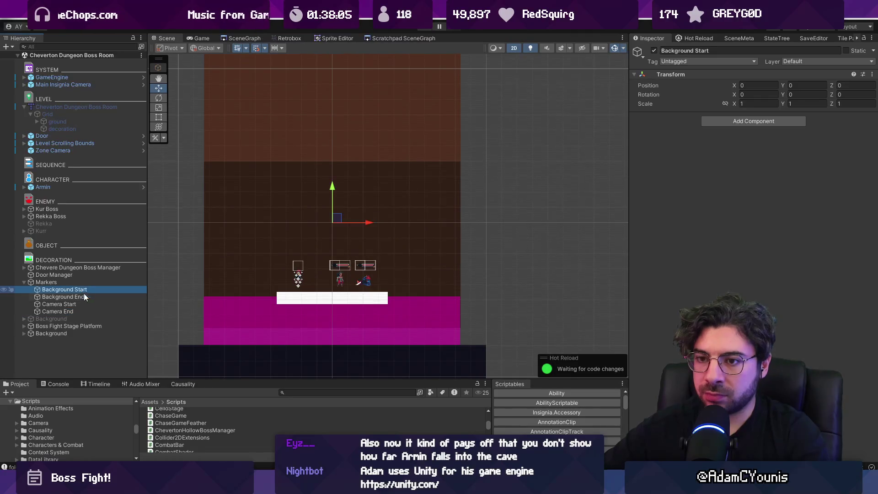
Move the Background object down to Y -2.225.
double_click(75, 326)
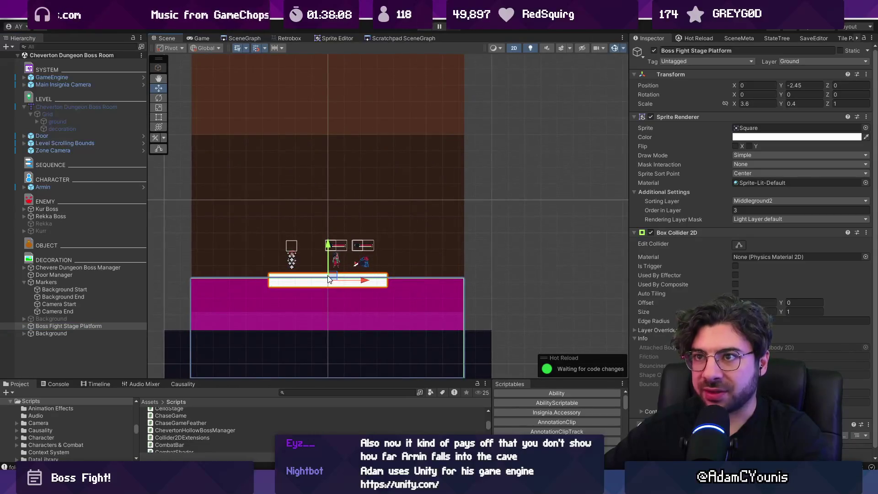
double_click(65, 332)
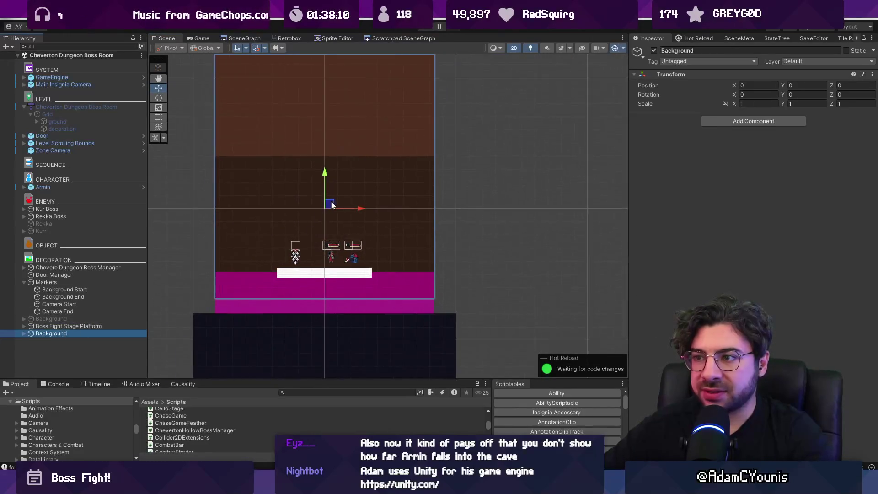
scroll(315, 219, "down", 3)
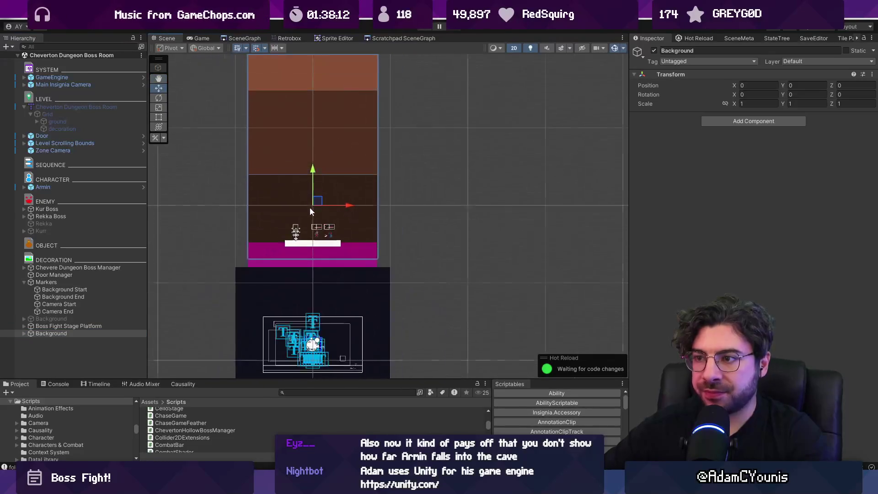
scroll(319, 209, "down", 2)
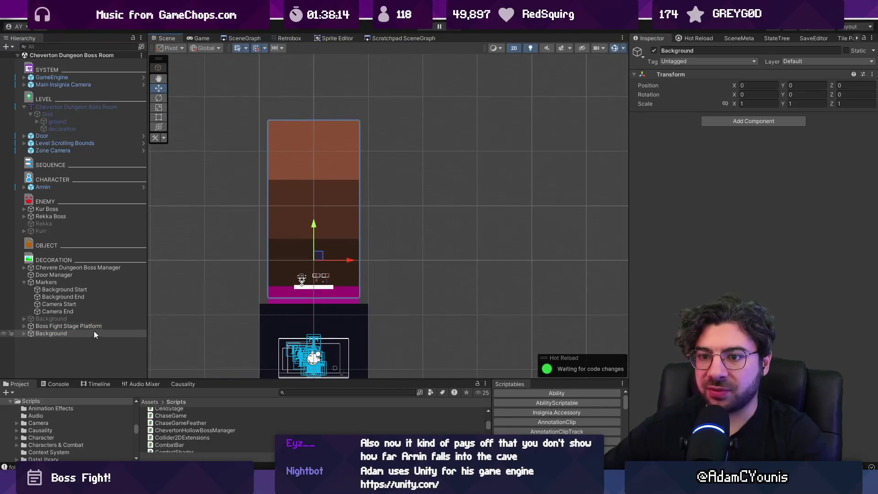
left_click_drag(313, 224, 318, 246)
Shift Background's three child sprites back upward.
left_click(24, 333)
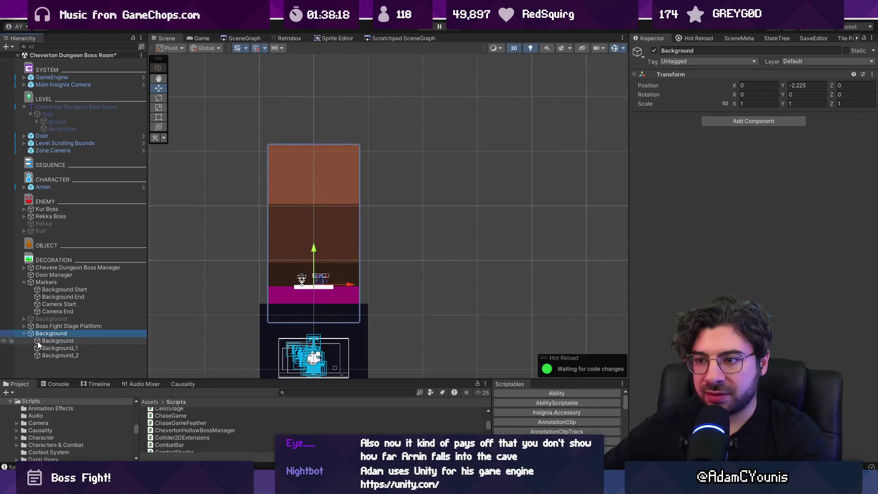
left_click(57, 341)
left_click(98, 354, "shift")
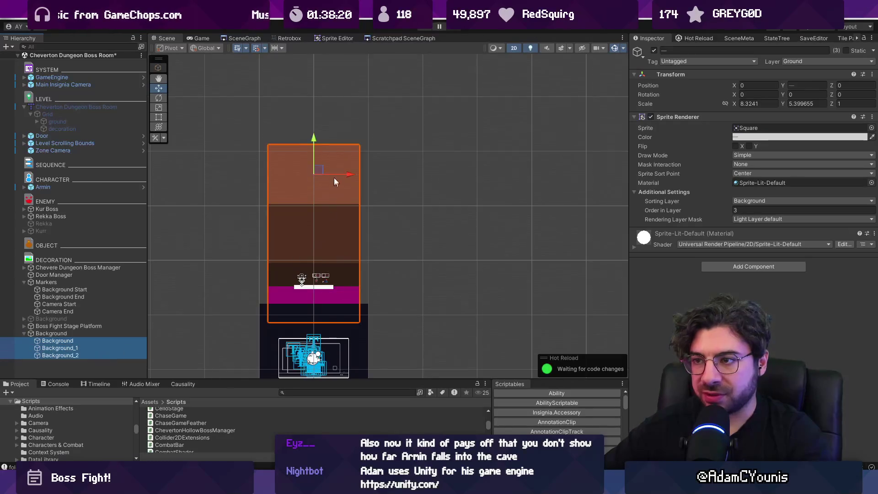
left_click_drag(312, 137, 315, 116)
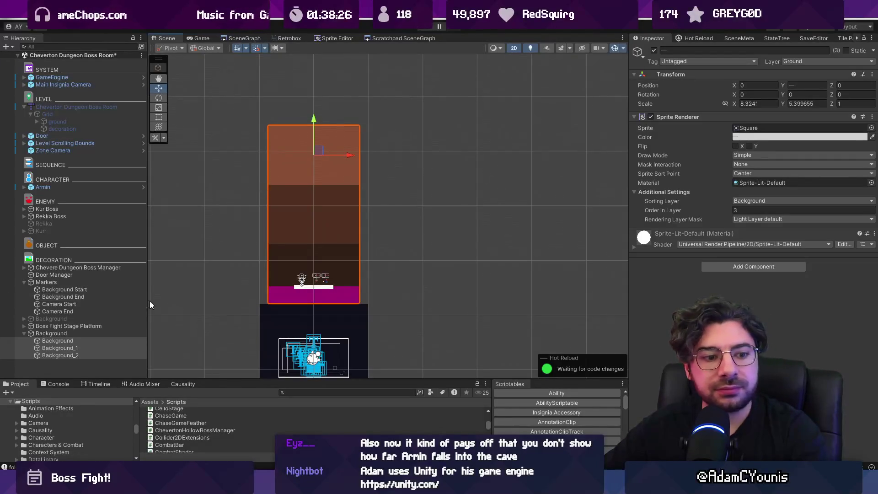
left_click(80, 335)
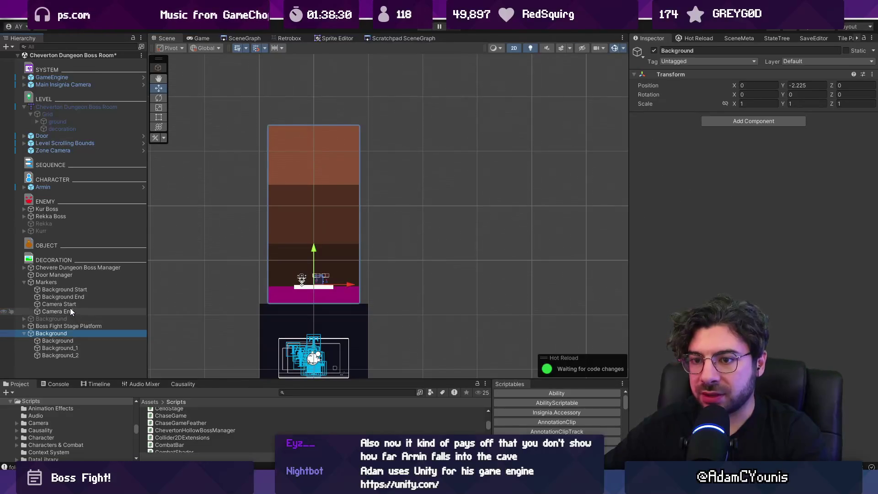
Move the Background Start marker to about Y -2.14, then select Background End.
left_click(61, 290)
mouse_move(309, 226)
left_mouse_down()
mouse_move(311, 248)
mouse_move(321, 128)
left_mouse_up()
left_click(101, 296)
left_click(321, 127)
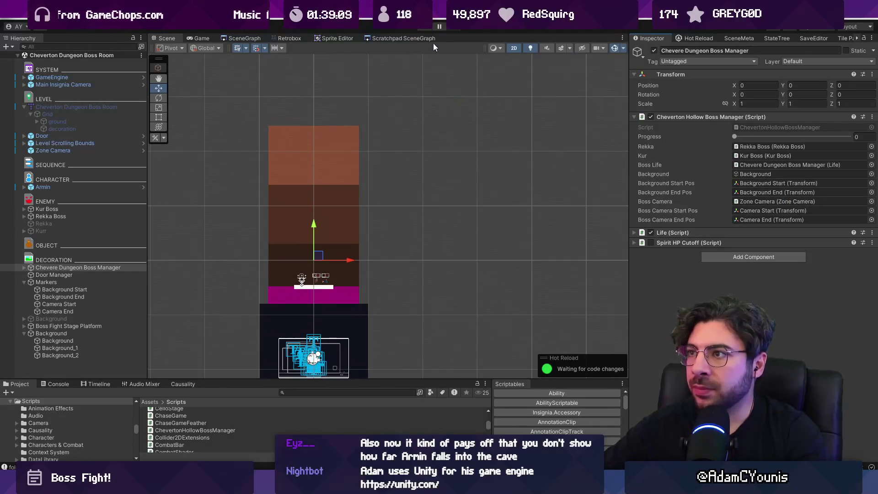
In Update, add an //interpolate comment and Lerp lines moving background and boss camera by progress; save.
key("alt+Tab")
scroll(289, 359, "down", 4)
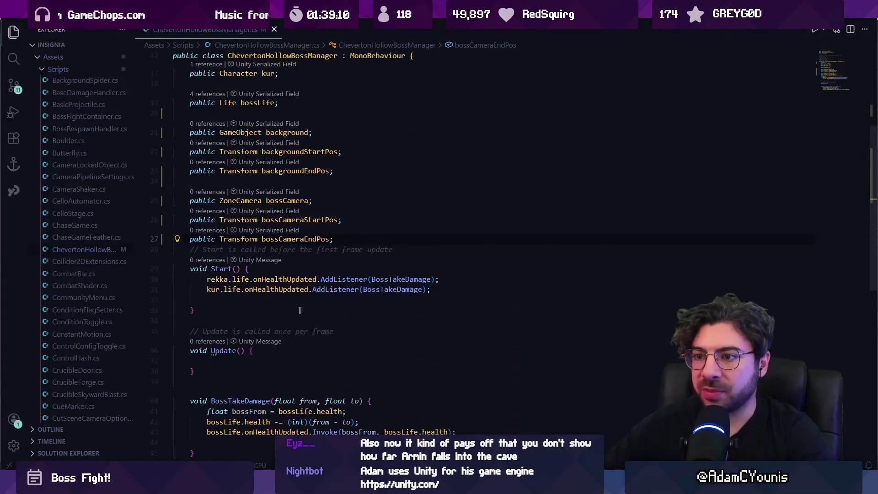
left_click(341, 358)
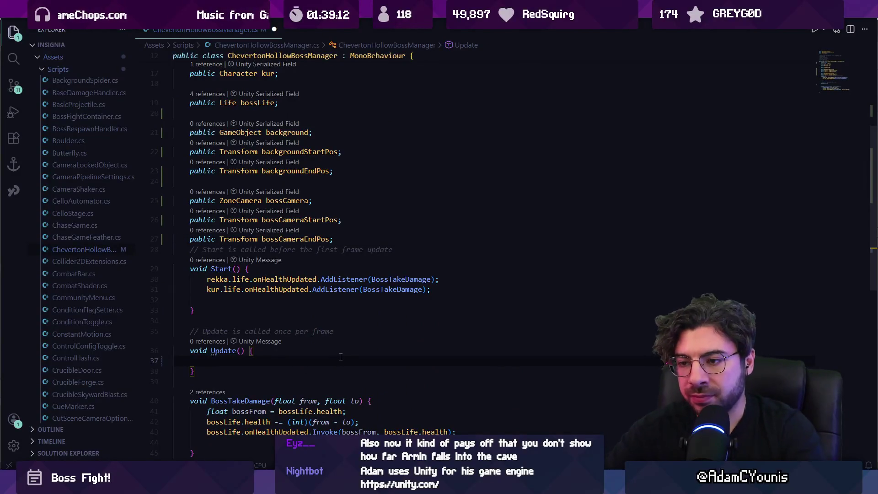
type("//interpolate background position")
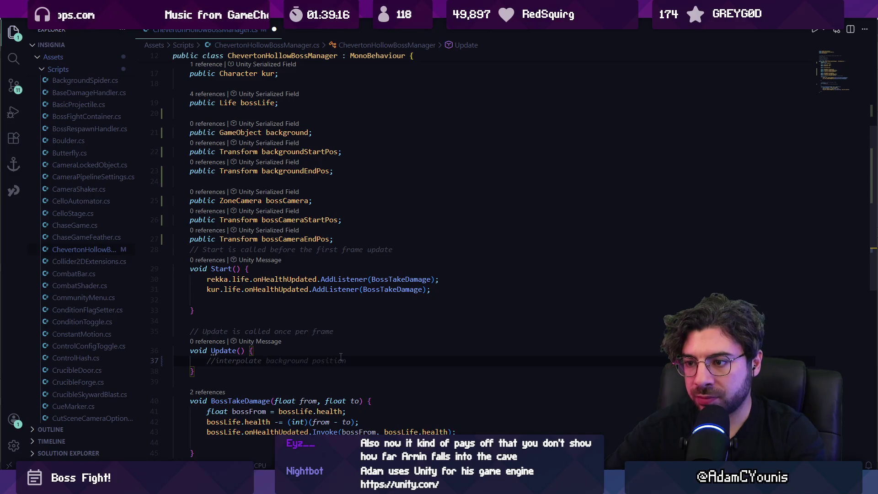
key("Return")
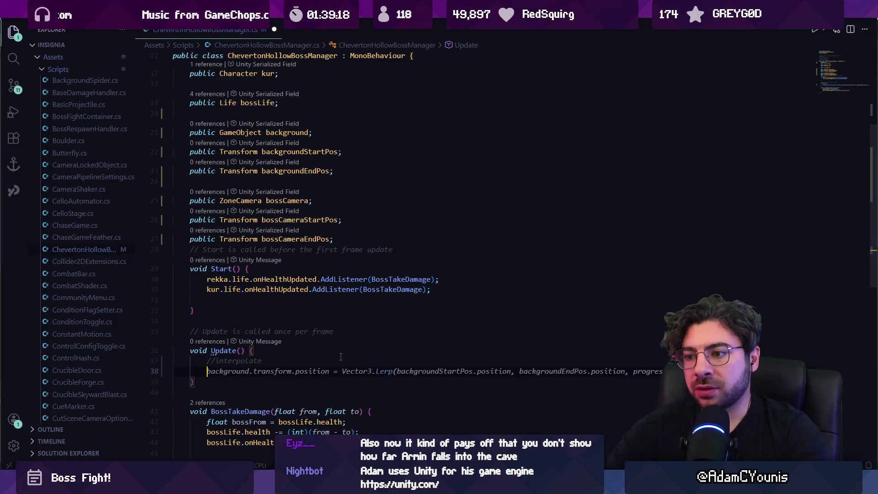
key("Tab")
key("Return")
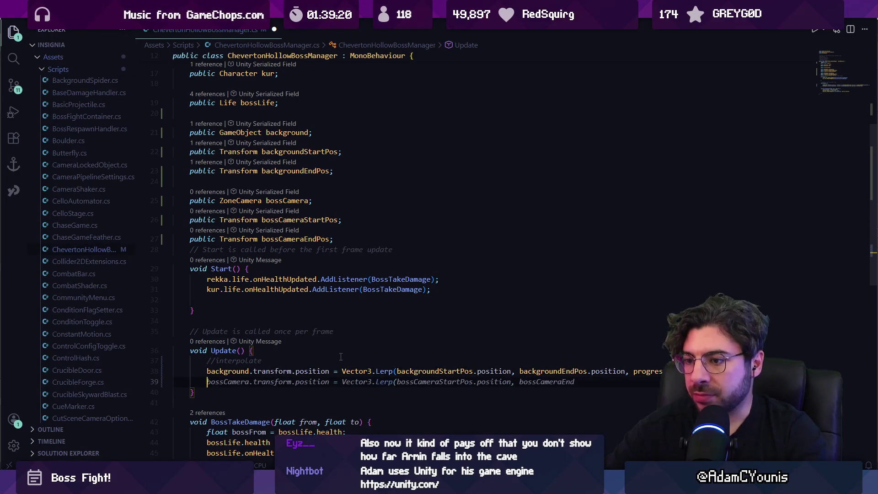
key("Tab")
key("Tab")
key("ctrl+s")
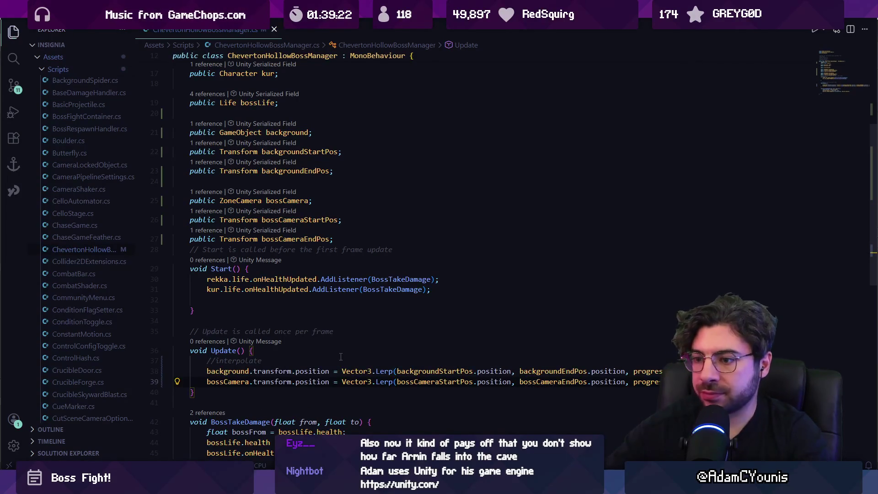
key("alt+Tab")
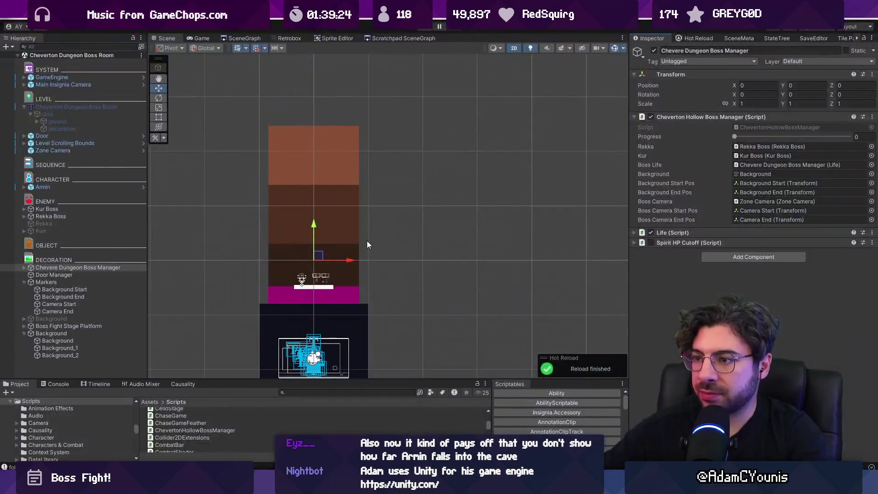
key("ctrl+p")
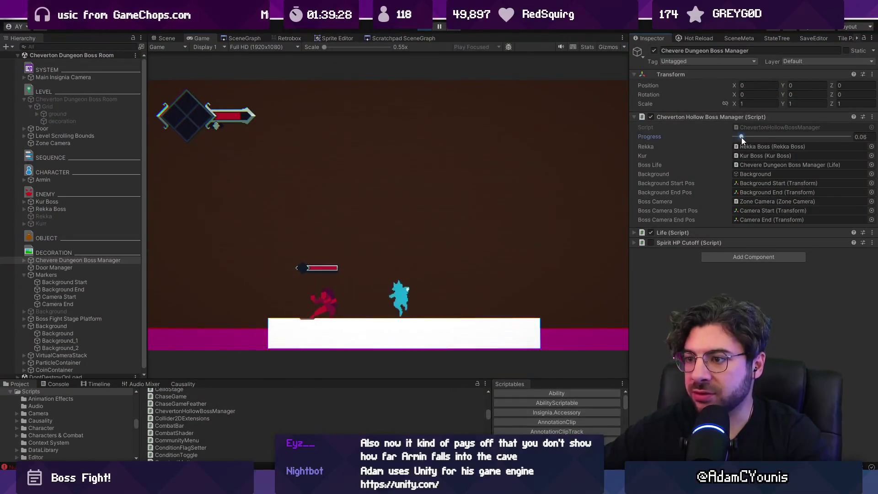
mouse_move(742, 137)
left_mouse_down()
mouse_move(837, 136)
mouse_move(813, 125)
mouse_move(692, 122)
mouse_move(787, 133)
mouse_move(746, 136)
left_mouse_up()
key("ctrl+p")
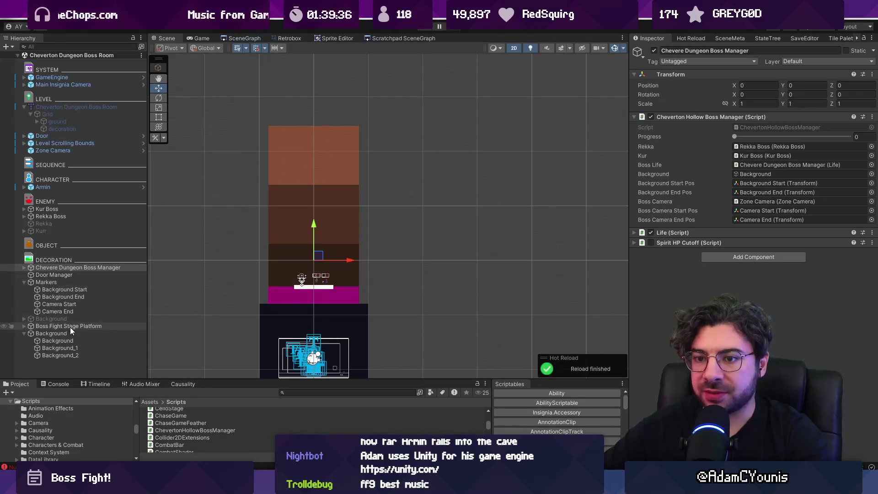
Move the Background End marker far down to about Y -15.65 and save the scene.
left_click(70, 327)
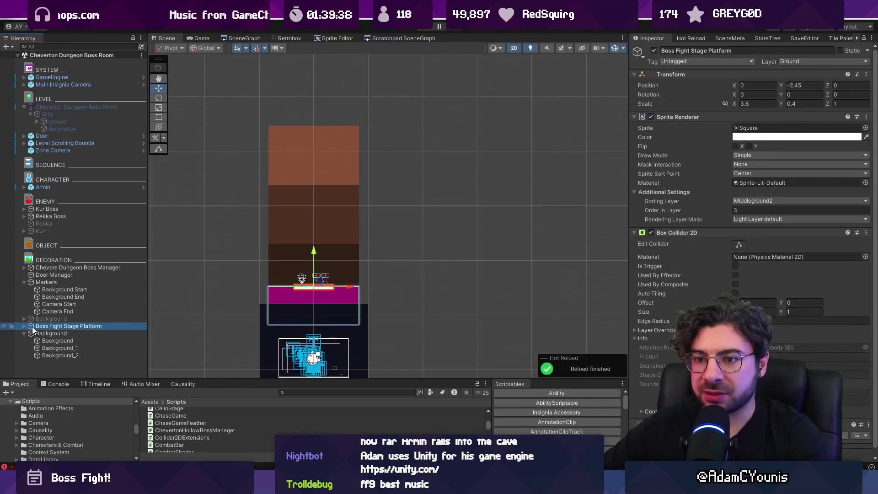
left_click(49, 296)
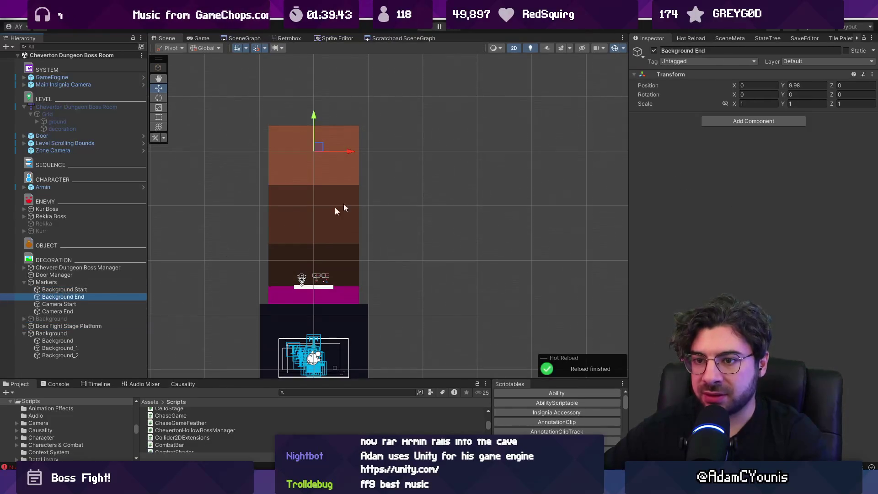
scroll(350, 211, "down", 5)
left_click_drag(332, 116, 326, 275)
key("ctrl+s")
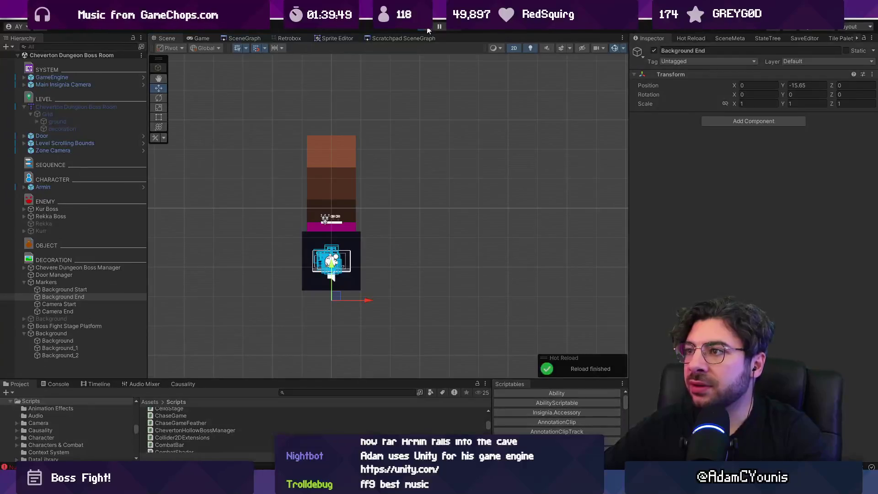
Run the boss fight, raise Progress to preview the background range, then stop.
key("ctrl+p")
left_click(94, 261)
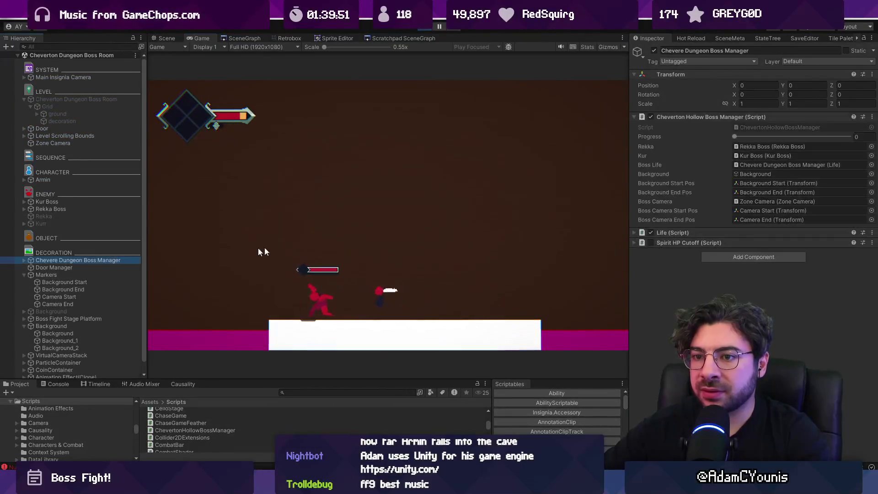
mouse_move(734, 137)
left_mouse_down()
mouse_move(854, 124)
mouse_move(676, 125)
mouse_move(756, 110)
left_mouse_up()
key("ctrl+p")
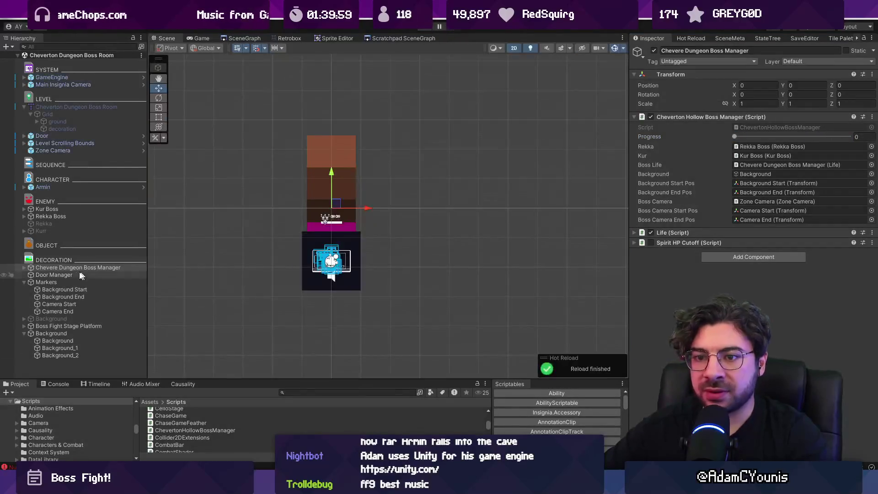
Lower the Camera End marker to Y -1.725 and start the boss fight again.
left_click(72, 303)
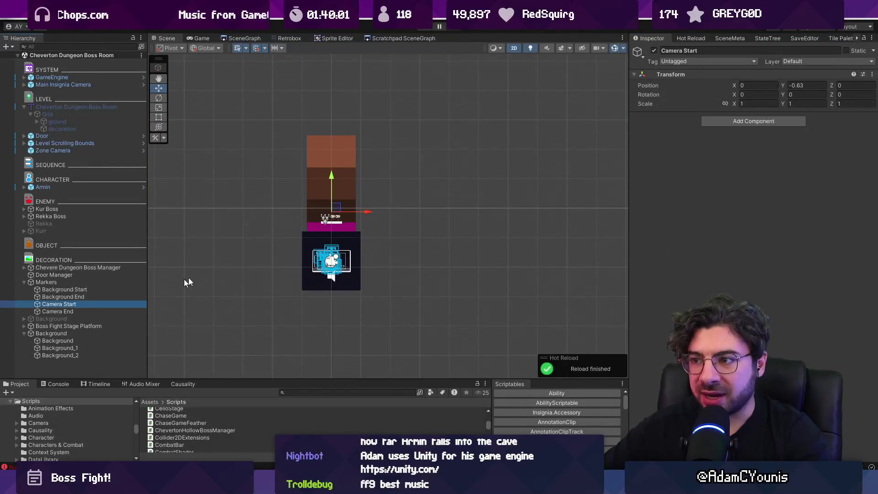
scroll(339, 210, "up", 3)
scroll(345, 208, "up", 2)
left_click(103, 313)
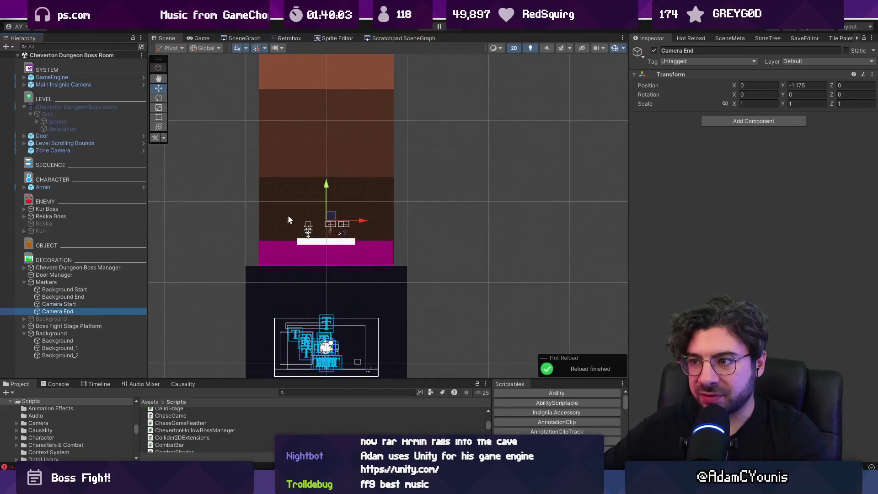
left_click_drag(324, 183, 328, 185)
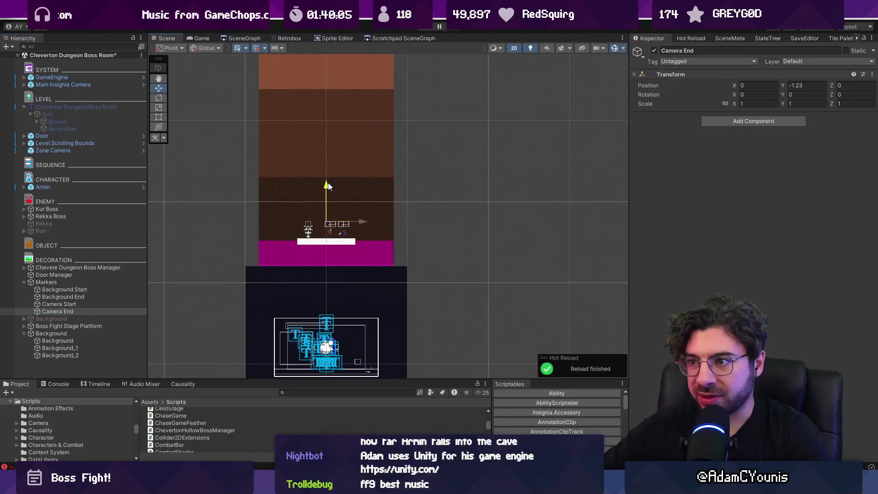
scroll(324, 228, "up", 5)
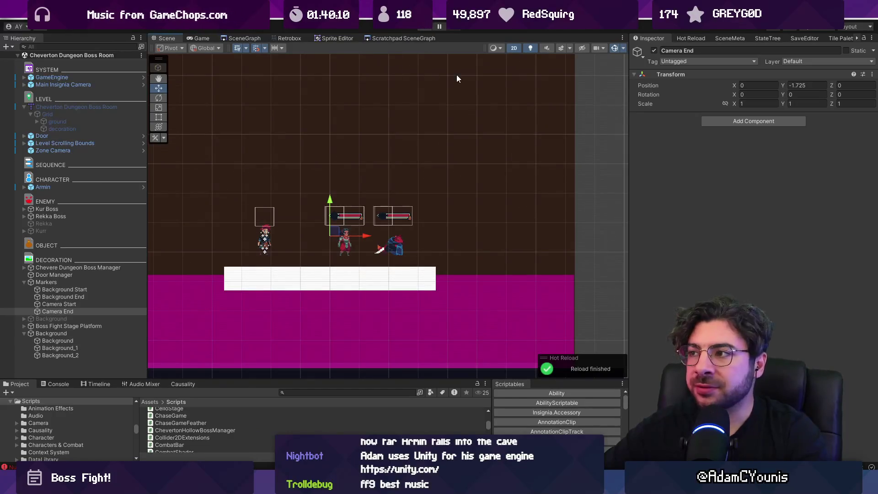
key("ctrl+p")
left_click(74, 260)
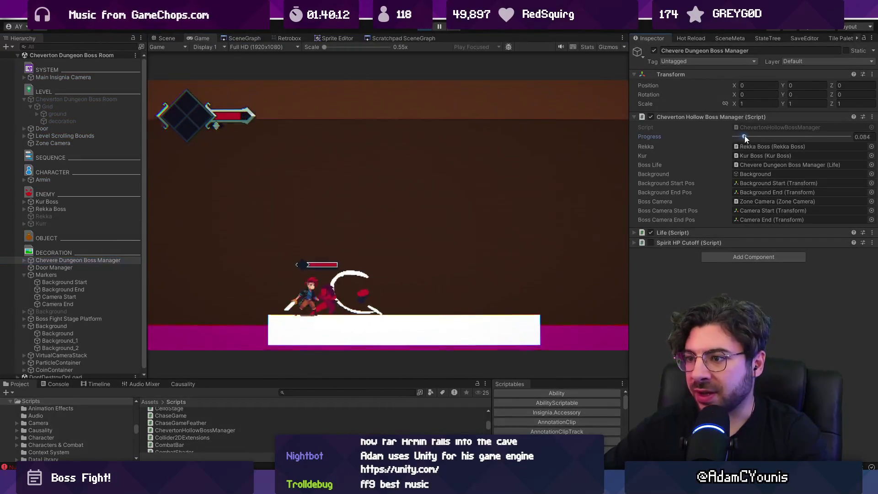
Sweep Progress toward 1 and back during play, then stop the game.
mouse_move(744, 137)
left_mouse_down()
mouse_move(869, 114)
mouse_move(678, 109)
mouse_move(873, 120)
mouse_move(716, 109)
mouse_move(843, 111)
mouse_move(822, 108)
mouse_move(685, 112)
left_mouse_up()
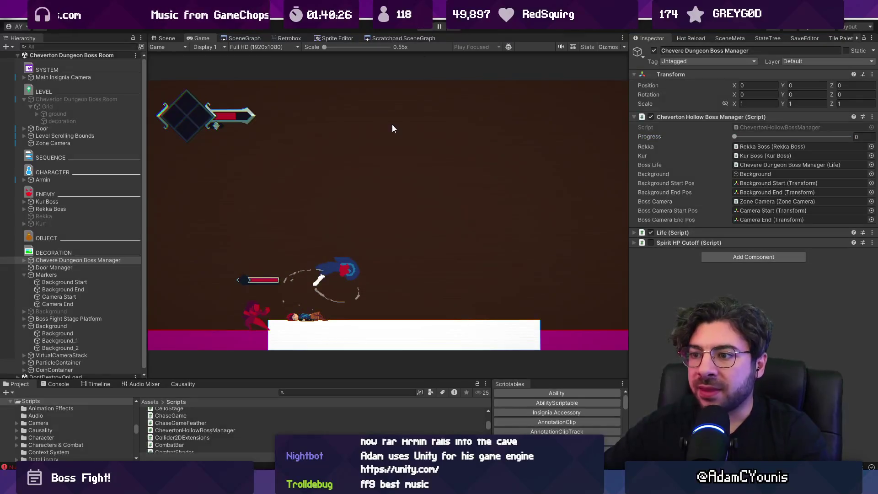
key("ctrl+p")
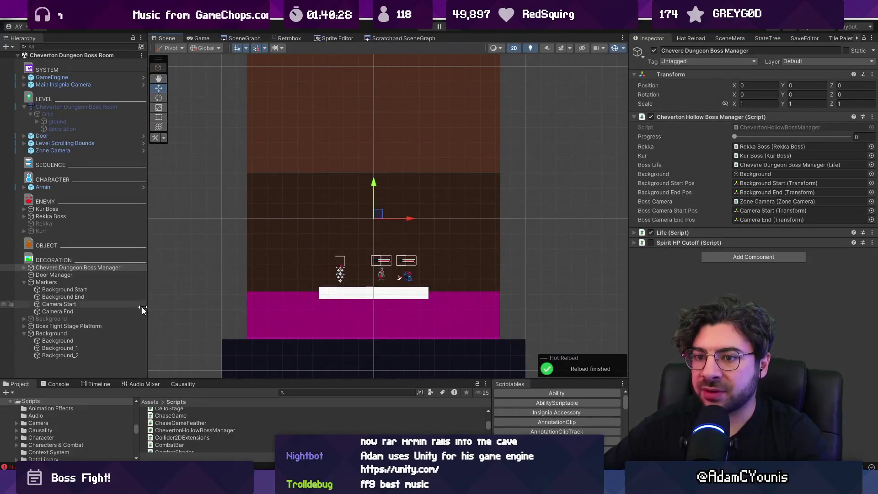
Duplicate the Boss Fight Stage Platform and put the copy inside Background.
left_click(81, 332)
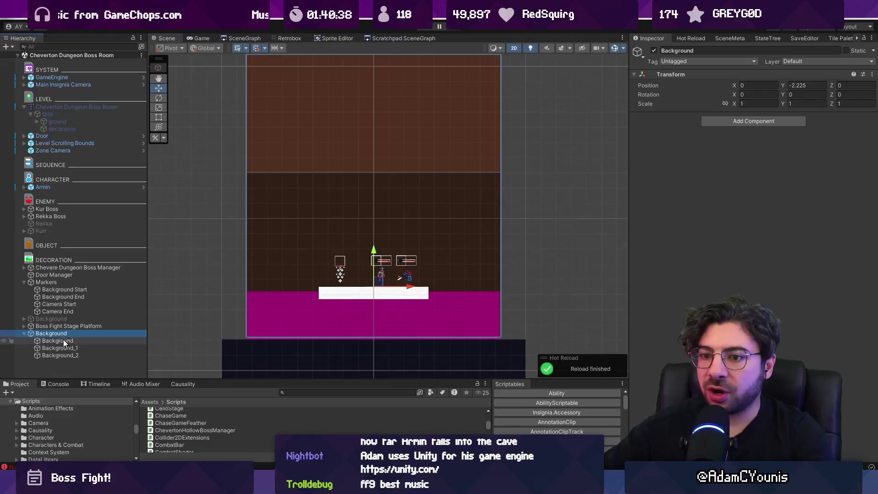
left_click(334, 293)
left_click(334, 294)
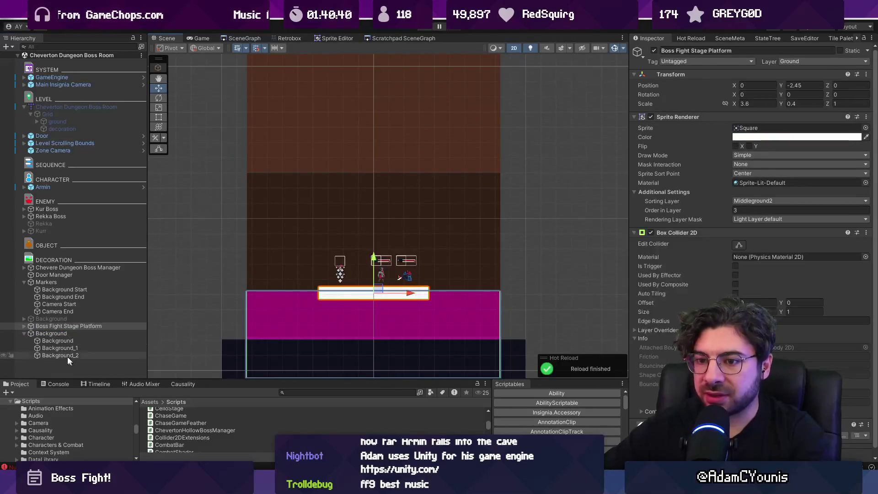
left_click(33, 326)
right_click(34, 326)
key("Escape")
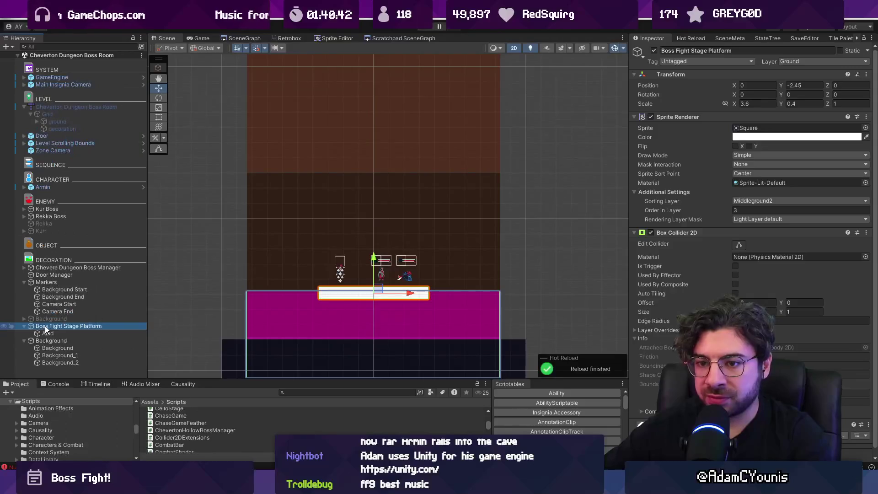
key("ctrl+d")
left_click_drag(58, 337, 63, 352)
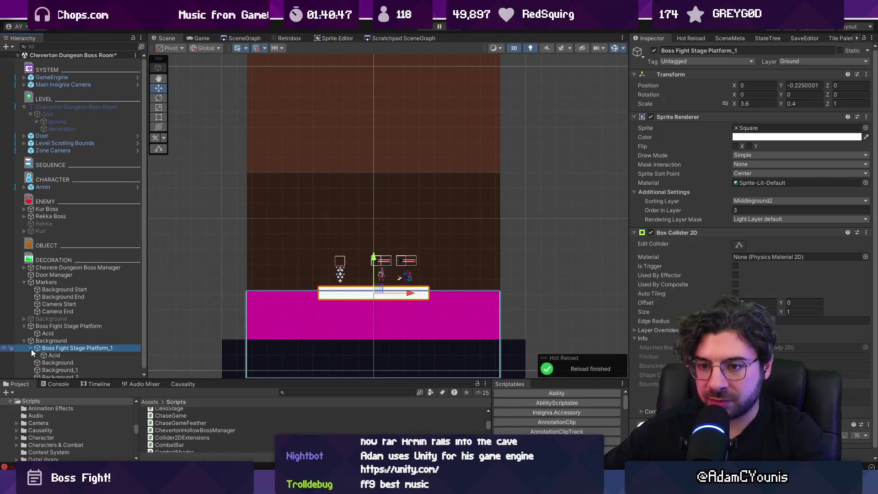
left_click(53, 356)
Move the copied platform up and right, resizing it narrower and thicker.
left_click(59, 349)
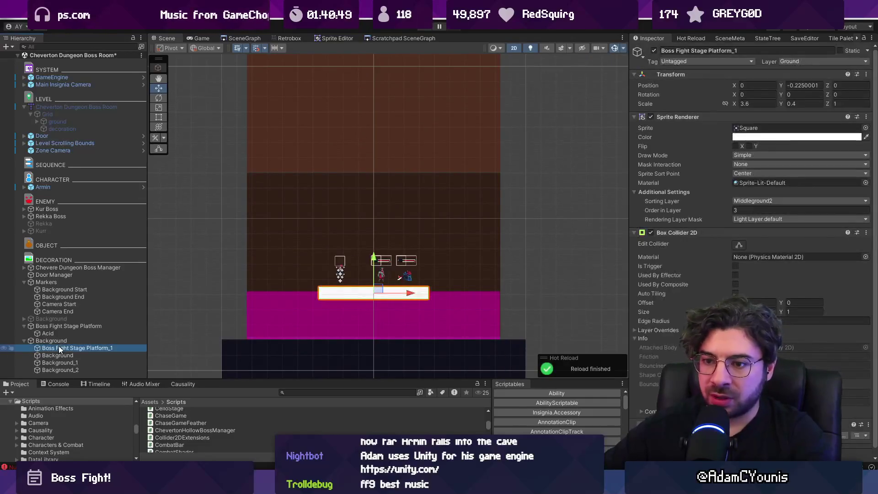
scroll(332, 291, "down", 1)
left_click_drag(375, 289, 487, 205)
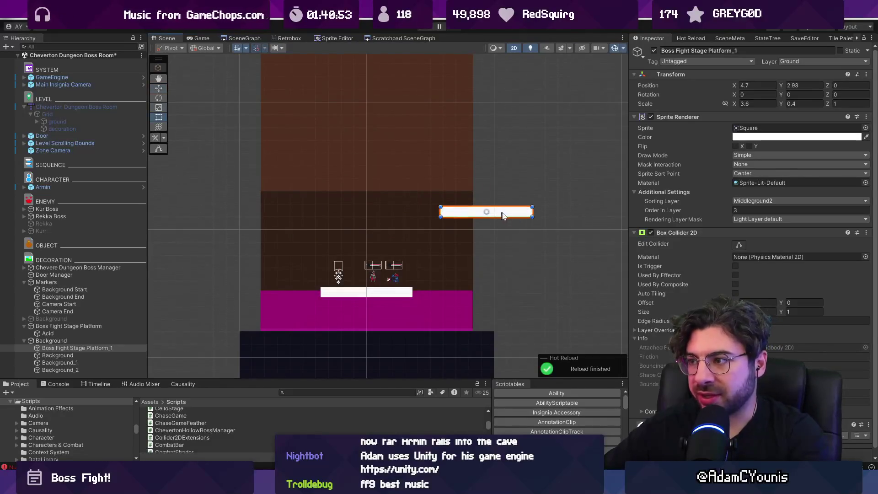
left_click_drag(531, 218, 487, 229)
left_click(432, 221)
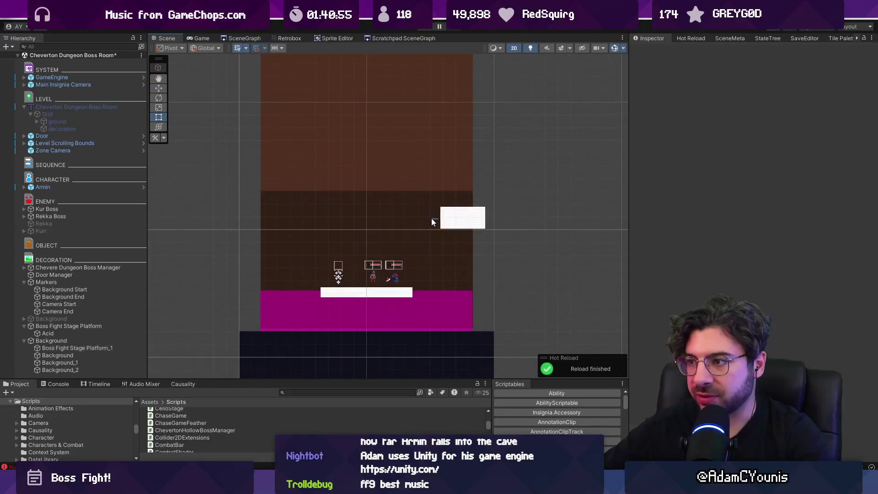
left_click(446, 223)
Duplicate the platform twice more, place the copies higher up the shaft, and play.
key("ctrl+d")
left_click_drag(429, 217, 279, 163)
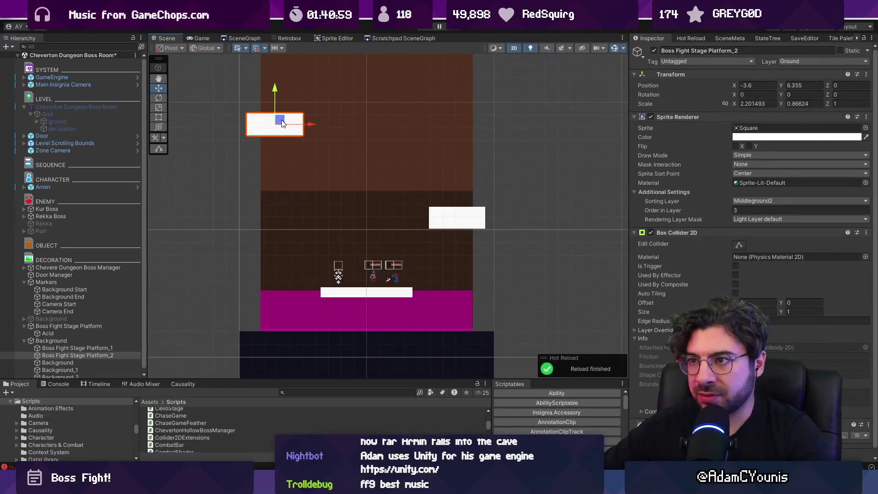
scroll(281, 123, "up", 5)
key("ctrl+d")
left_click_drag(263, 276, 399, 169)
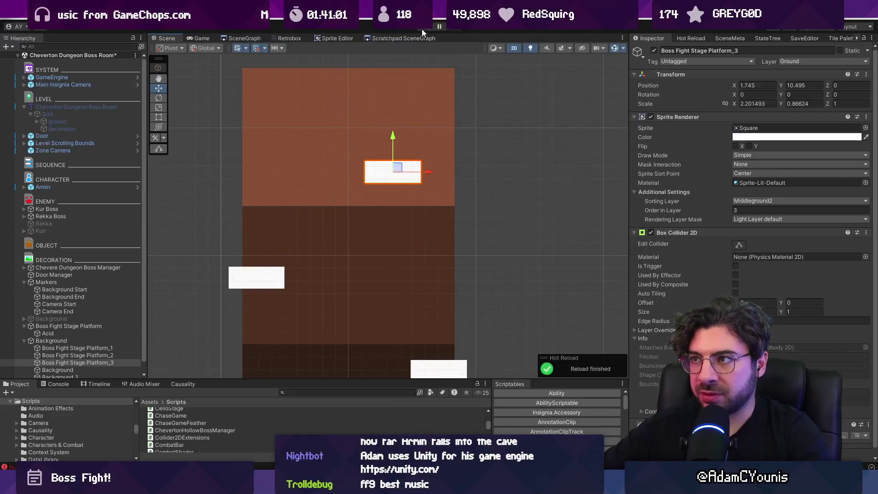
left_click(421, 29)
left_click(74, 333)
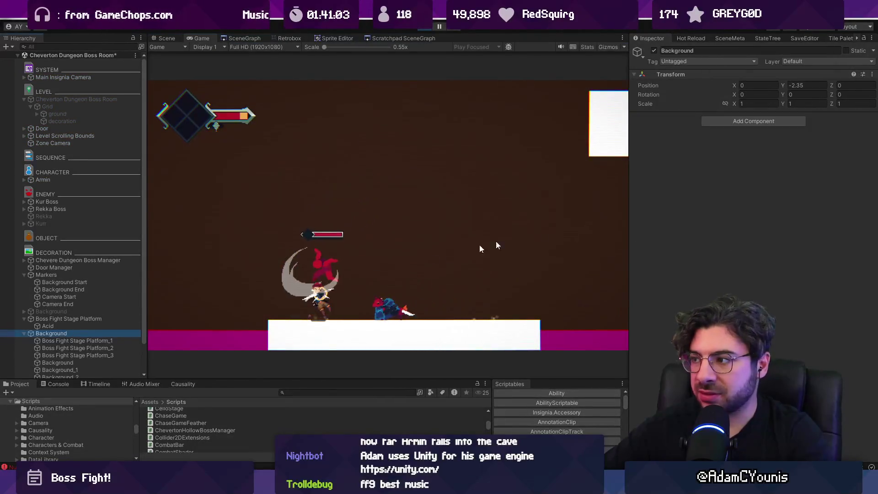
Scrub the boss manager's Progress to watch the platforms scroll, then stop the game.
left_click(78, 260)
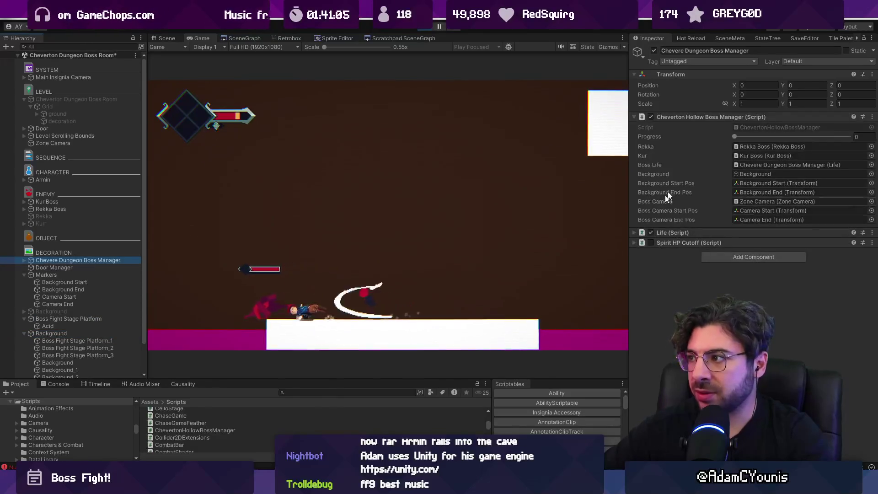
mouse_move(737, 137)
left_mouse_down()
mouse_move(844, 133)
mouse_move(627, 132)
left_mouse_up()
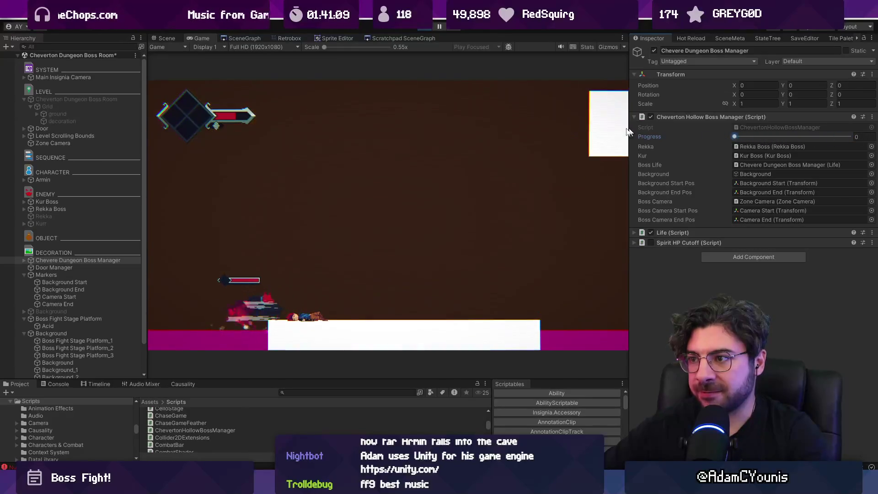
left_click(428, 26)
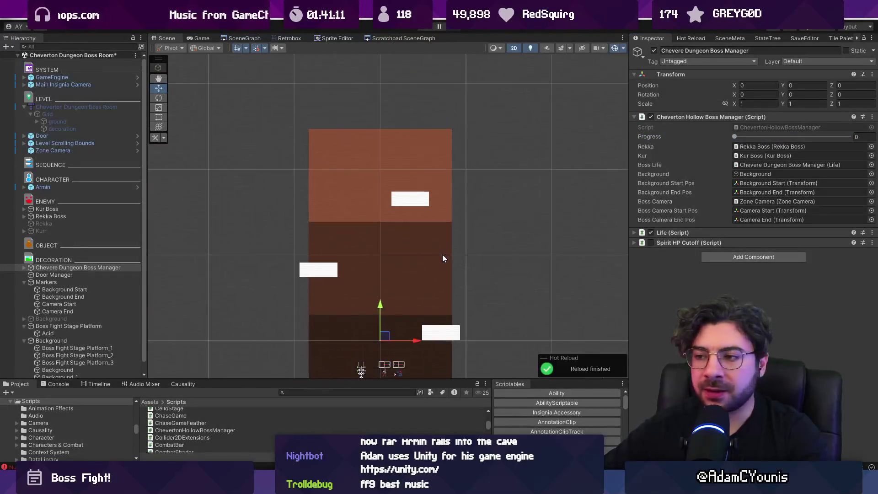
Select the three floating platforms, zoom out, and inspect the Background object.
left_click(386, 278)
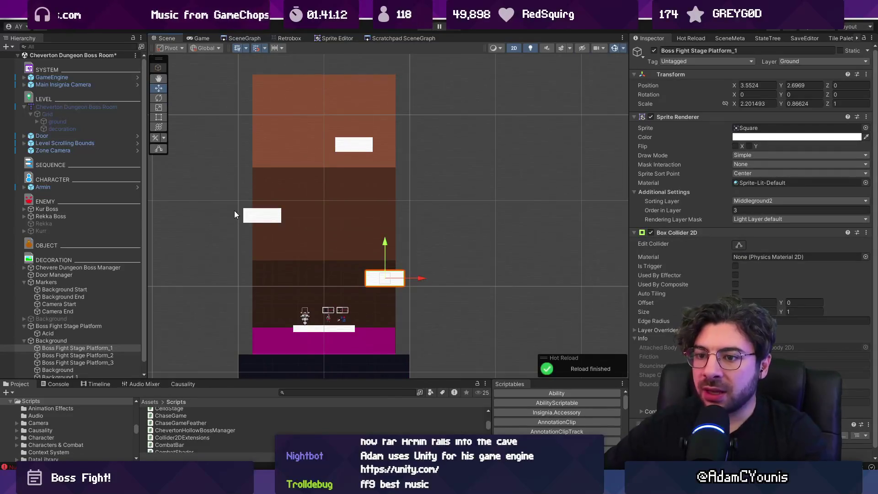
left_click(258, 215, "shift")
left_click(349, 144, "shift")
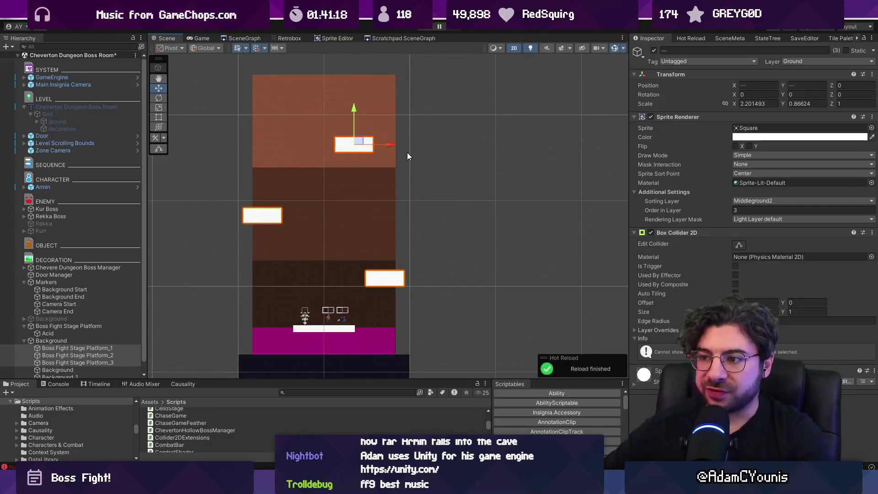
scroll(382, 246, "down", 3)
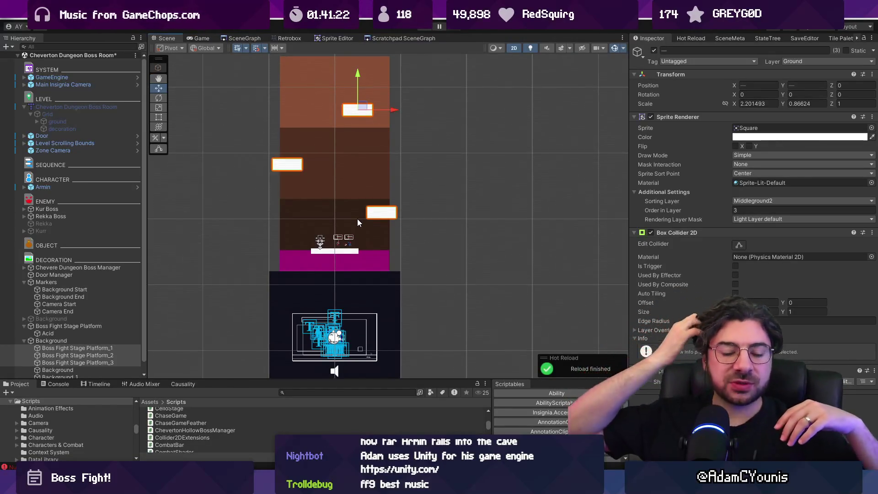
left_click(72, 320)
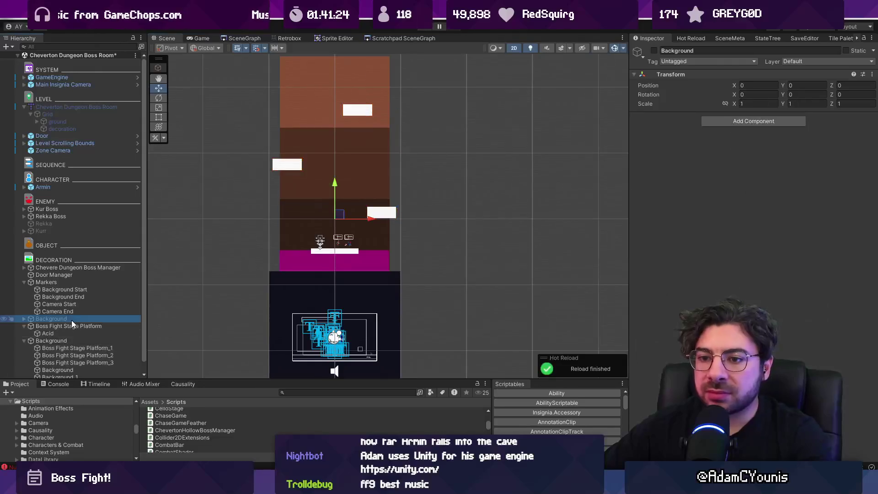
Inspect the seven roots sprites inside Background, then enable Background so they appear.
left_click(23, 319)
left_click(43, 325)
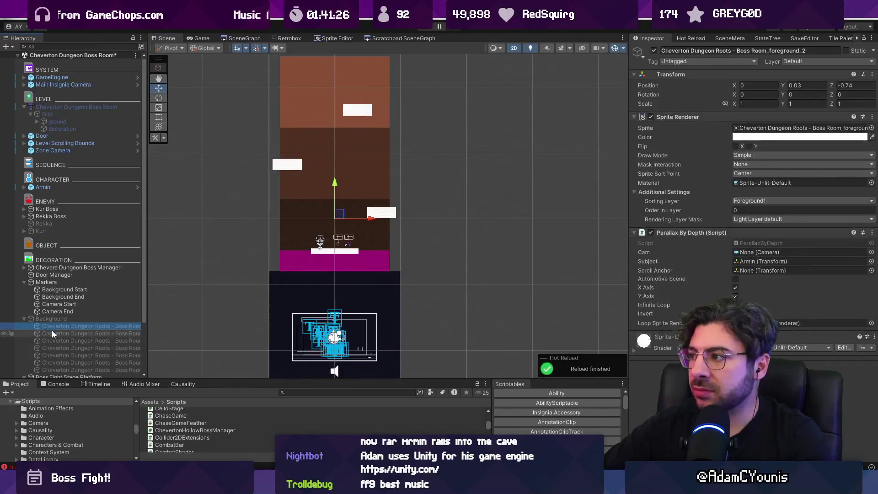
left_click(52, 331)
left_click(57, 349)
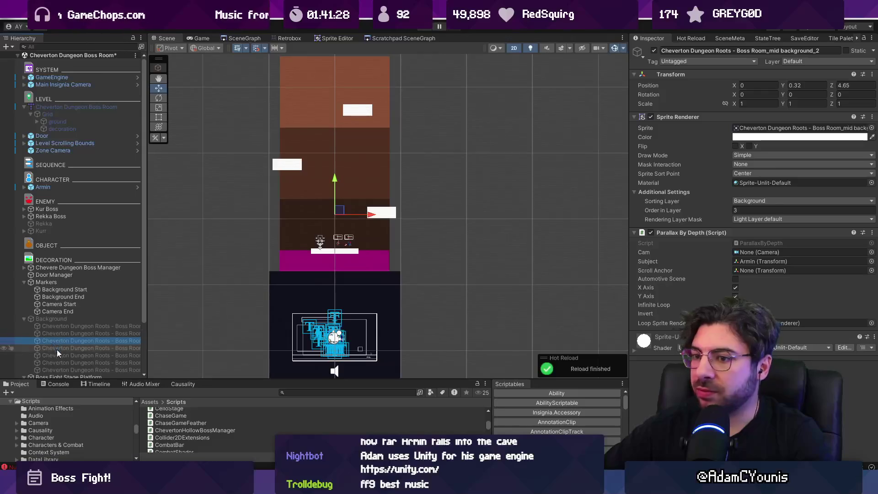
left_click(55, 320)
left_click(55, 323)
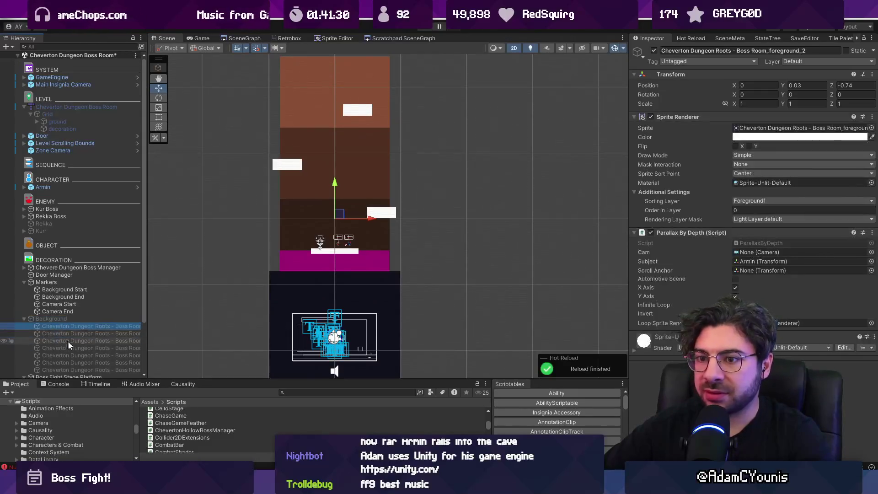
left_click(92, 367, "shift")
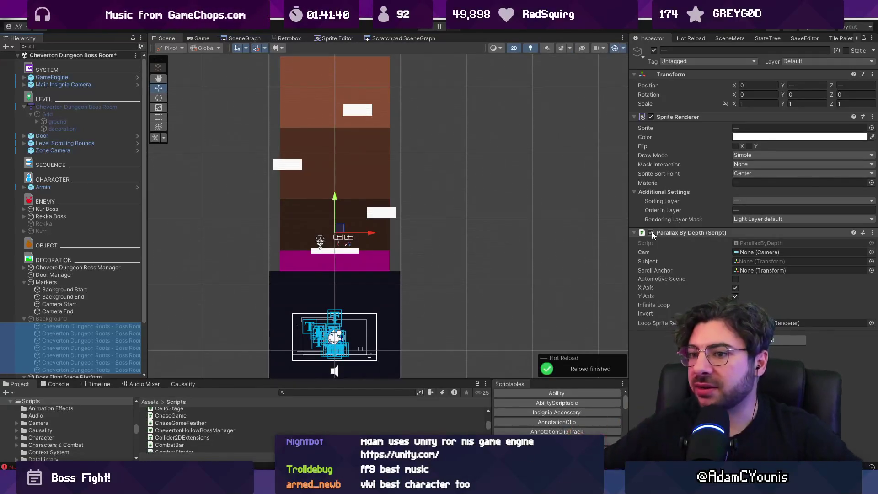
left_click(51, 319)
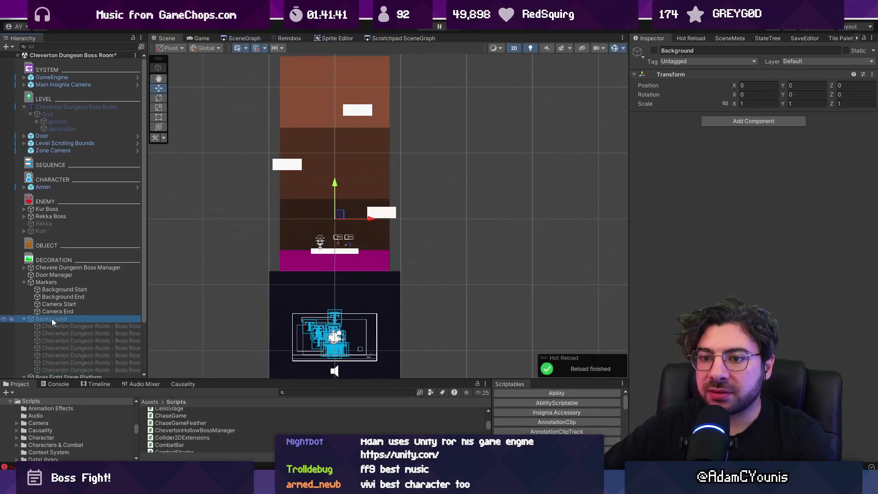
left_click(654, 51)
Delete the three Boss Fight Stage Platform objects.
scroll(109, 313, "down", 3)
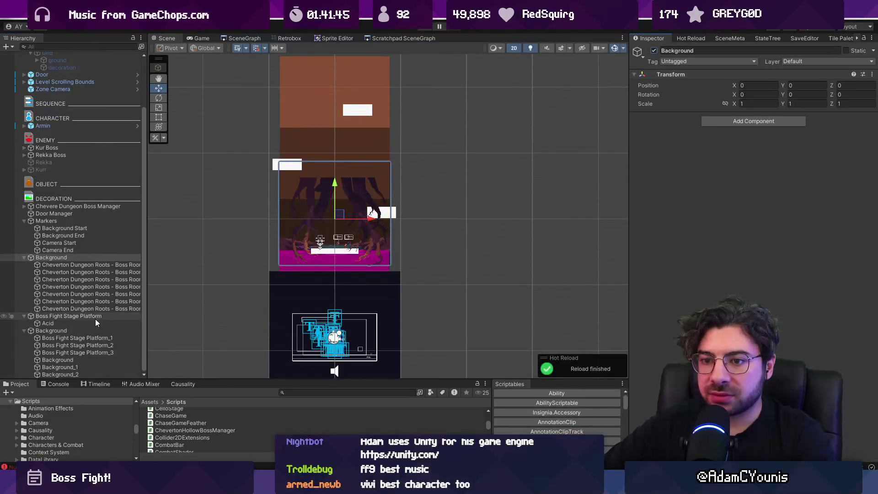
left_click(95, 330)
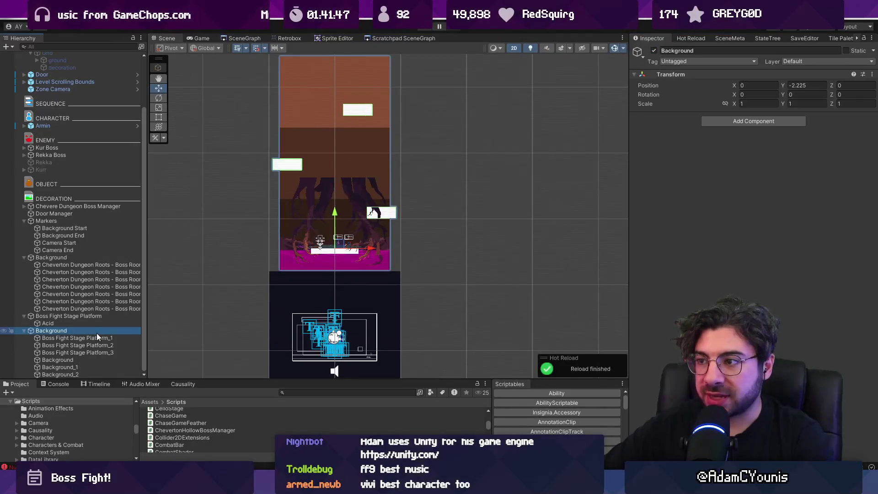
left_click(97, 338)
left_click(97, 352, "shift")
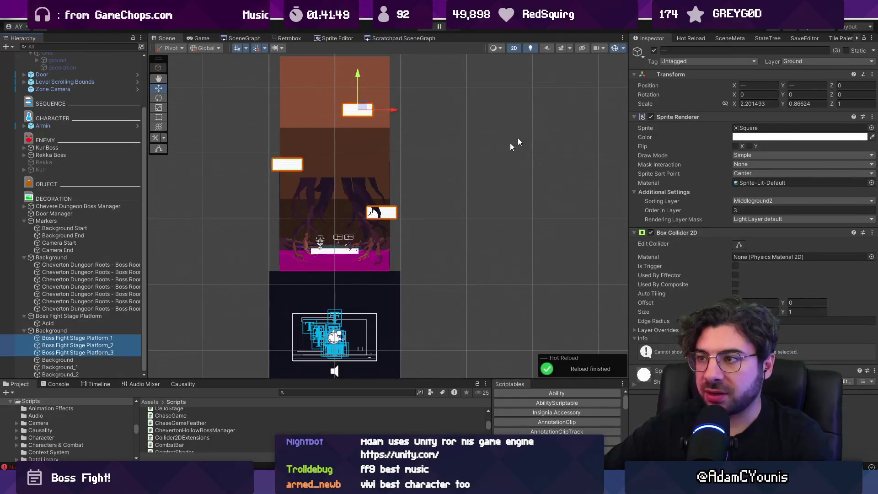
key("Delete")
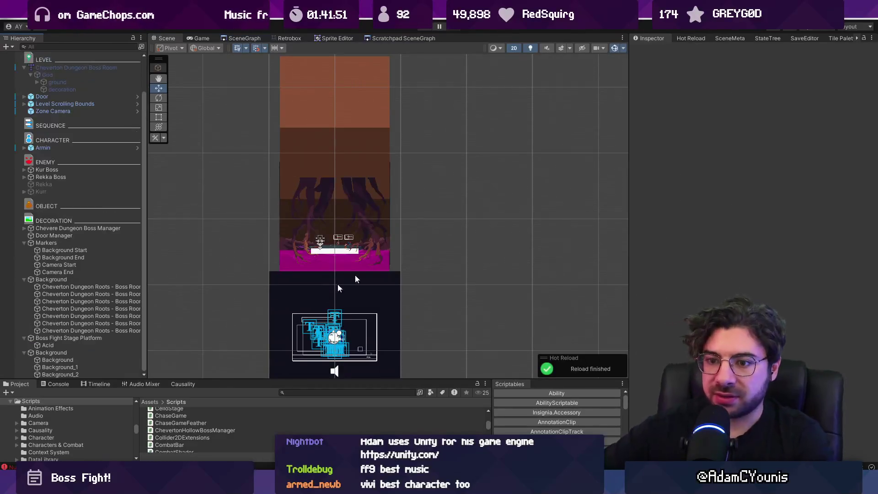
Disable the placeholder Background, Background_1 and Background_2 objects.
left_click(92, 361)
left_click(111, 373, "shift")
left_click(653, 50)
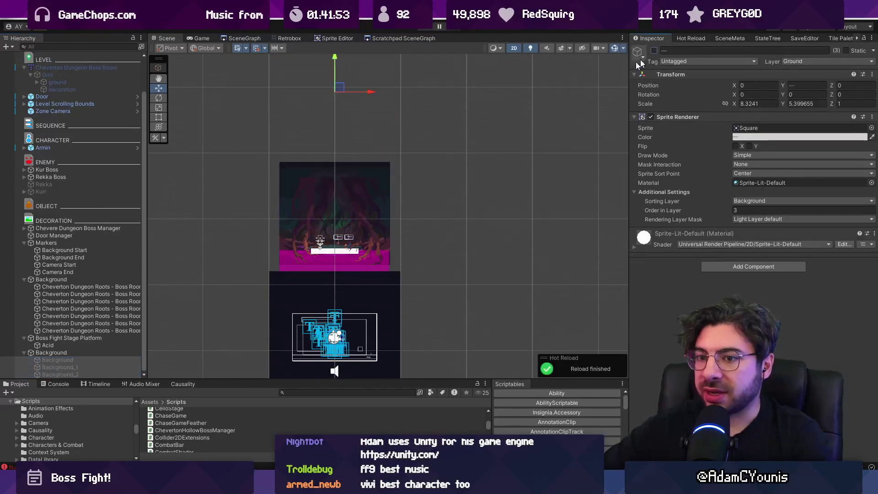
Set the seven roots sprites' Scroll Anchor to Background.
left_click(78, 286)
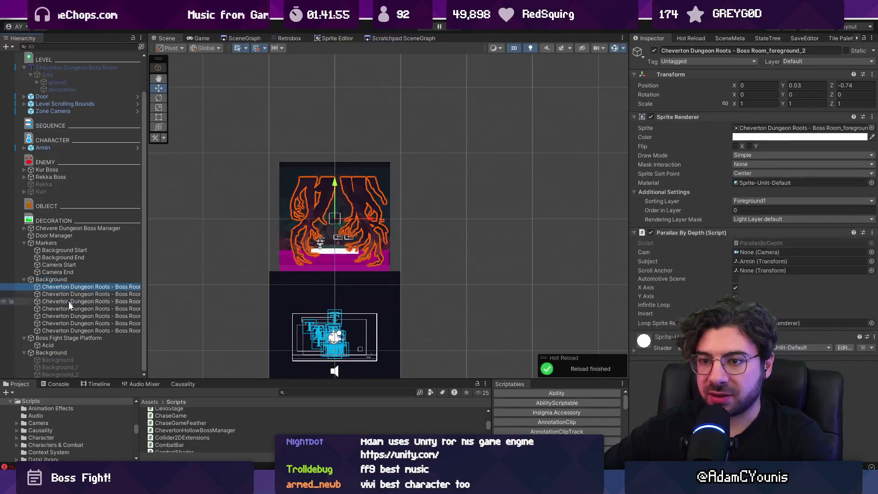
left_click(78, 330, "shift")
mouse_move(62, 351)
left_mouse_down()
mouse_move(150, 359)
mouse_move(721, 284)
mouse_move(742, 273)
left_mouse_up()
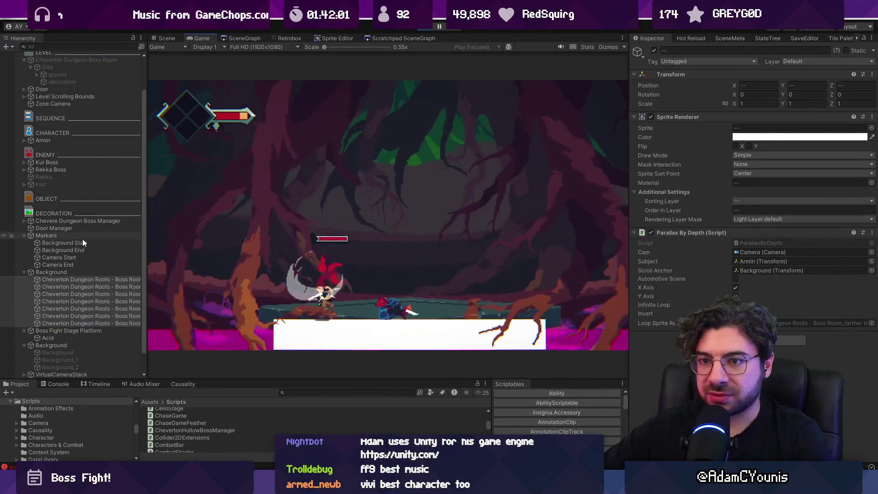
left_click(83, 238)
left_click(87, 221)
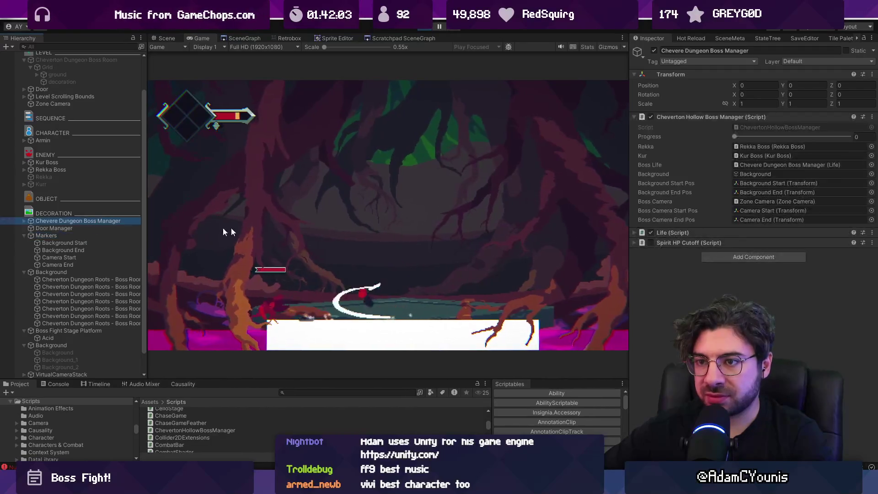
mouse_move(739, 137)
left_mouse_down()
mouse_move(839, 139)
mouse_move(725, 144)
mouse_move(846, 142)
mouse_move(773, 143)
mouse_move(817, 146)
left_mouse_up()
left_click(426, 28)
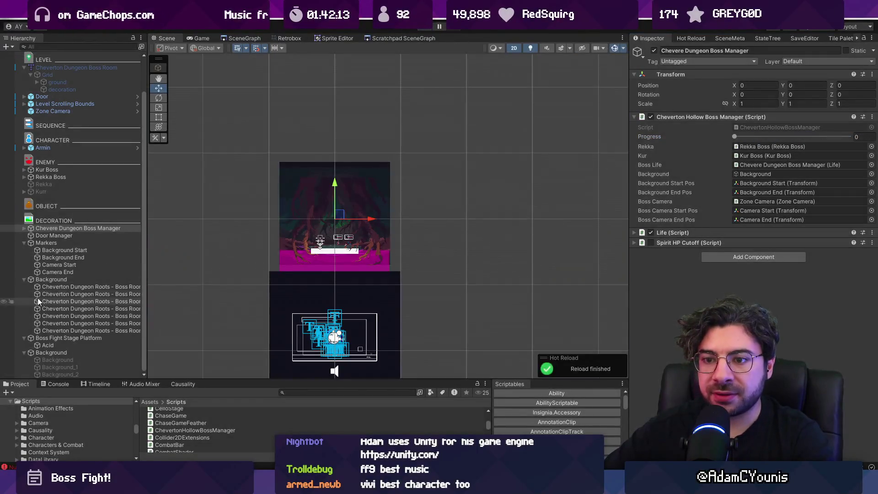
left_click(70, 353)
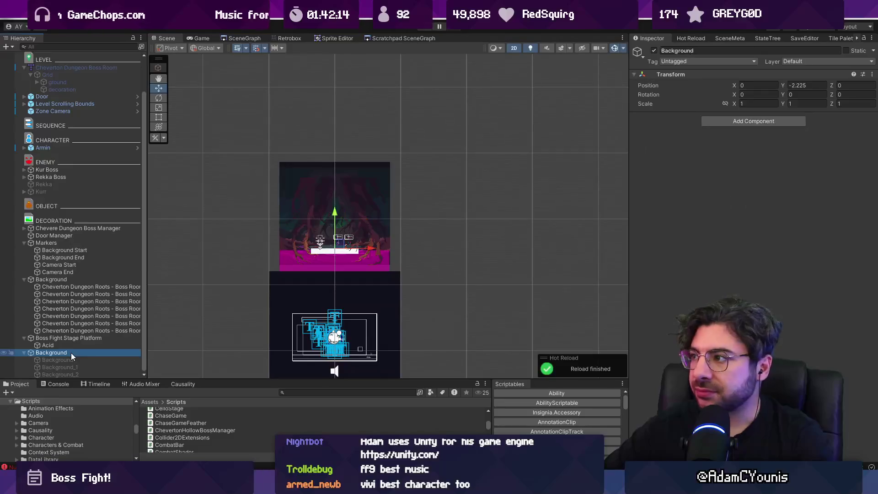
left_click(59, 294)
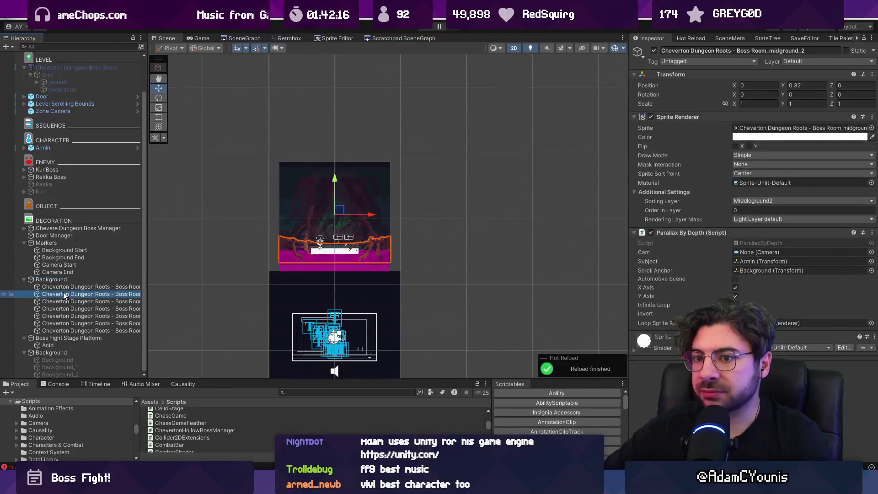
left_click(58, 243)
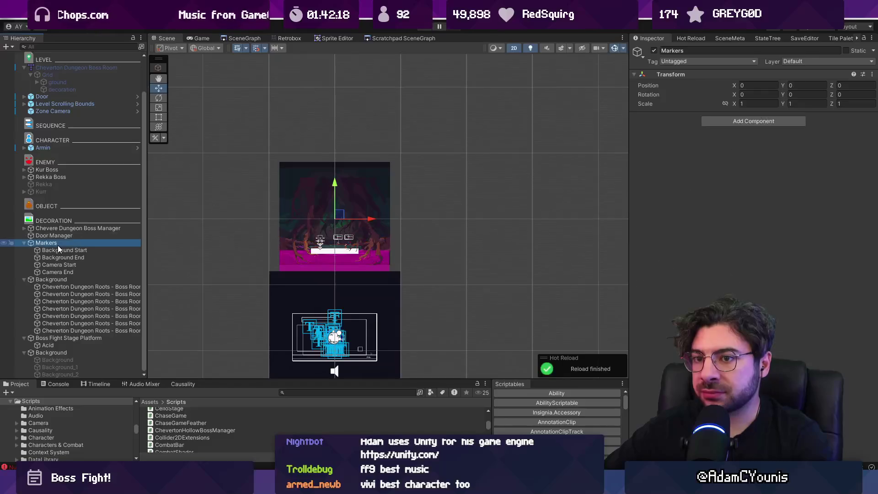
left_click(65, 228)
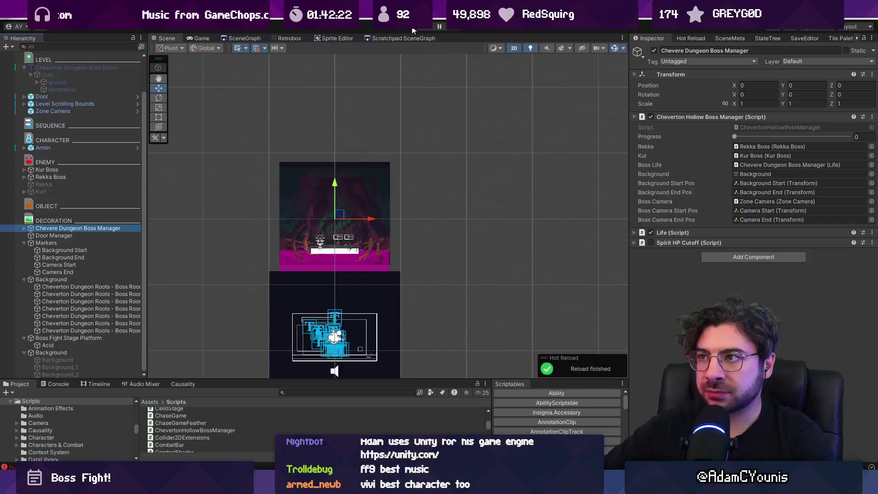
left_click(428, 26)
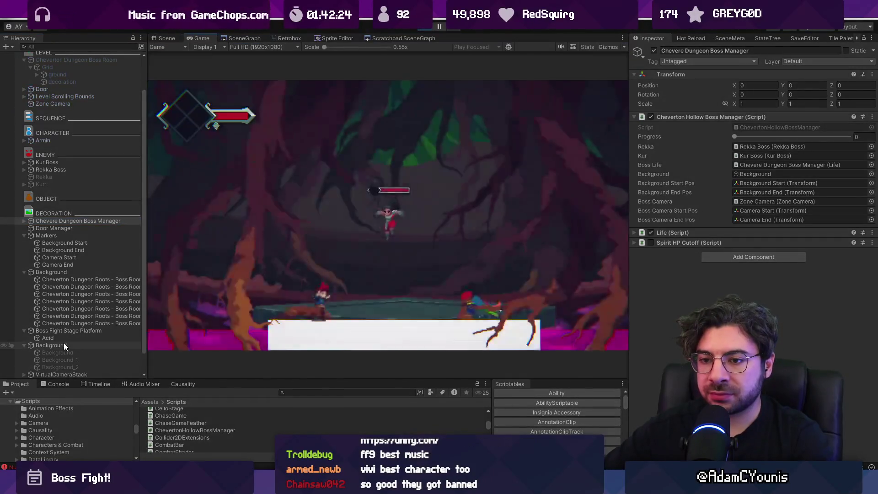
left_click(62, 344)
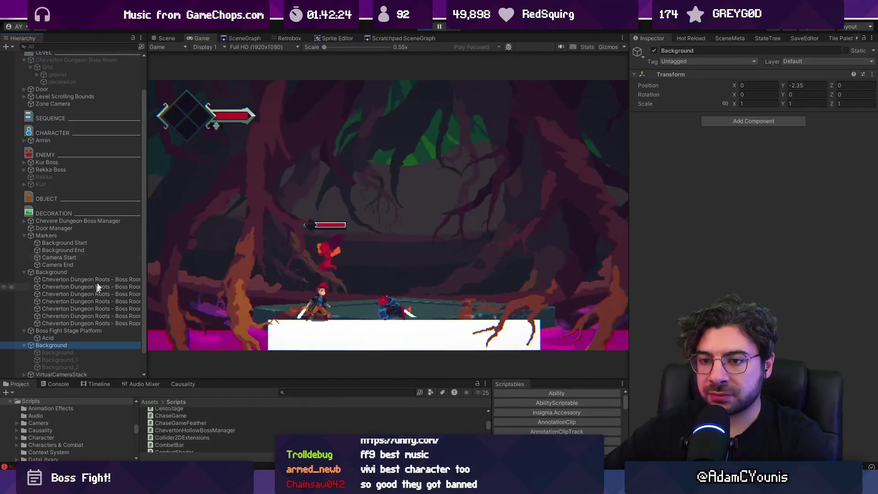
key("ctrl+1")
double_click(64, 343)
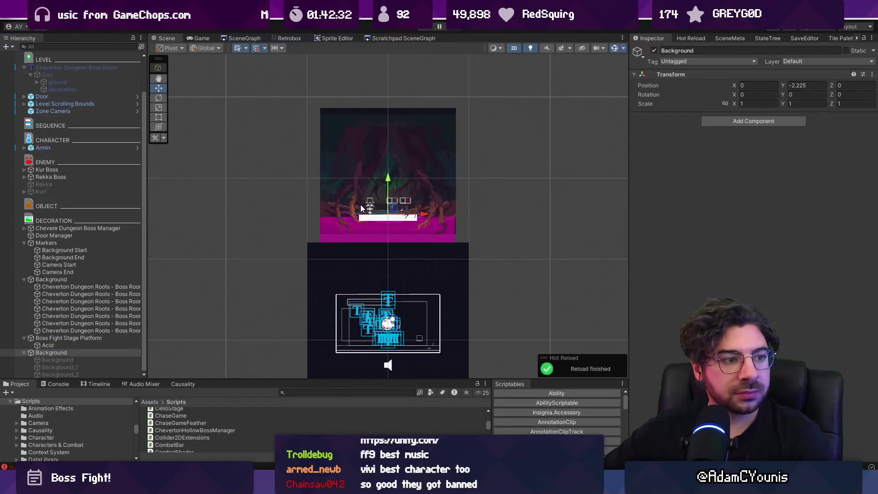
Duplicate the placeholder Background sprite and place the copy above the original.
scroll(363, 219, "up", 3)
left_click(64, 359)
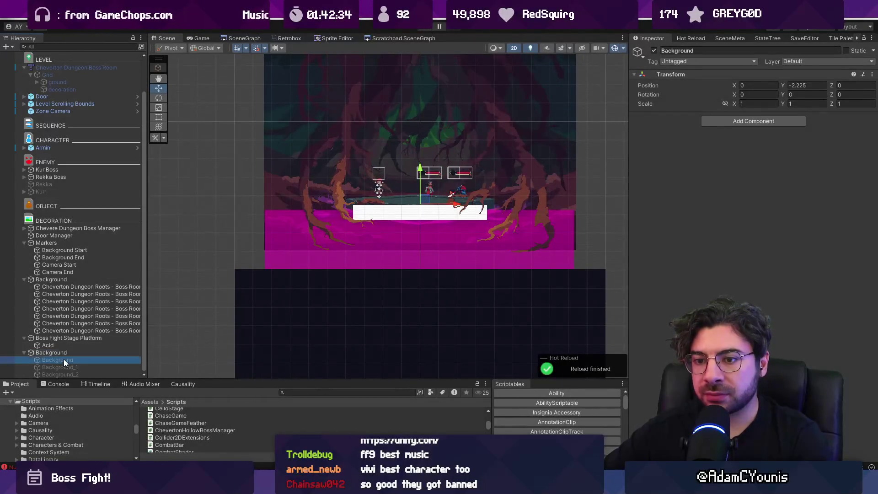
key("ctrl+d")
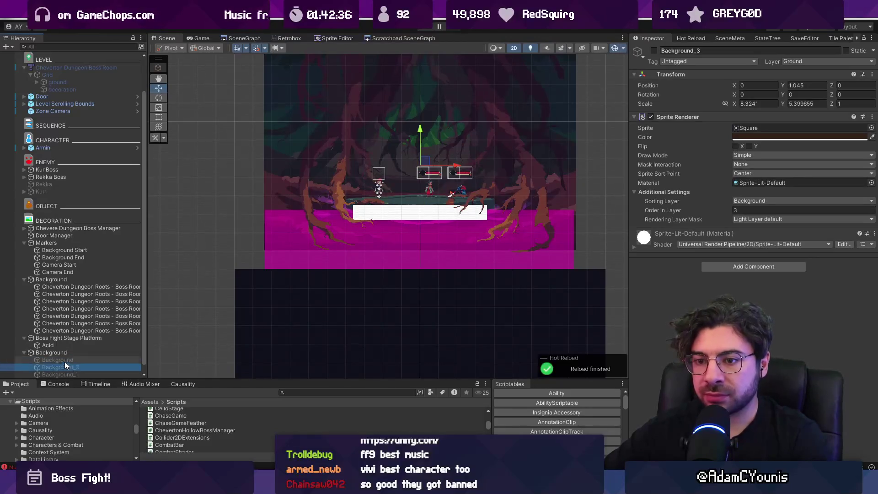
left_click_drag(64, 362, 66, 357)
Give the copy scale 1 × 1, Y position 0, the Foreground1 sorting layer and pure red colour.
left_click(800, 137)
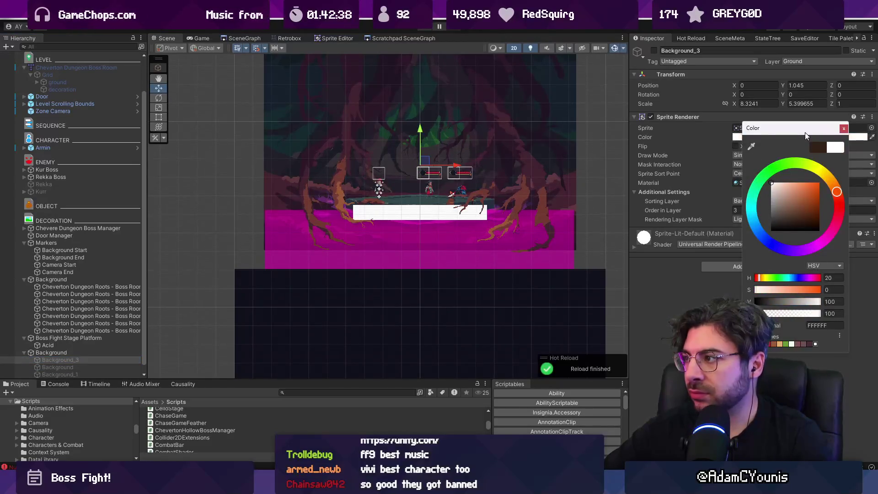
left_click(843, 128)
type("1")
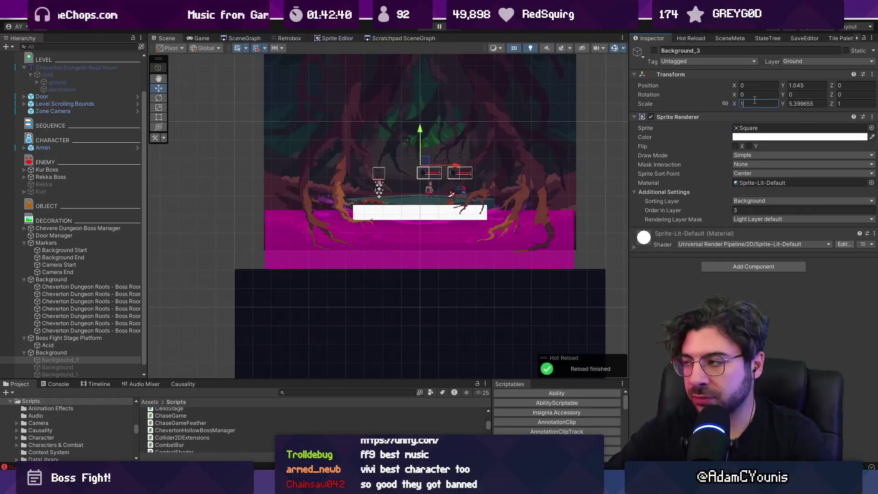
key("Tab")
type("1")
double_click(798, 85)
type("0")
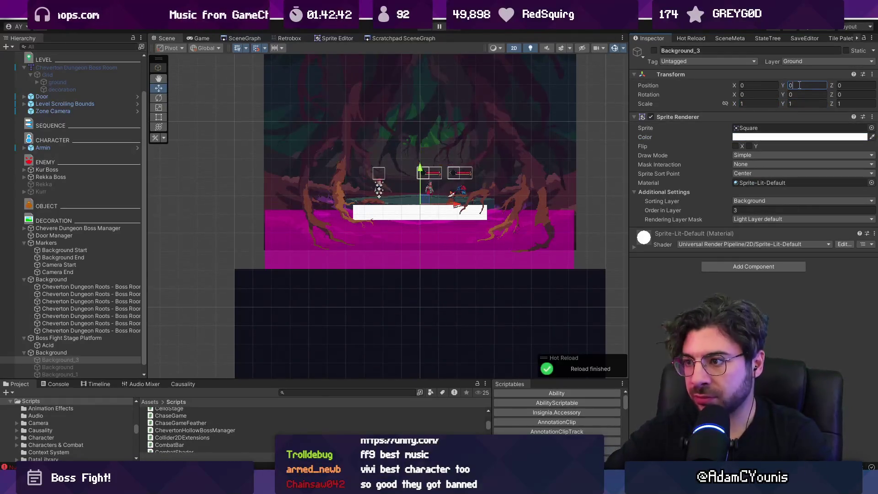
left_click(765, 202)
left_click(765, 291)
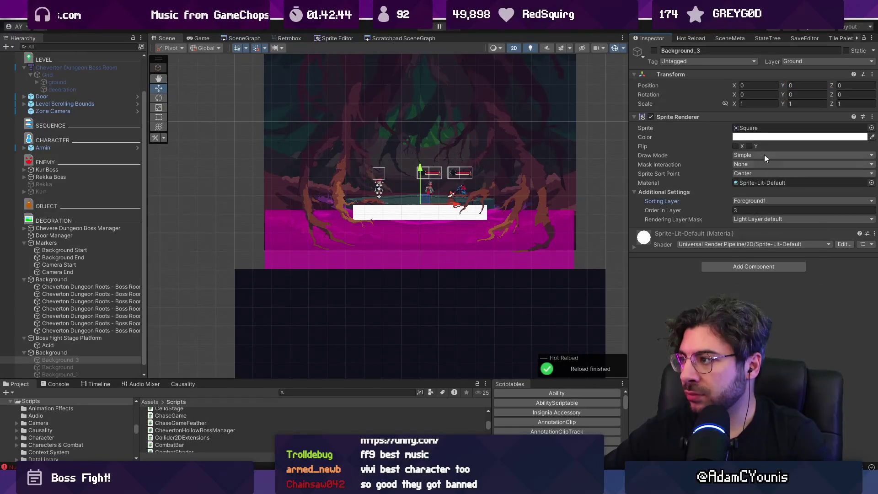
left_click(777, 137)
left_click_drag(822, 201, 859, 183)
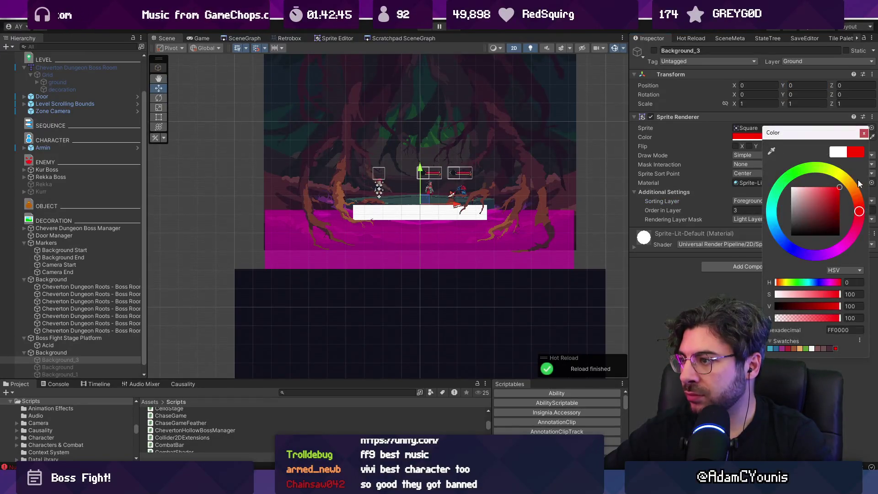
left_click(863, 133)
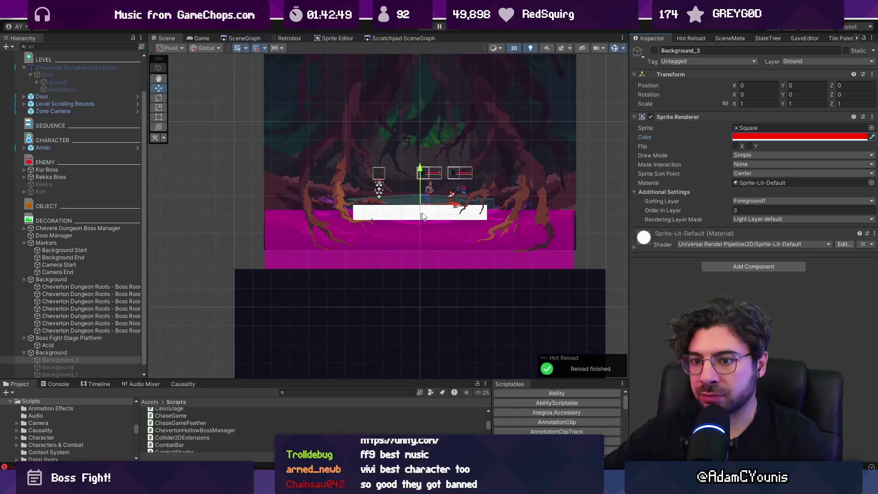
Enable the red Background_3 square, scale it to 0.3 × 0.3, and start the game.
scroll(137, 324, "down", 1)
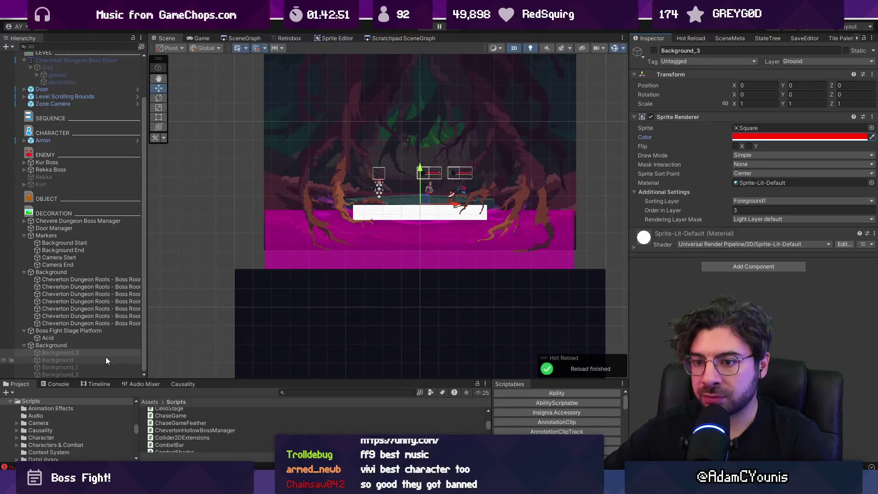
left_click(653, 51)
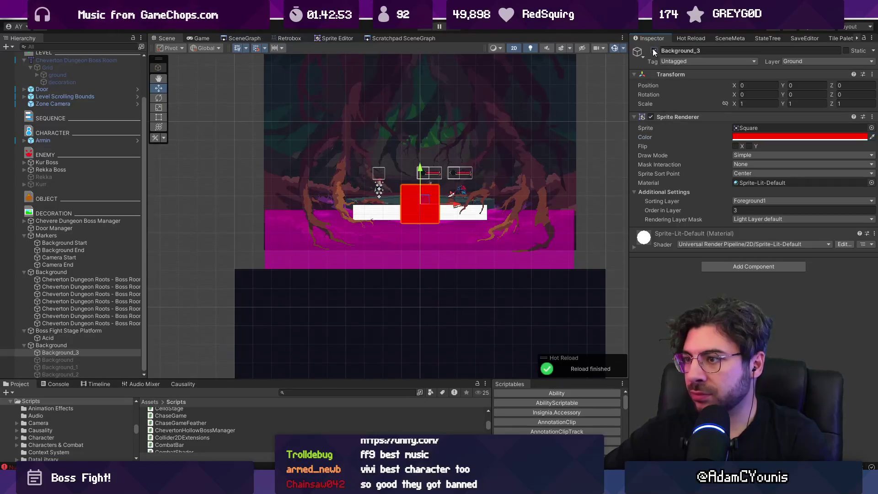
type("0.3")
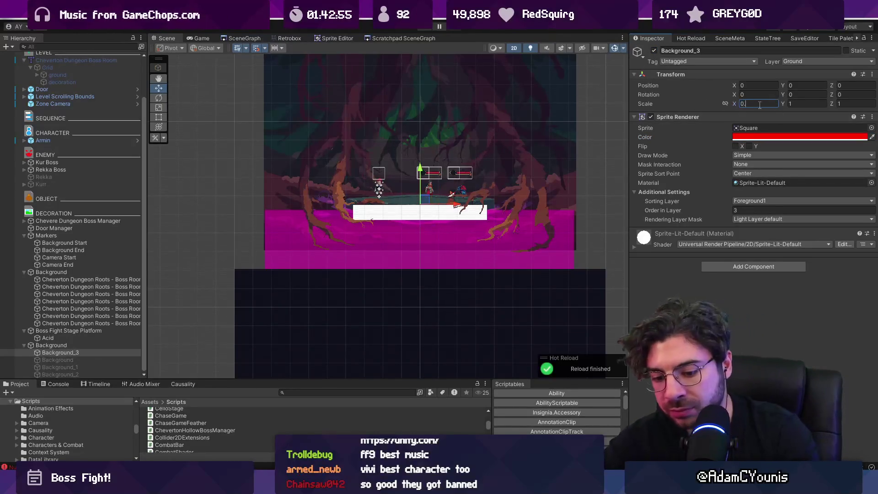
key("Tab")
type("0.3")
key("ctrl+p")
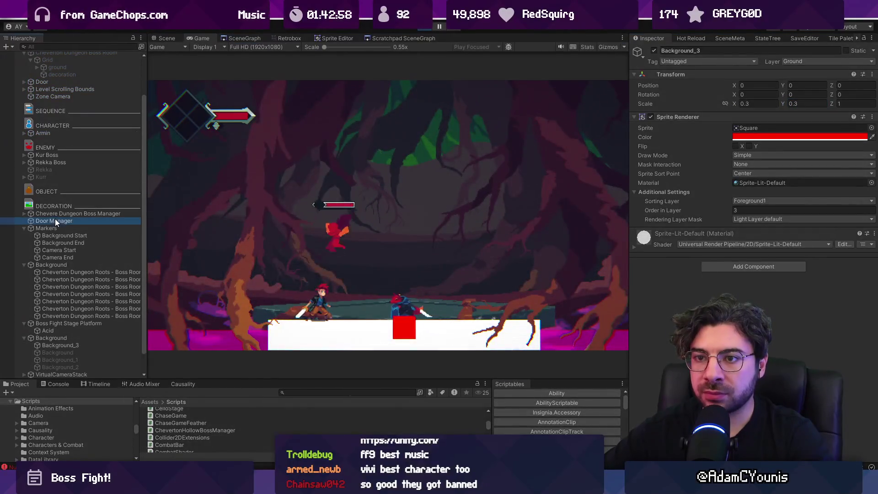
left_click(64, 214)
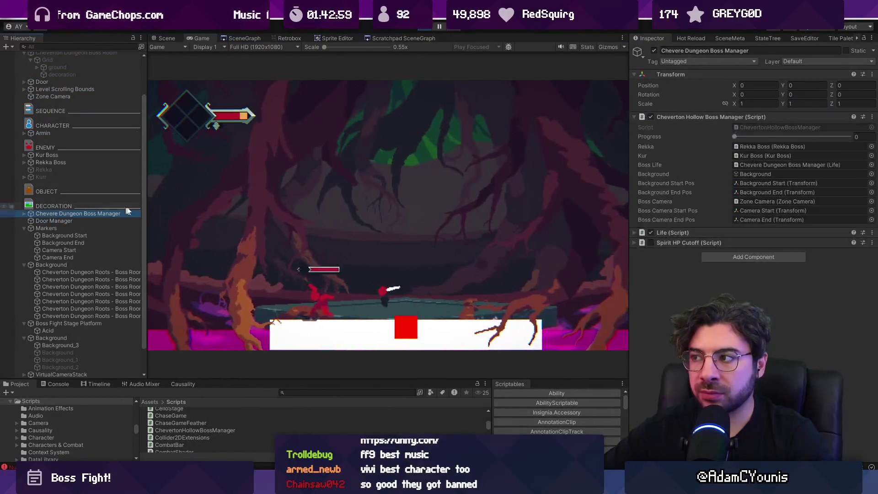
Scrub the boss fight Progress to 0.956, stop the game, and select the foreground roots sprite.
mouse_move(733, 137)
left_mouse_down()
mouse_move(773, 146)
mouse_move(842, 142)
mouse_move(665, 128)
left_mouse_up()
left_click(429, 28)
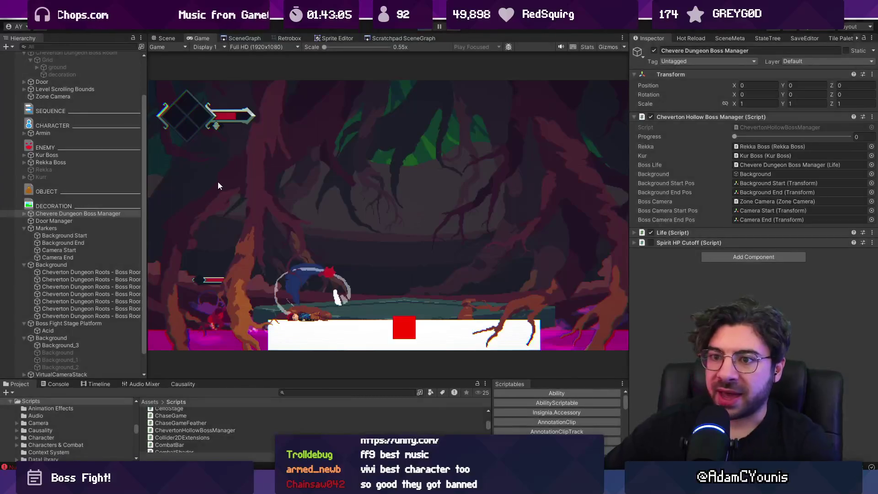
left_click(76, 279)
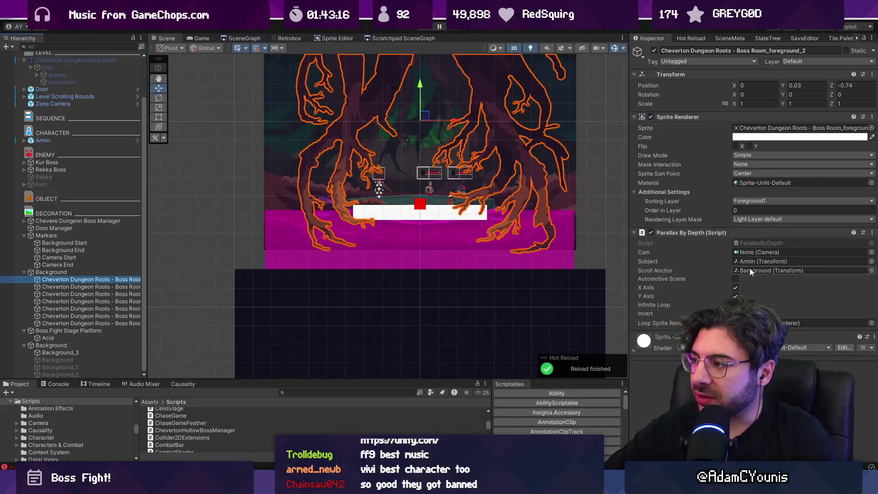
Set the roots' Scroll Anchor to None.
left_click(871, 270)
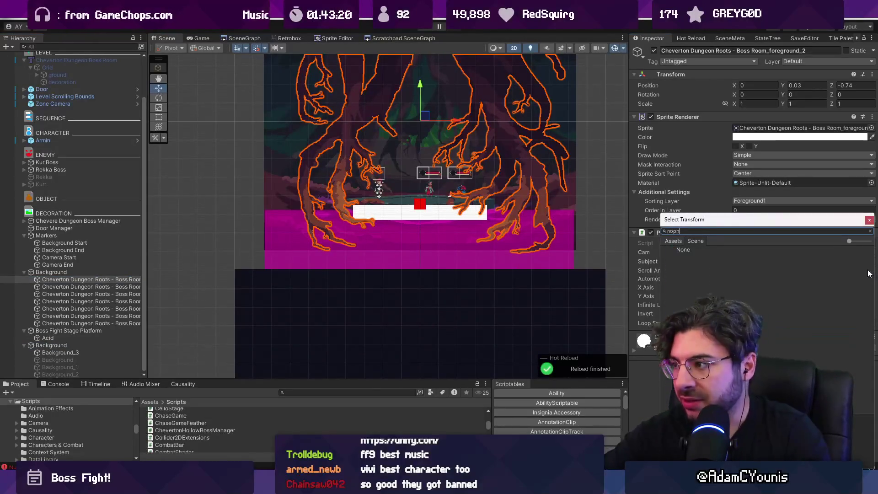
type("nn")
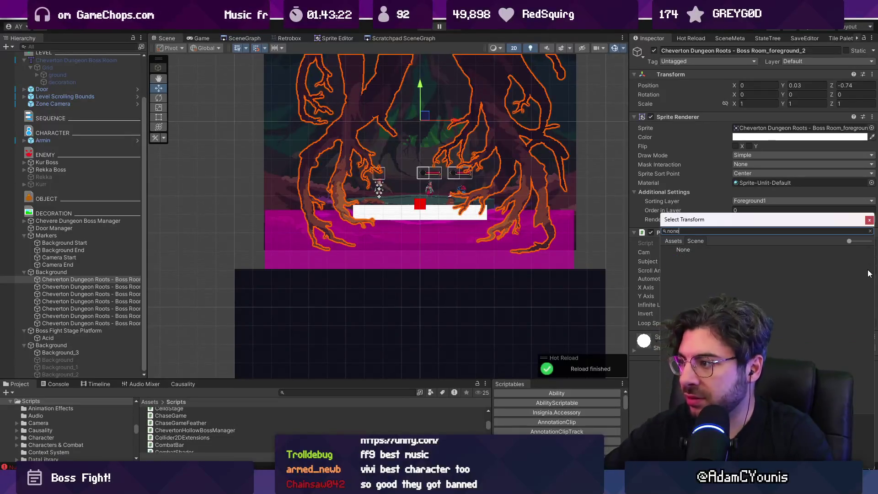
key("Escape")
Play the game, advance the boss fight Progress to 0.112, then stop.
key("ctrl+p")
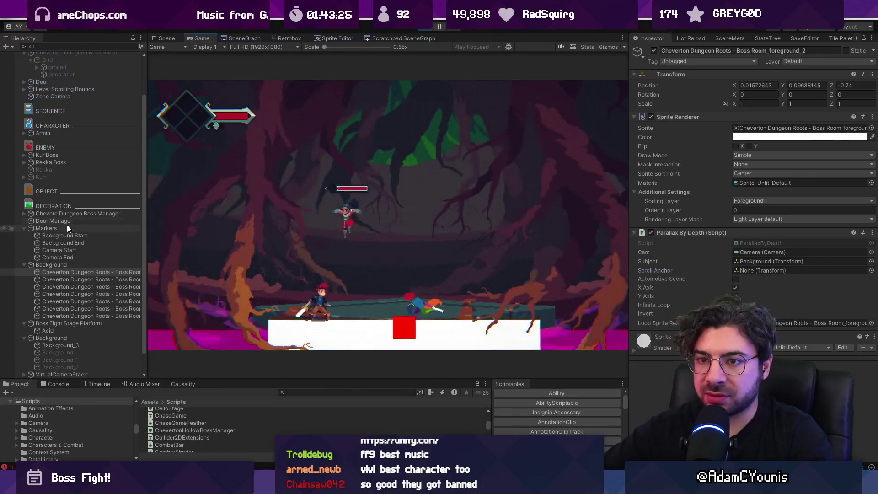
left_click(71, 214)
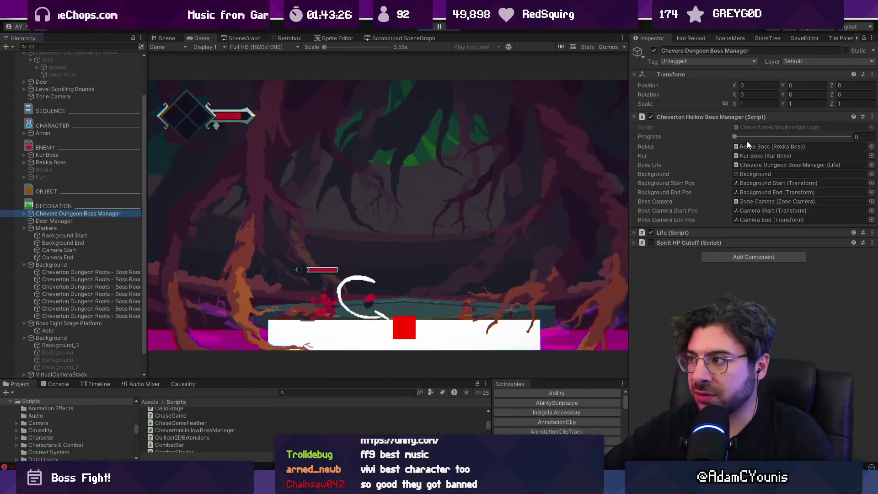
mouse_move(737, 133)
left_mouse_down()
mouse_move(851, 136)
mouse_move(791, 134)
mouse_move(816, 137)
left_mouse_up()
left_click(423, 27)
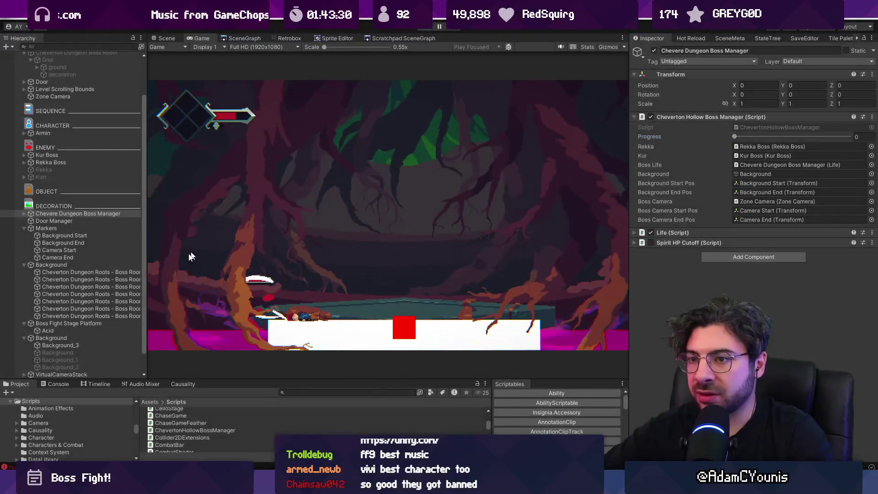
Enlarge the Console and trace the NullReferenceException errors to Armin's Sensors object.
left_click(68, 383)
left_click_drag(235, 380, 236, 220)
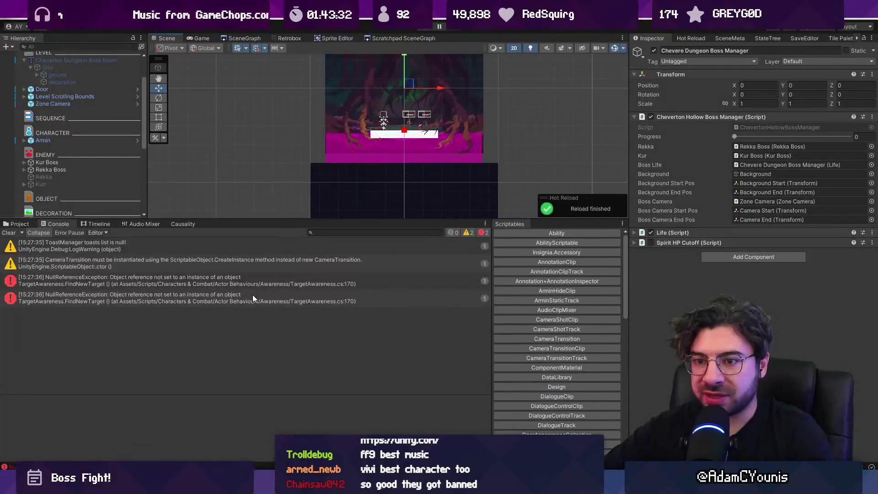
left_click(243, 282)
key("Down")
left_click(244, 281)
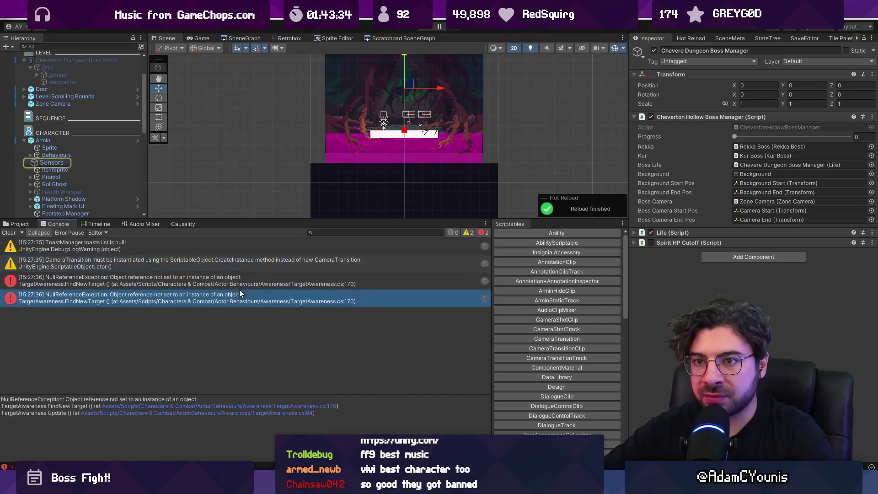
left_click(240, 273)
key("Down")
left_click(237, 284)
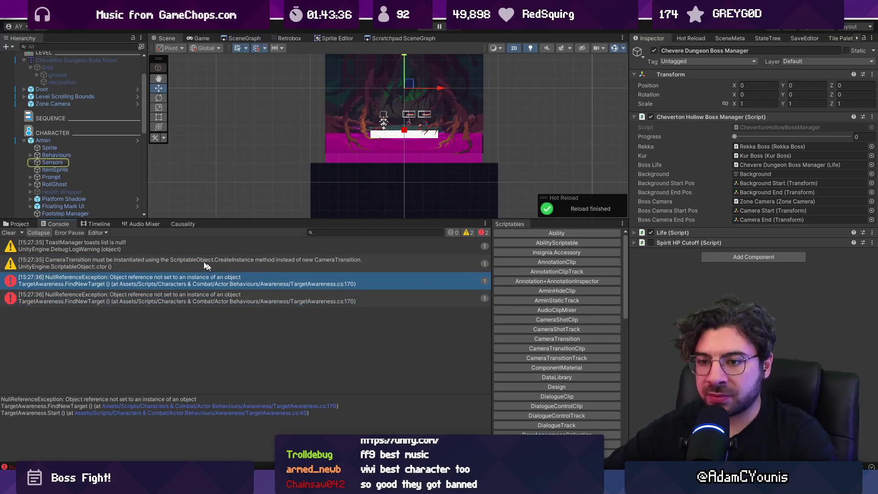
Assign Armin as the Sensors' Target Awareness target, then run and stop the game.
left_click(57, 162)
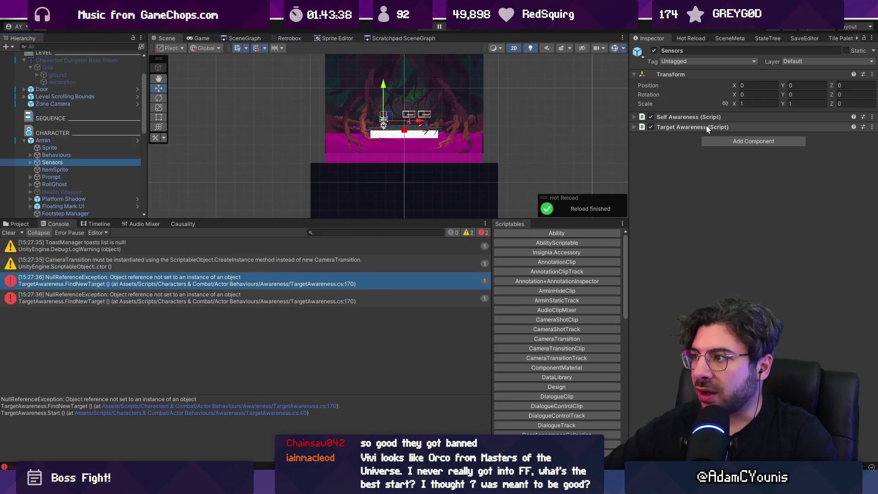
left_click(707, 127)
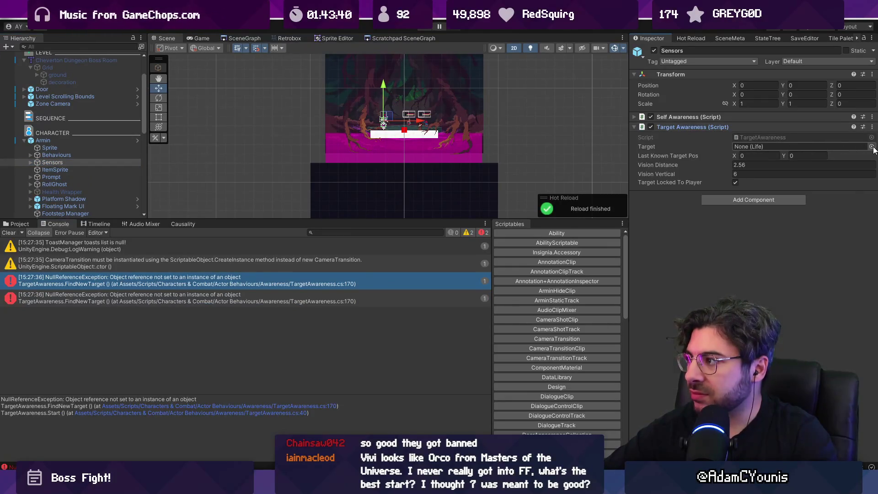
left_click(871, 147)
double_click(745, 178)
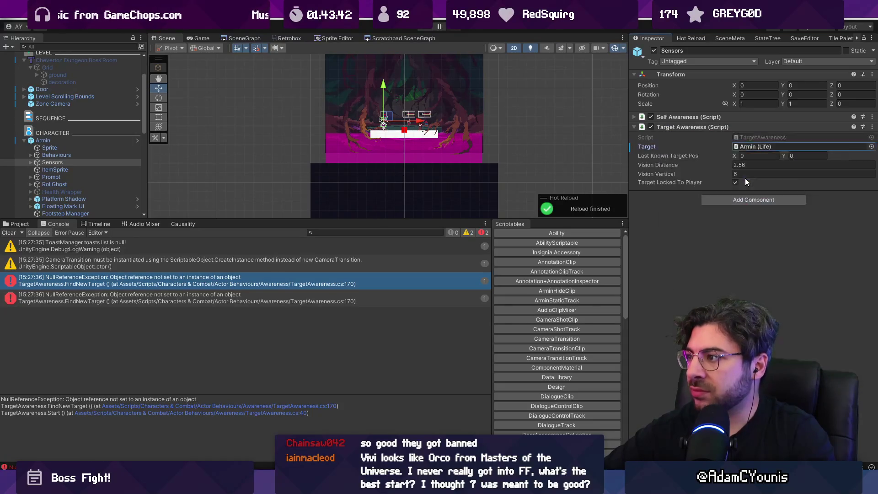
left_click(425, 29)
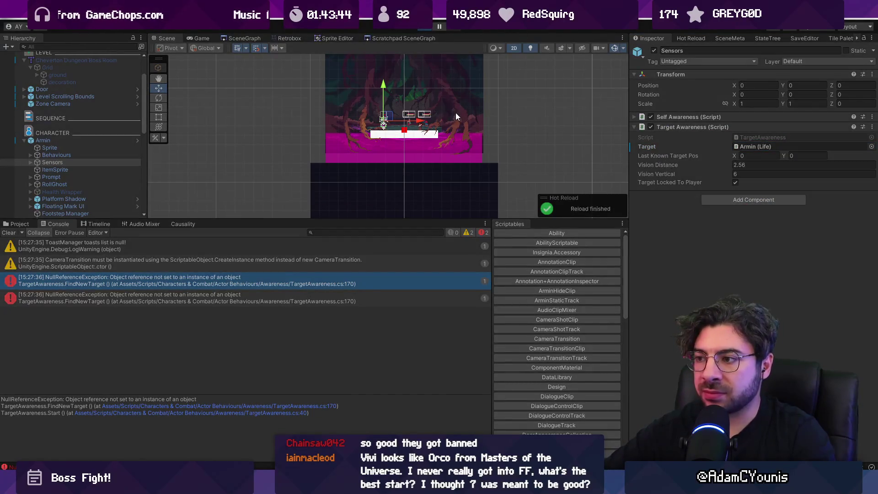
left_click(425, 29)
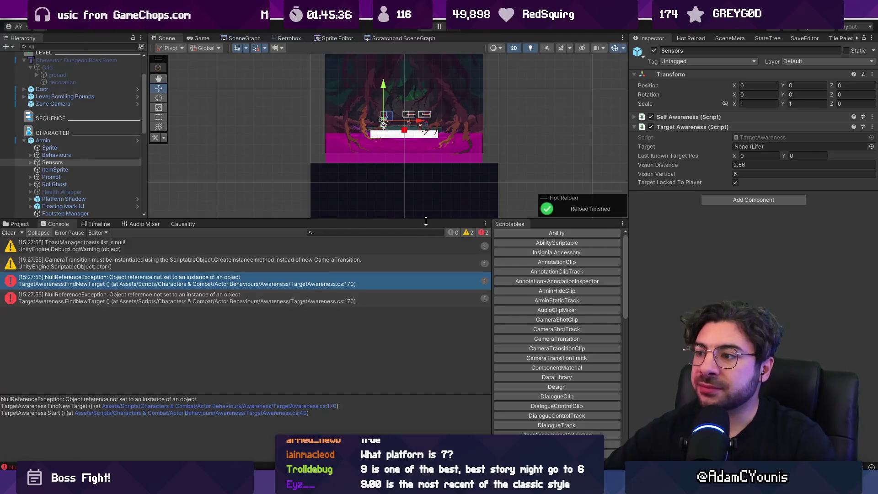
Enlarge and zoom the Scene view, start the game, and select the foreground roots sprite.
left_click_drag(426, 220, 425, 281)
scroll(399, 162, "up", 3)
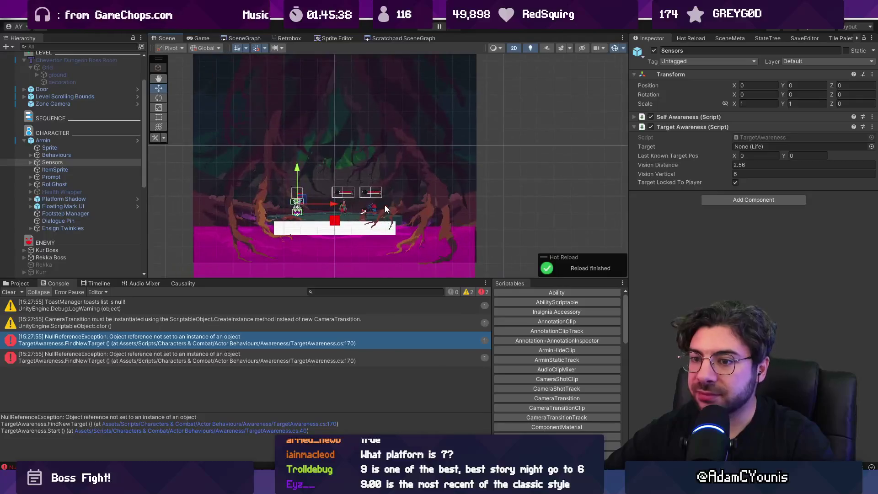
scroll(385, 208, "up", 2)
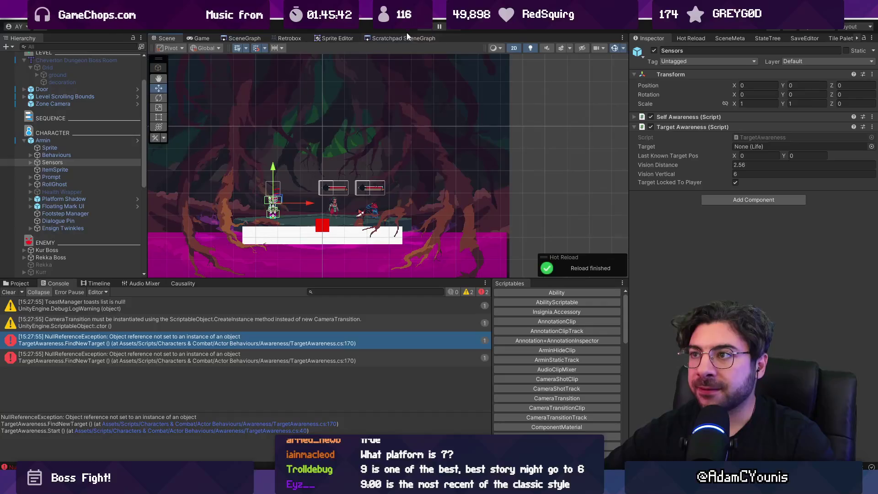
key("ctrl+p")
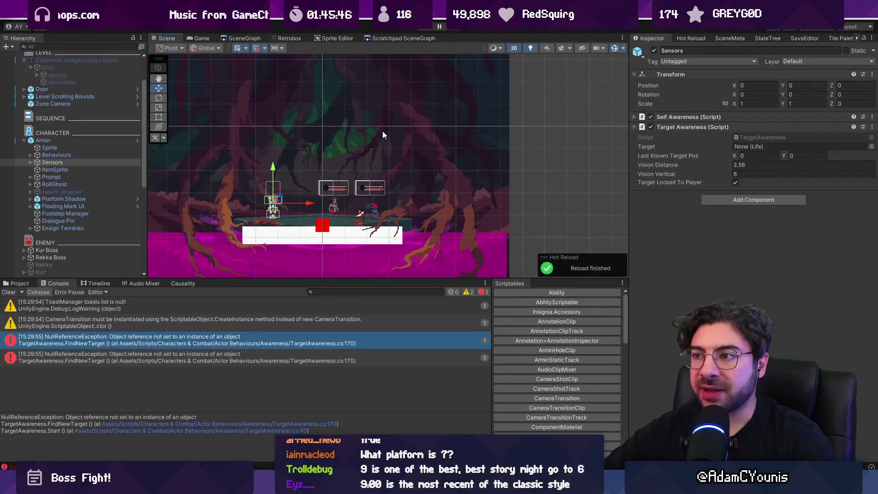
left_click(382, 131)
Move the Camera End marker up to Y 3.28 and start the game.
scroll(78, 222, "down", 5)
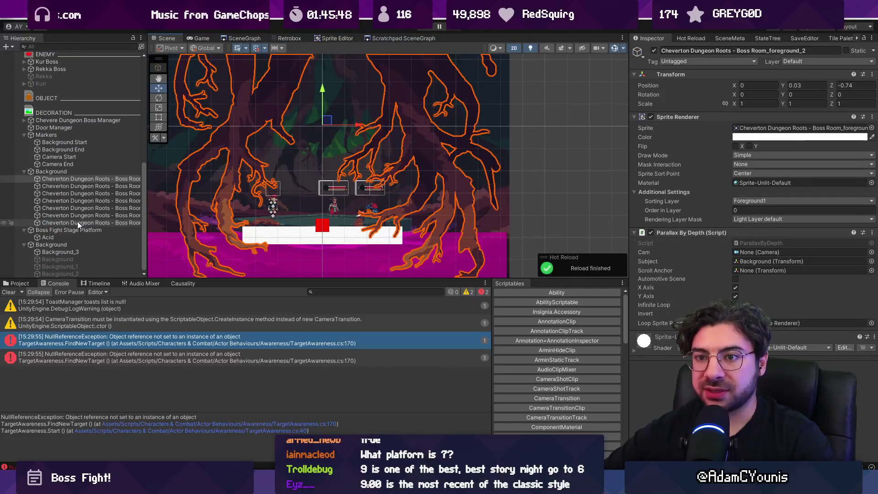
left_click(68, 163)
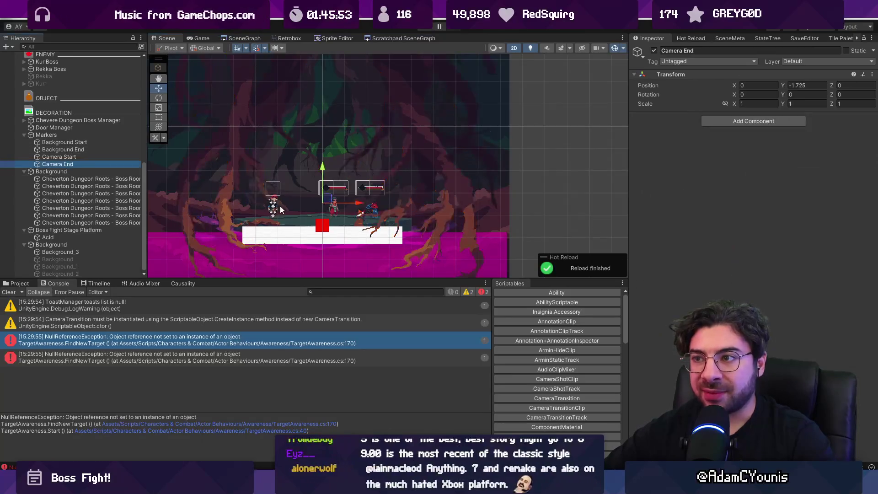
scroll(280, 209, "down", 5)
left_click_drag(296, 195, 295, 93)
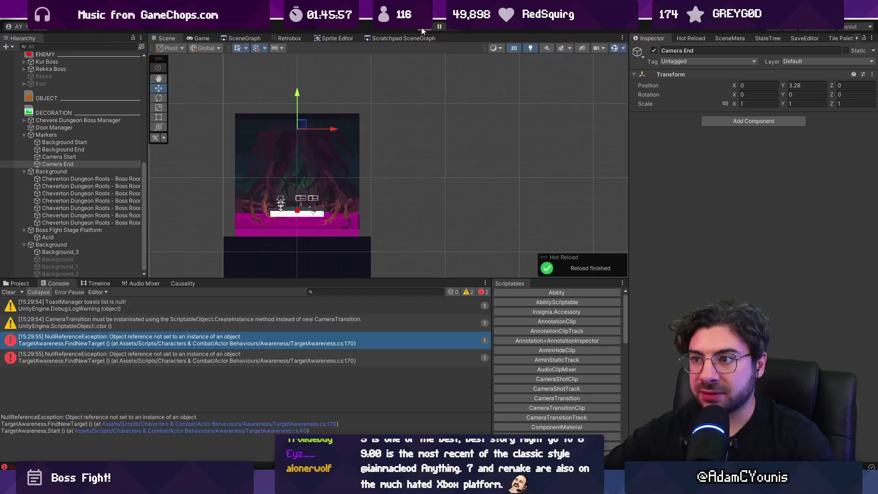
key("ctrl+p")
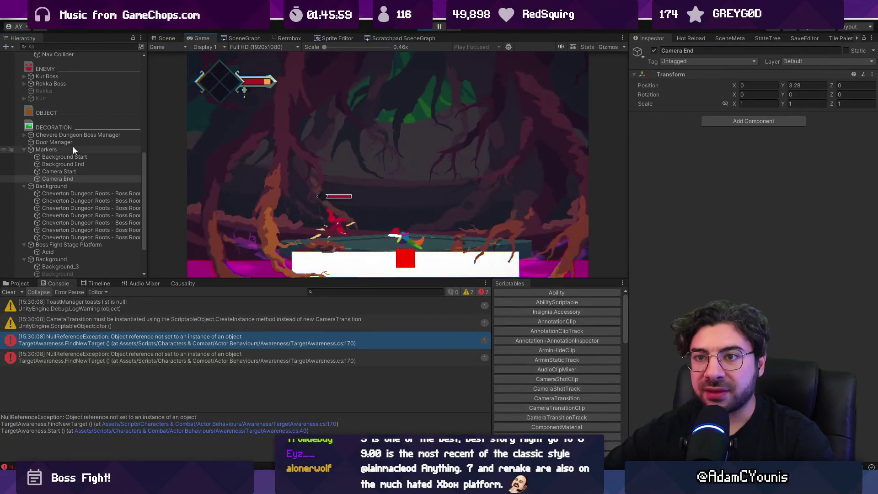
Advance the boss fight Progress to 0.406, then stop the game.
left_click(73, 137)
mouse_move(736, 135)
left_mouse_down()
mouse_move(775, 136)
mouse_move(657, 138)
mouse_move(751, 138)
left_mouse_up()
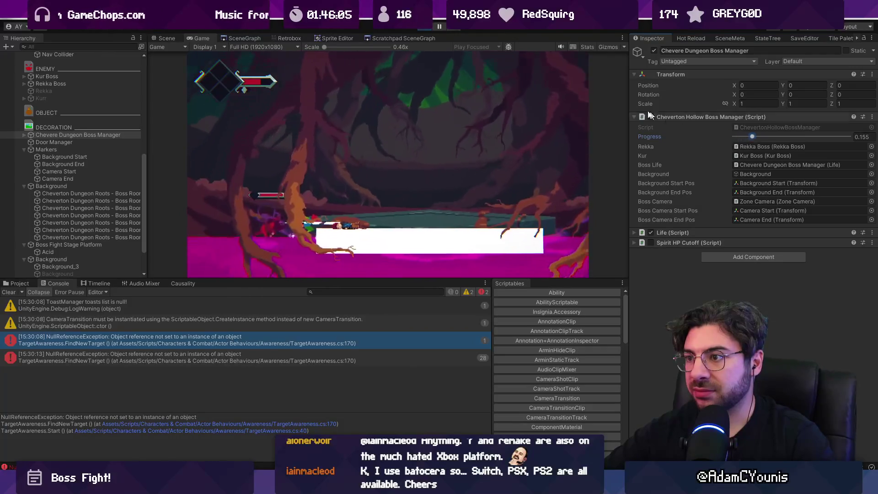
left_click(425, 29)
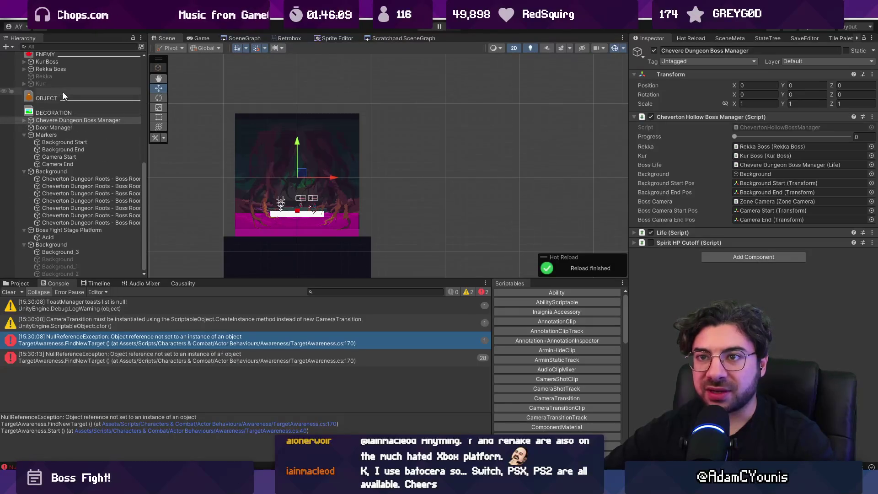
Click through the bosses, Door Manager and Markers, then select Zone Camera.
left_click(57, 69)
left_click(50, 61, "ctrl")
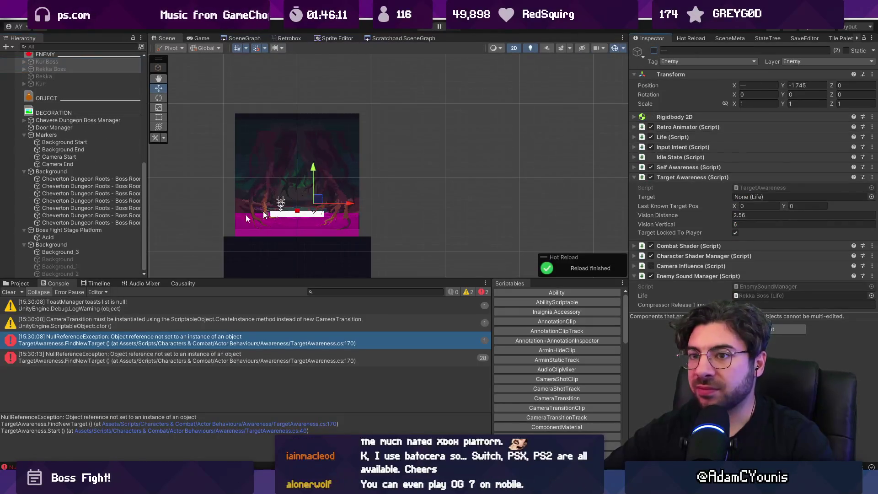
left_click(103, 129)
left_click(101, 135)
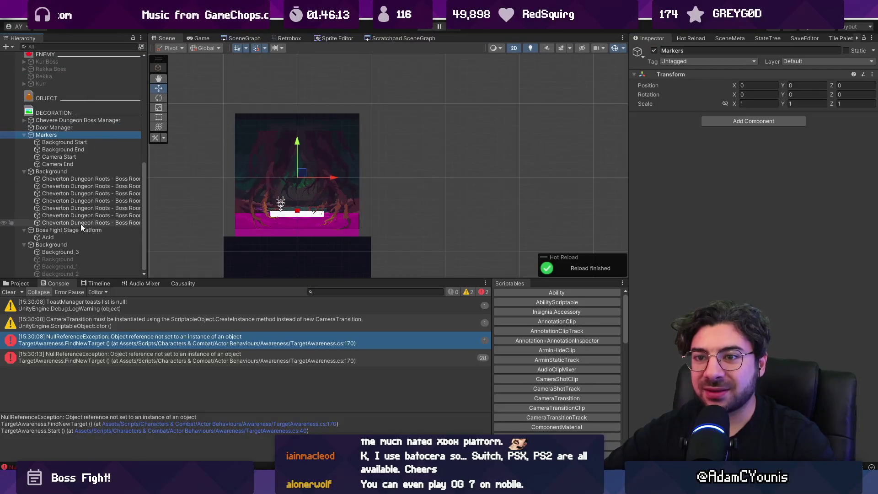
scroll(72, 125, "up", 10)
left_click(68, 150)
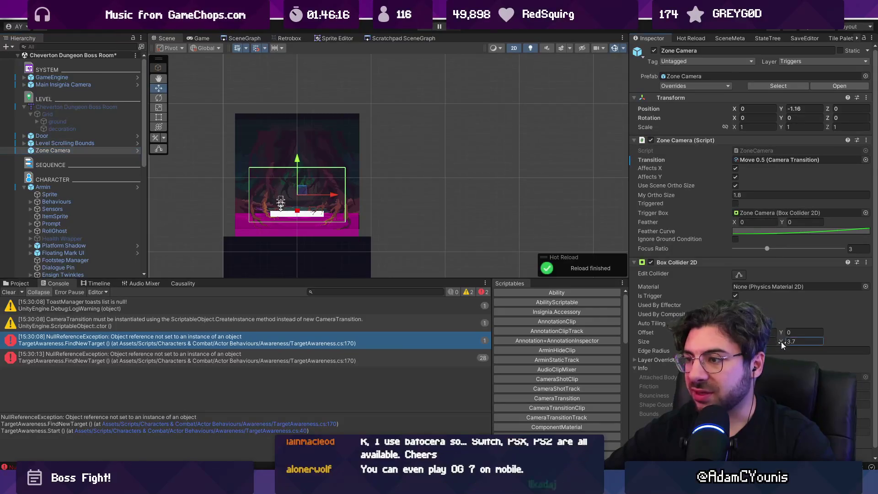
Stretch the Zone Camera's Box Collider 2D Size Y to about 40 and start the game.
mouse_move(781, 341)
left_mouse_down()
mouse_move(164, 275)
mouse_move(172, 254)
mouse_move(453, 257)
left_mouse_up()
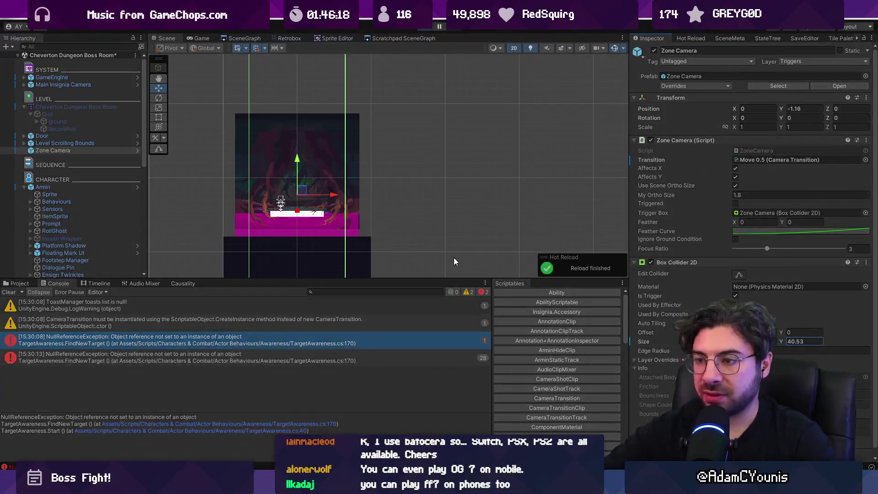
key("ctrl+p")
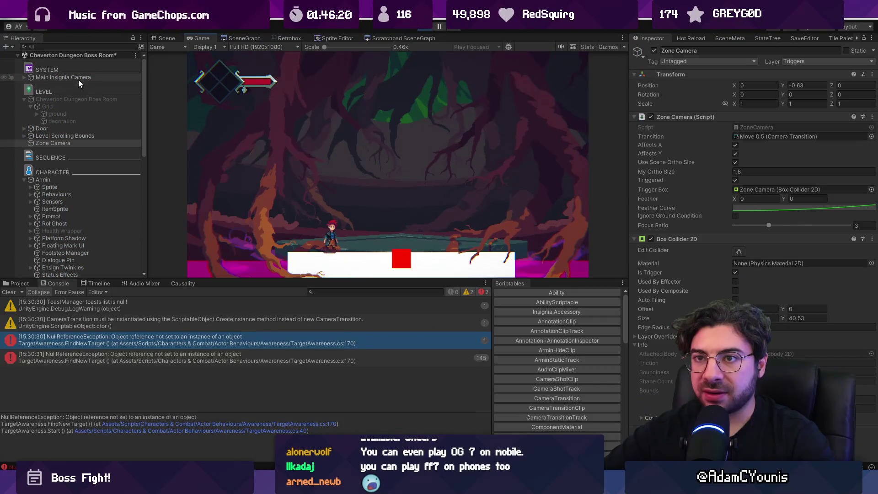
left_click(78, 78)
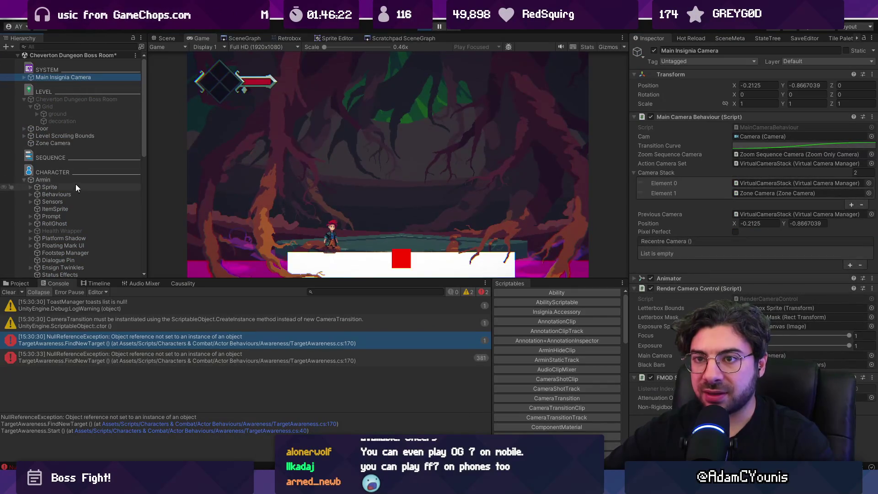
Sweep the boss fight Progress near maximum and back to about 0.38, enlarging the game view.
scroll(70, 159, "down", 5)
scroll(70, 160, "down", 3)
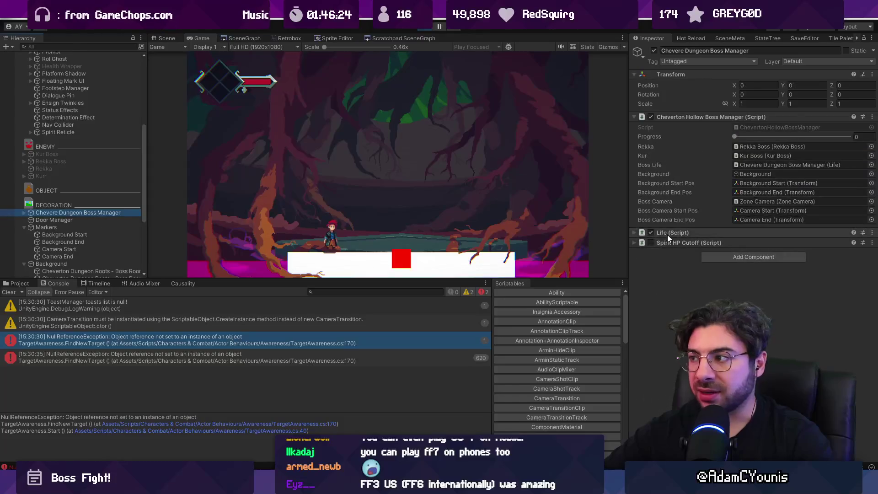
mouse_move(738, 140)
left_mouse_down()
mouse_move(843, 151)
mouse_move(742, 157)
mouse_move(857, 165)
mouse_move(690, 163)
left_mouse_up()
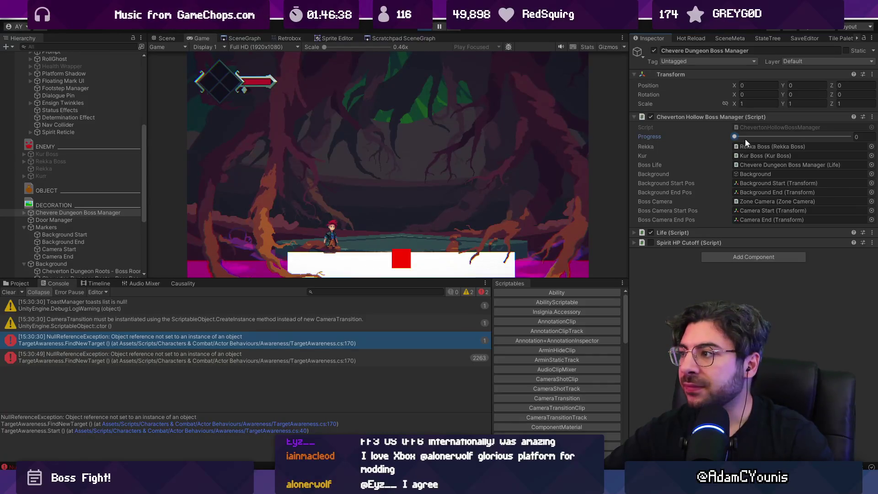
mouse_move(745, 139)
left_mouse_down()
mouse_move(855, 139)
mouse_move(710, 128)
left_mouse_up()
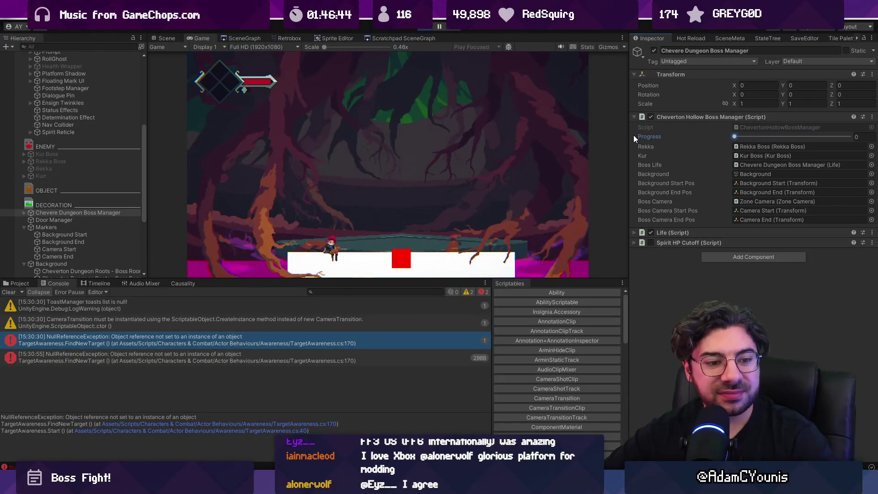
mouse_move(712, 122)
left_mouse_down()
mouse_move(866, 121)
mouse_move(692, 113)
mouse_move(849, 136)
mouse_move(732, 132)
mouse_move(836, 138)
mouse_move(618, 213)
left_mouse_up()
left_click_drag(444, 280, 444, 373)
Stop the game, check Rekka Boss and the Boss Manager's Background reference, then select Boss Fight Stage Platform.
left_click(434, 21)
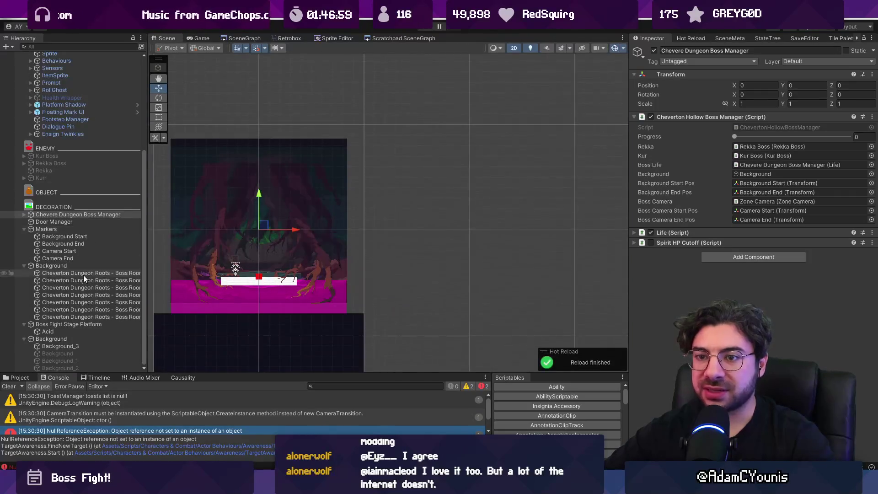
left_click(386, 221)
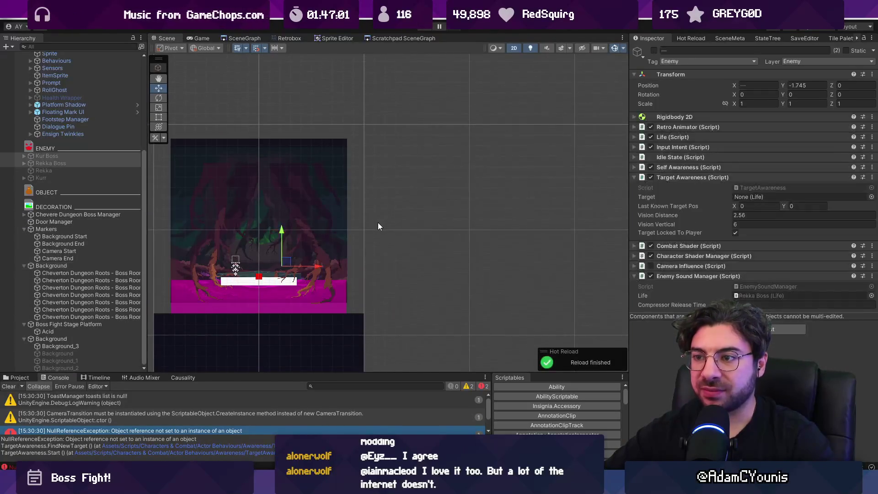
left_click(378, 222)
left_click(371, 224)
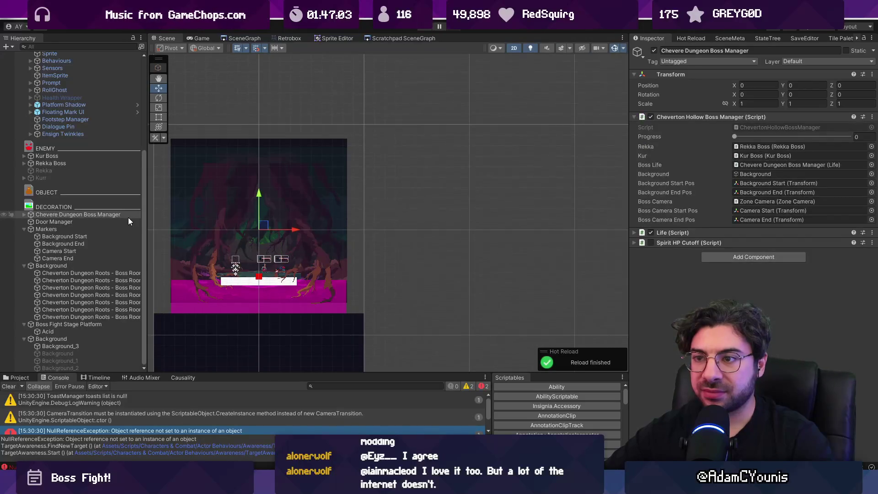
left_click(81, 323)
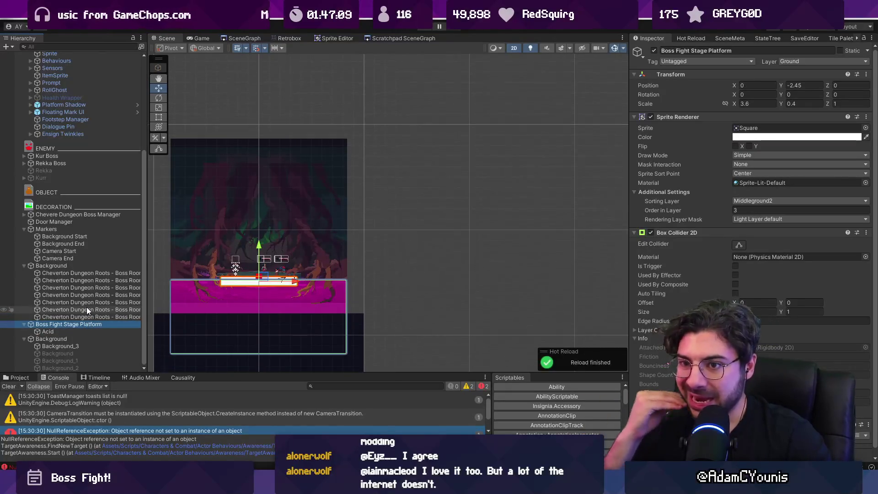
left_click(71, 229)
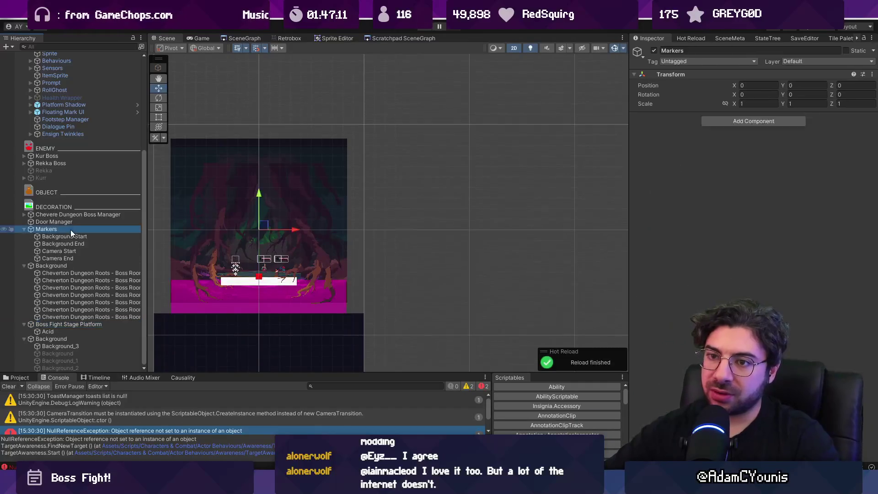
left_click(78, 214)
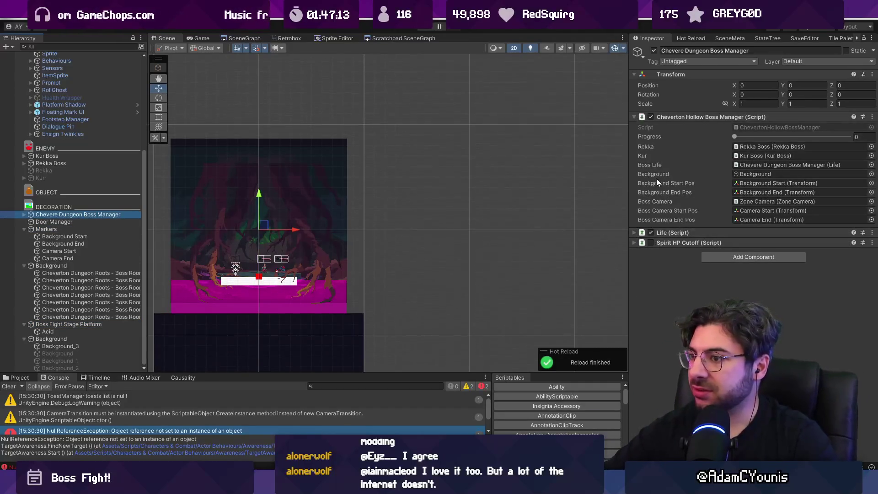
left_click(656, 178)
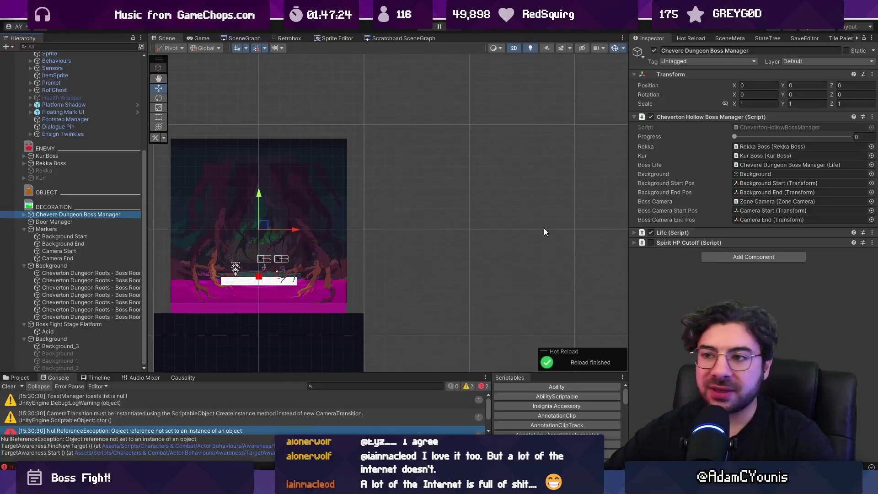
scroll(281, 282, "up", 3)
left_click(262, 281)
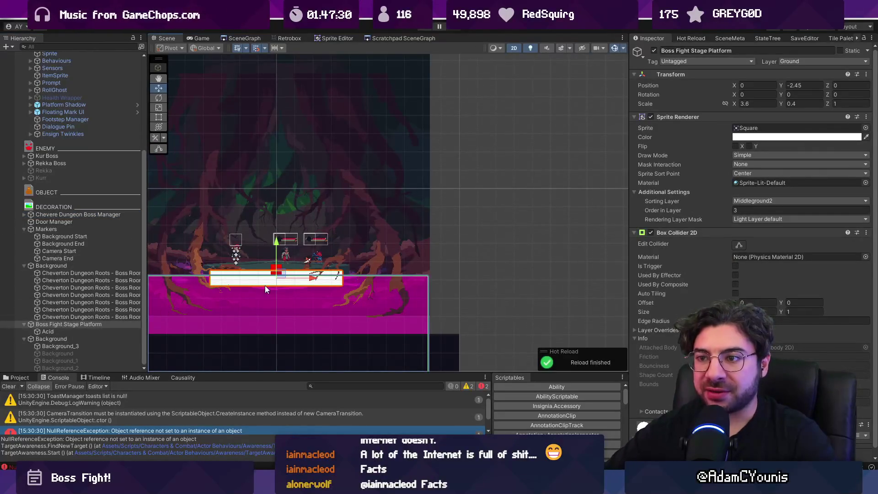
left_click(92, 322)
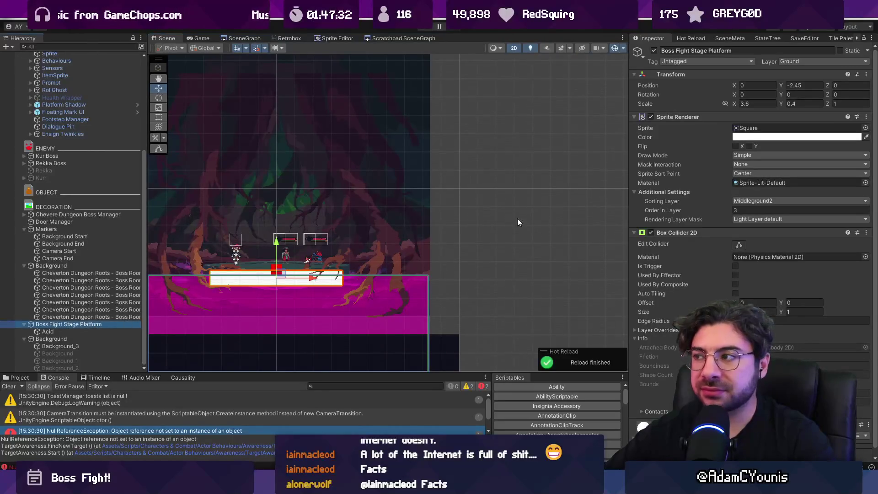
Add a Smooth Mc Move component to the Boss Fight Stage Platform and set its Amount to 3.
left_click(750, 233)
left_click(715, 118)
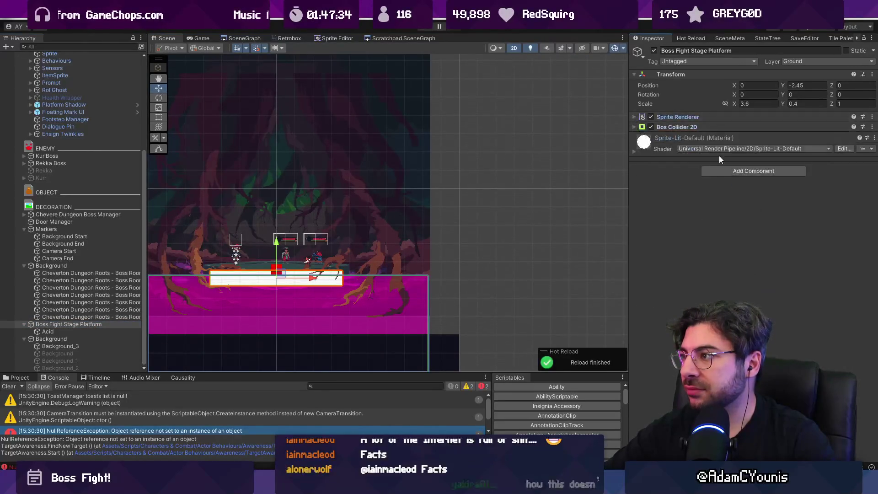
left_click(726, 171)
type("smooth")
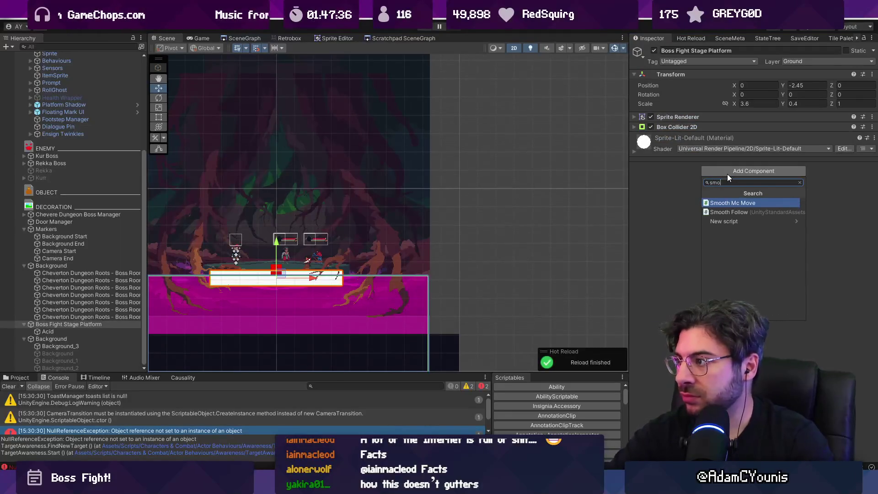
key("Return")
left_click(755, 157)
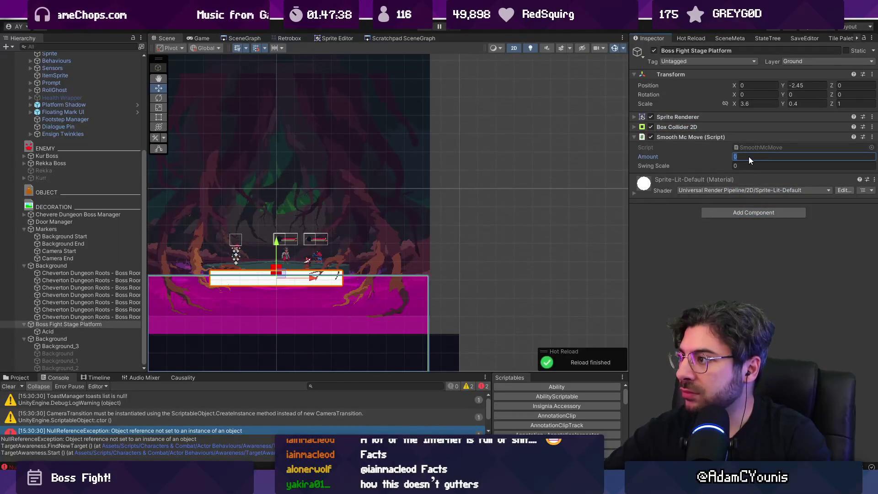
type("1")
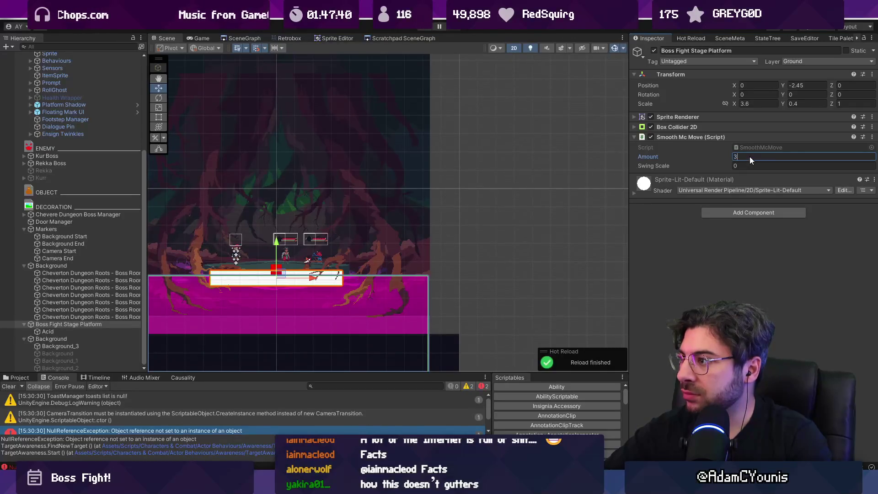
Change SmoothMcMove.cs to oscillate along Vector2.up instead of Vector2.left and save it.
double_click(758, 147)
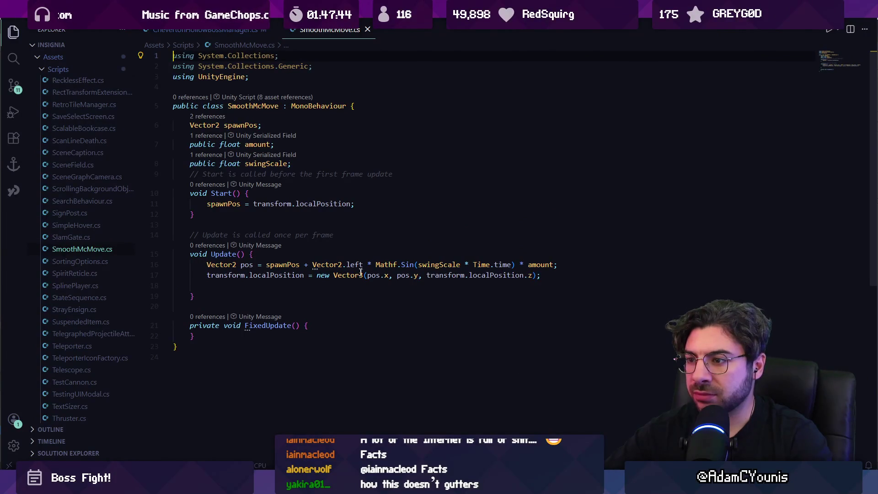
type("up")
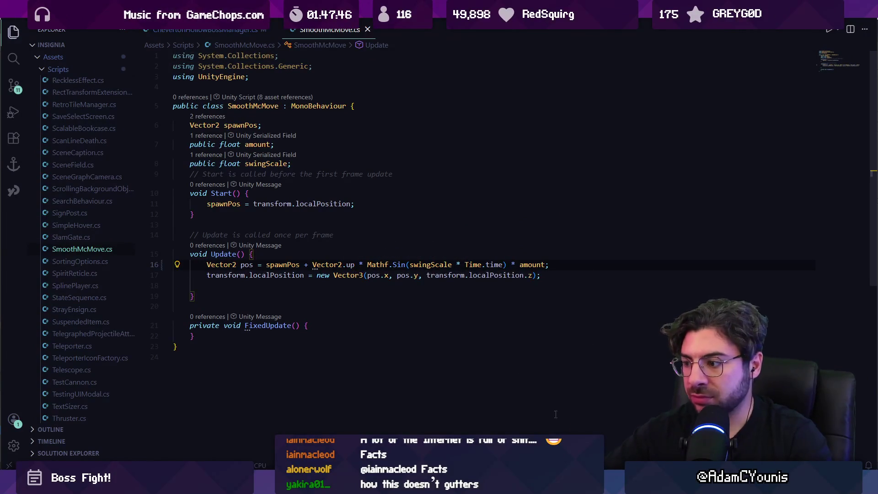
key("alt+Tab")
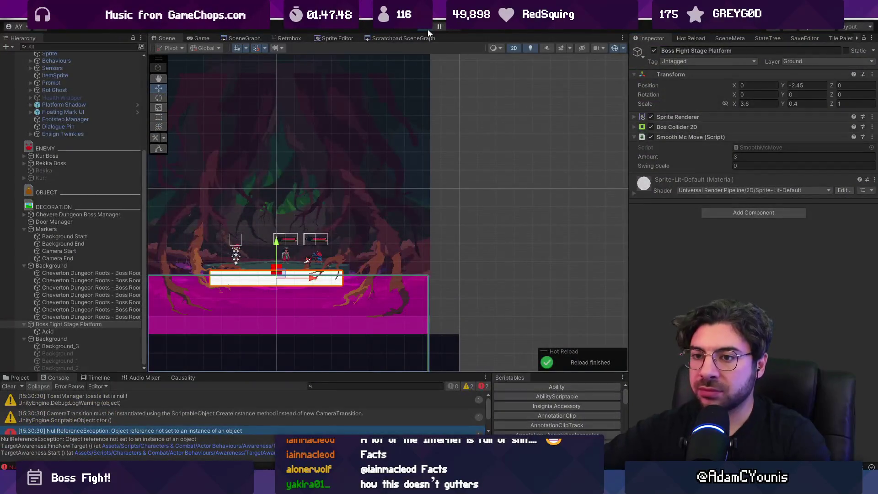
Test-run the boss fight briefly, then set the platform's Swing Scale to 1.
left_click(427, 29)
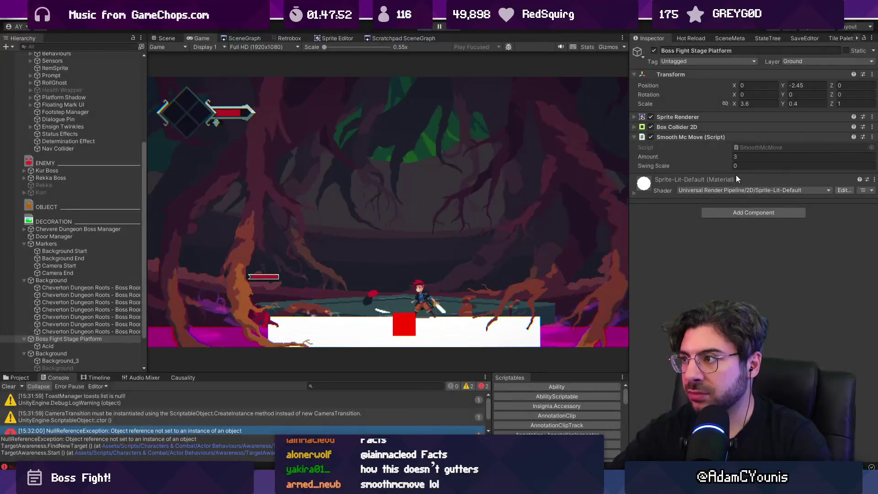
key("ctrl+p")
left_click(742, 166)
type("1")
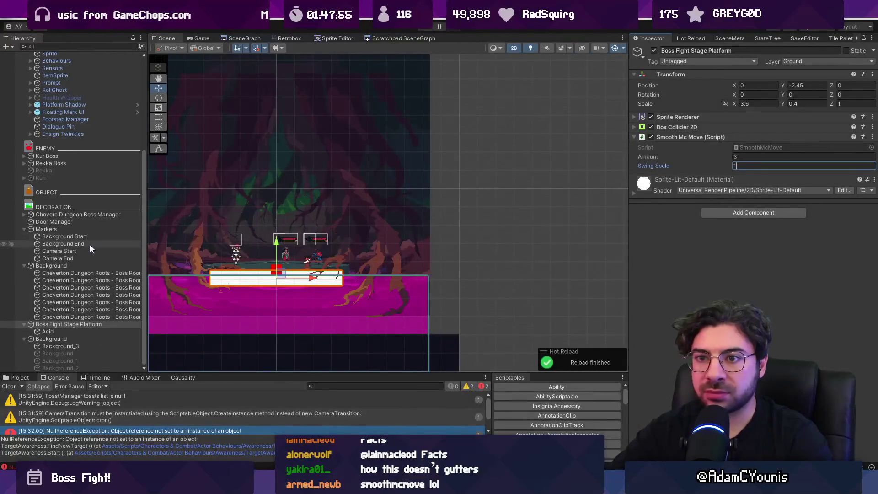
Deactivate Kur Boss and Rekka Boss, then play the scene to watch the platform move.
left_click(73, 163)
left_click(70, 155, "ctrl")
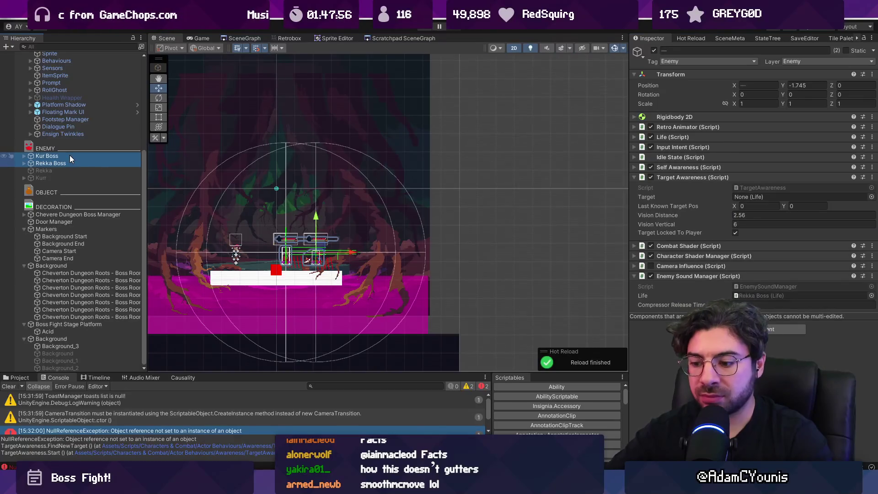
left_click(653, 51)
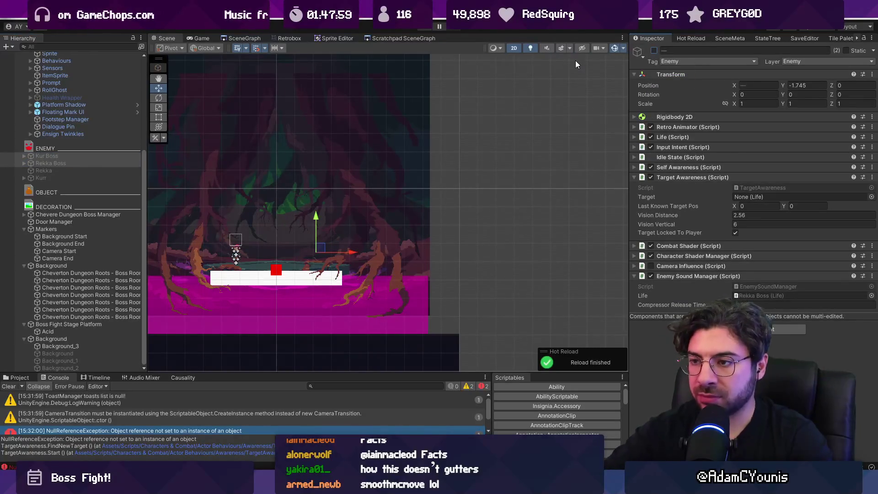
key("ctrl+p")
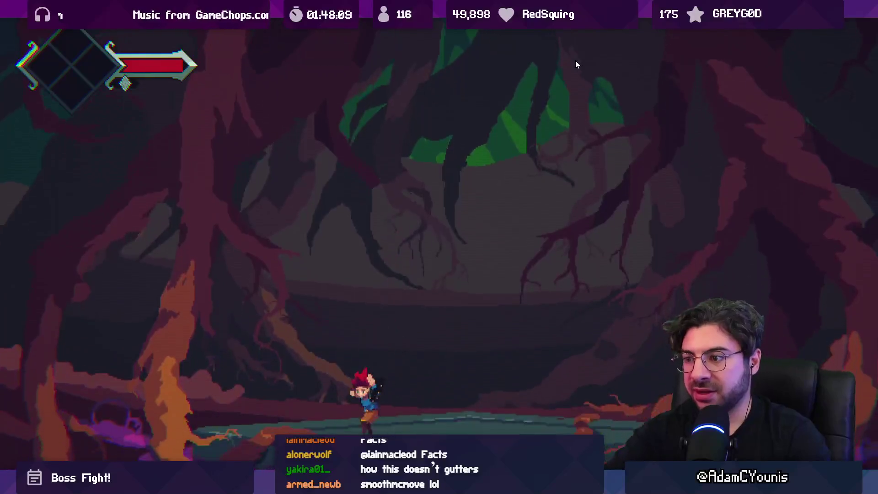
key("shift+space")
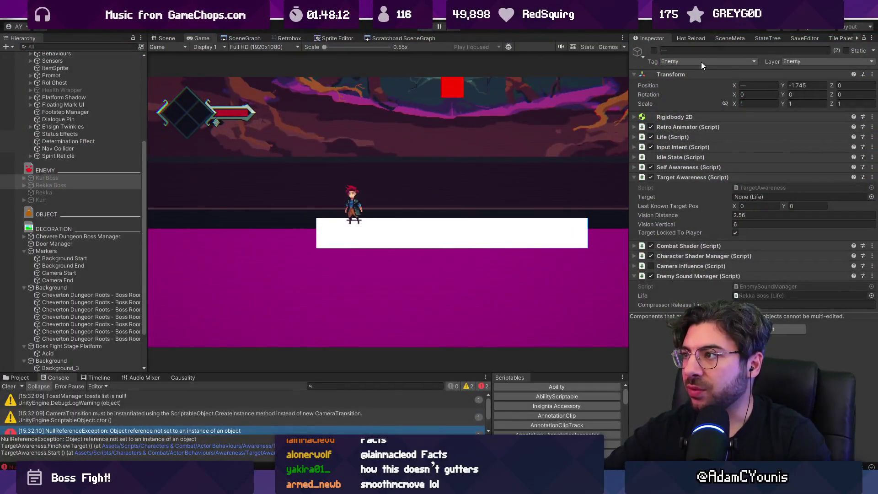
Stop play mode and set the Boss Fight Stage Platform's tag to movingPlatform.
key("ctrl+p")
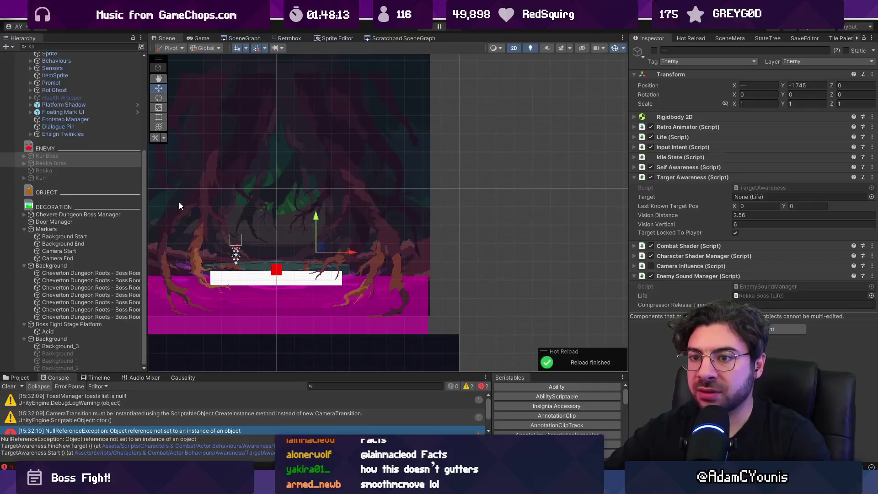
left_click(106, 323)
left_click(743, 61)
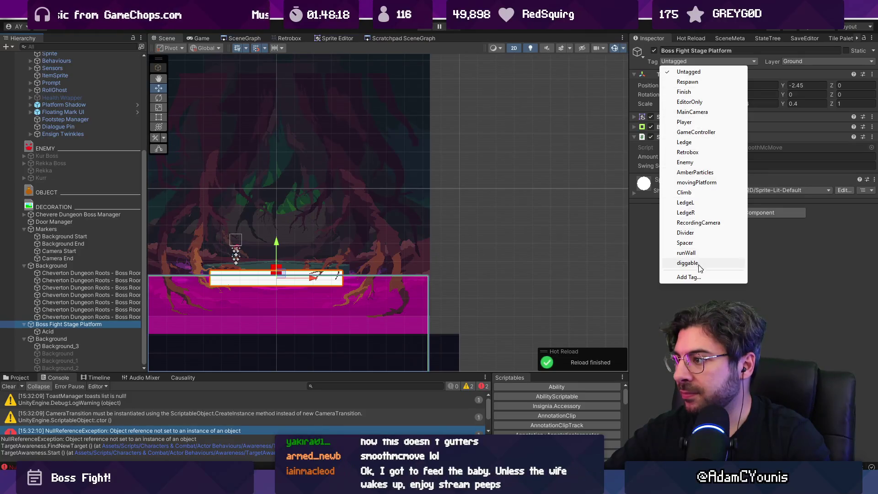
left_click(693, 182)
Test-run the scene with the tagged moving platform, then stop and select Armin.
key("ctrl+p")
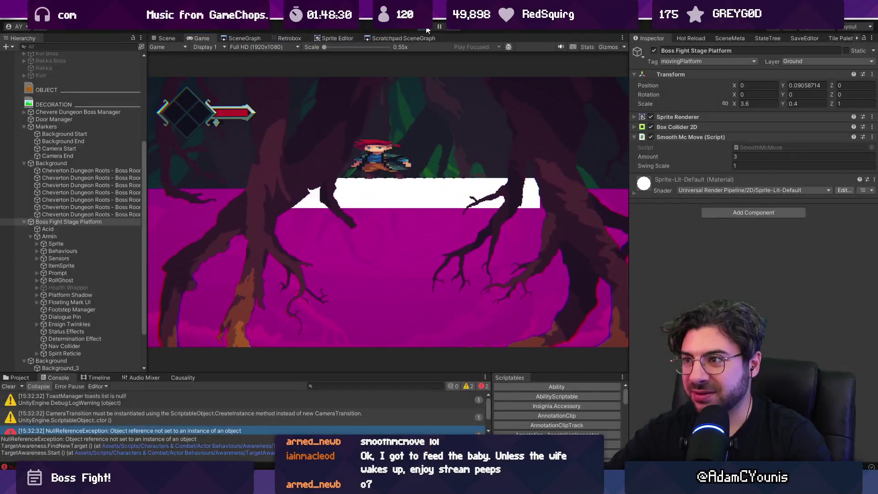
left_click(427, 28)
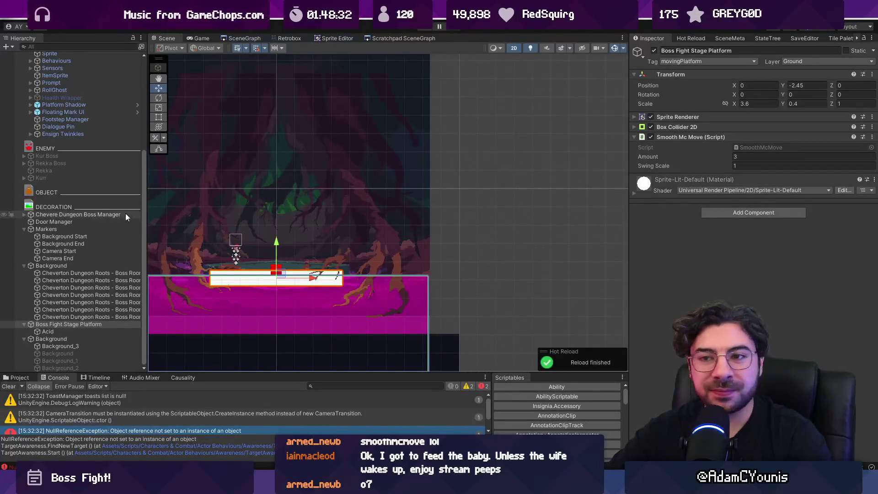
scroll(106, 212, "up", 5)
scroll(105, 207, "up", 3)
left_click(94, 187)
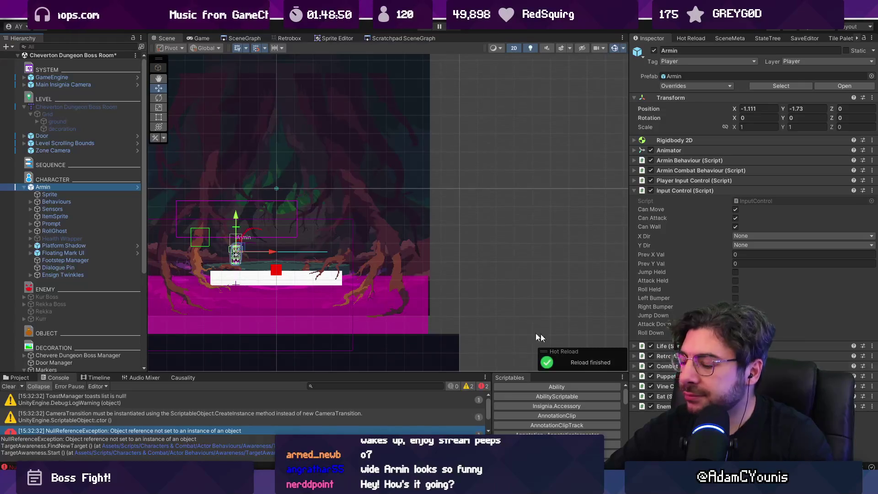
Open the Self Awareness script from Armin's Sensors object in Visual Studio Code.
left_click(68, 208)
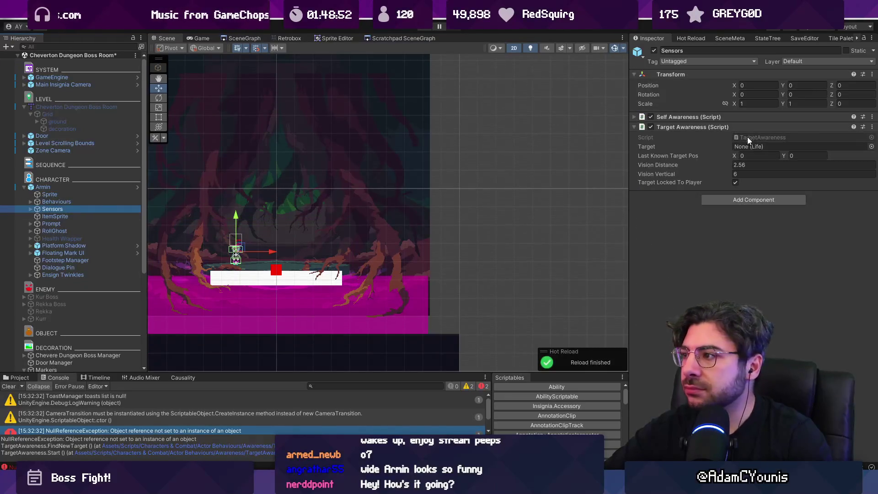
left_click(763, 117)
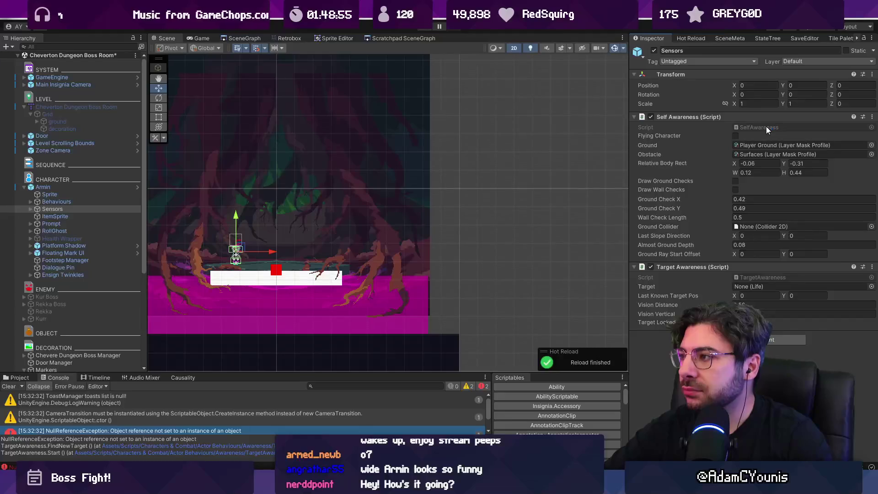
double_click(766, 127)
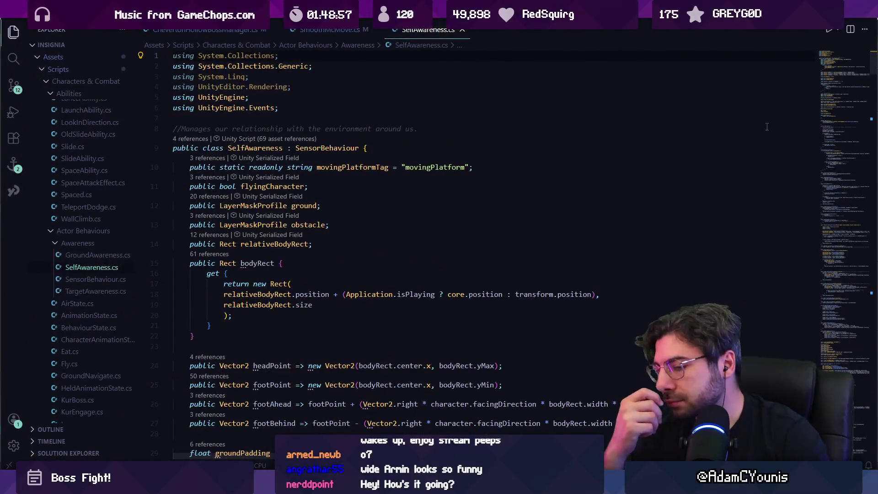
Search SelfAwareness.cs and Character.cs for localScale usages.
key("ctrl+f")
type("localscale")
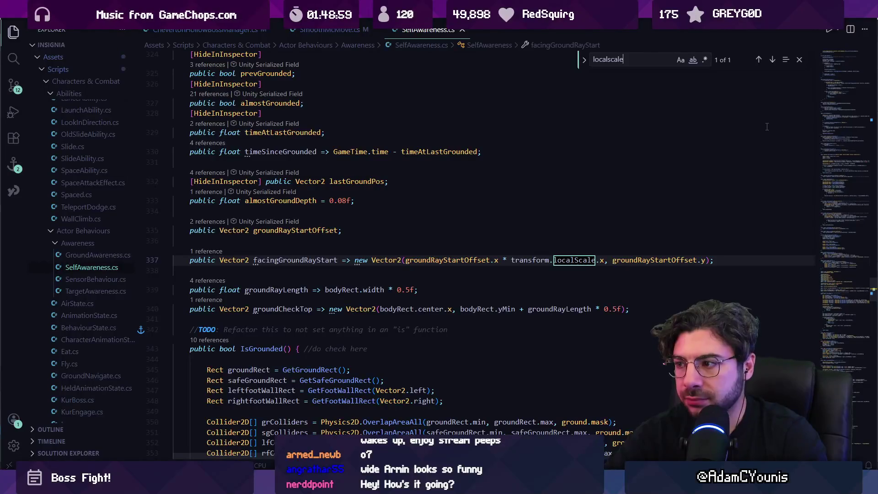
key("ctrl+shift+f")
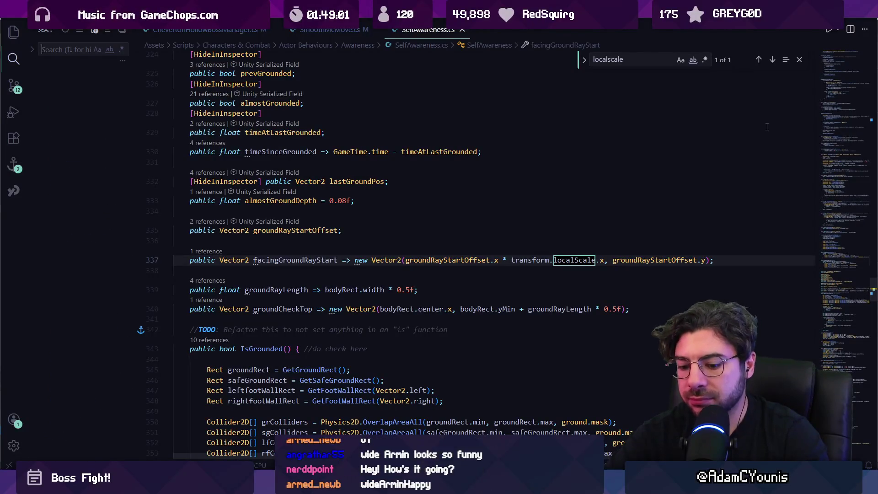
key("ctrl+p")
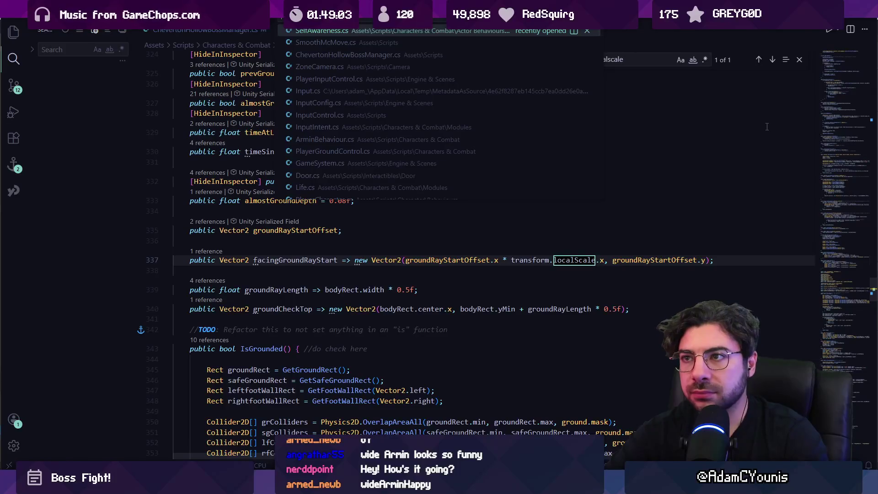
type("character")
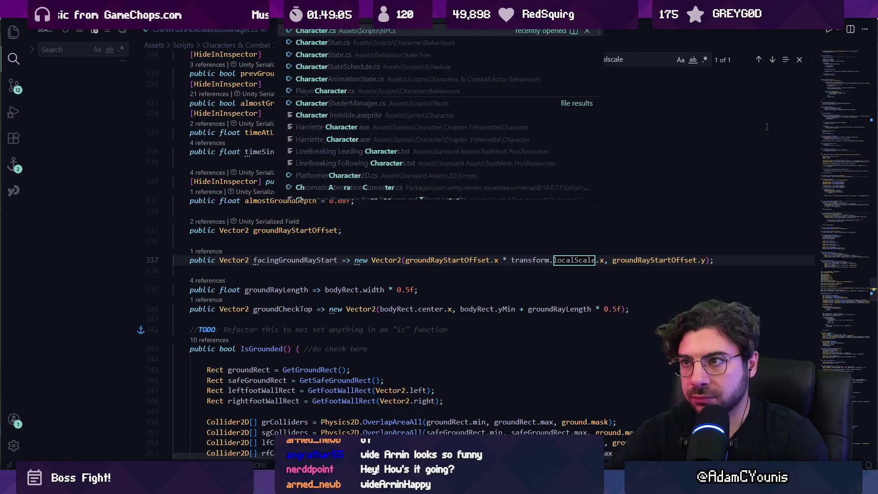
key("Return")
type("local")
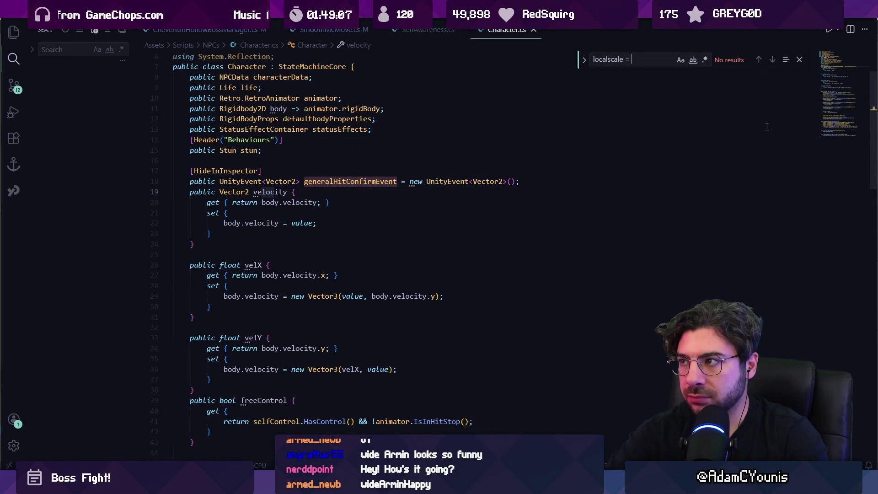
key("Escape")
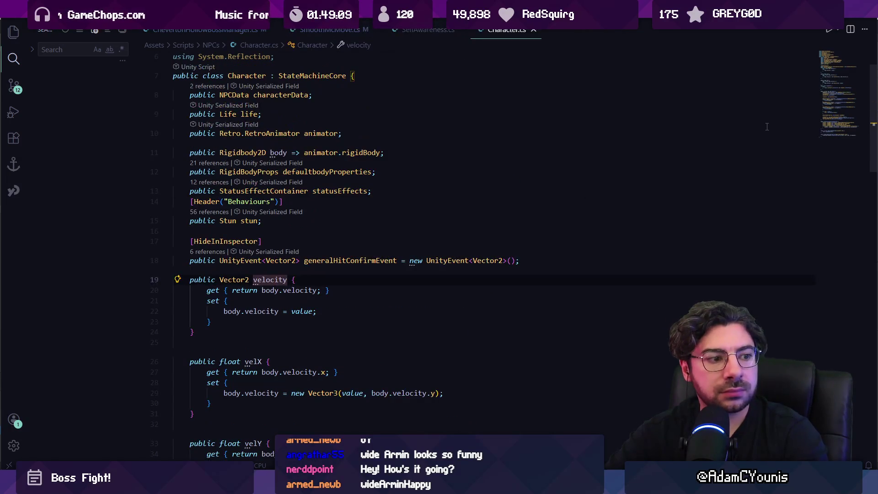
Open ArminBehaviour.cs and search it for 'localscale ='.
key("ctrl+t")
type("rollHeld")
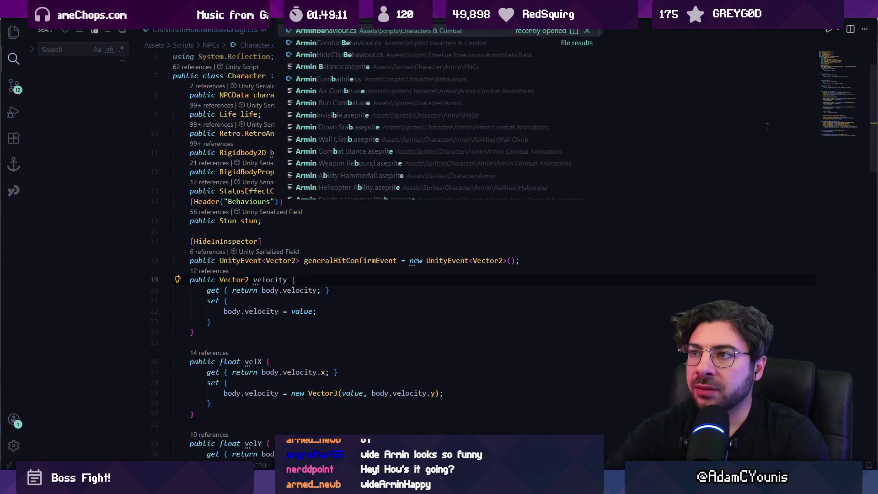
key("Return")
key("ctrl+f")
type("localscale =")
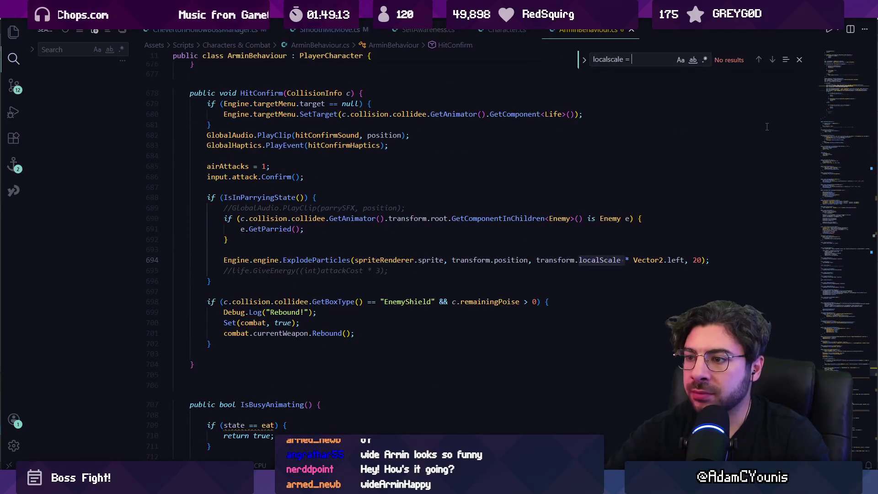
key("Escape")
Return to Character.cs, search for 'localscale', and read through its scale-handling code.
key("ctrl+p")
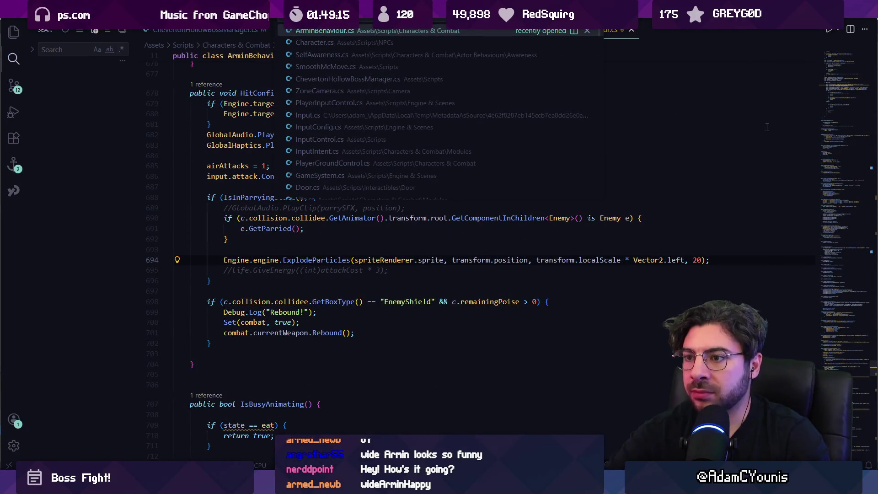
type("character")
key("Return")
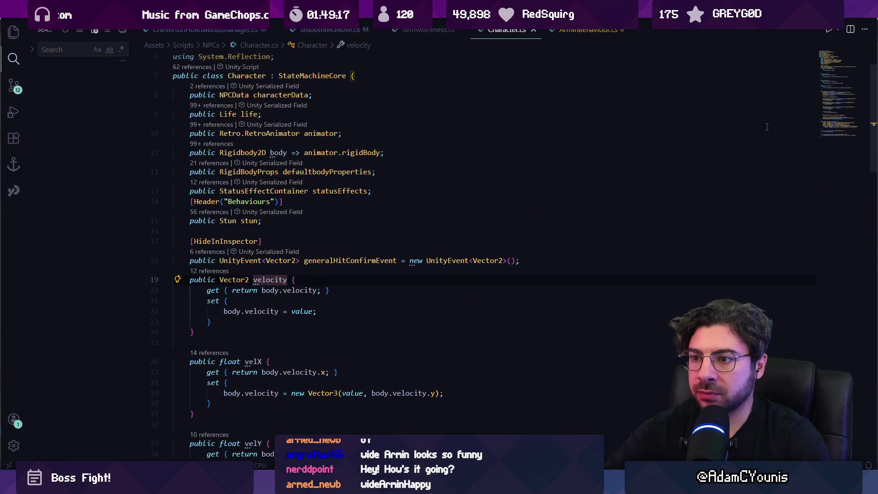
key("ctrl+f")
type("localscale")
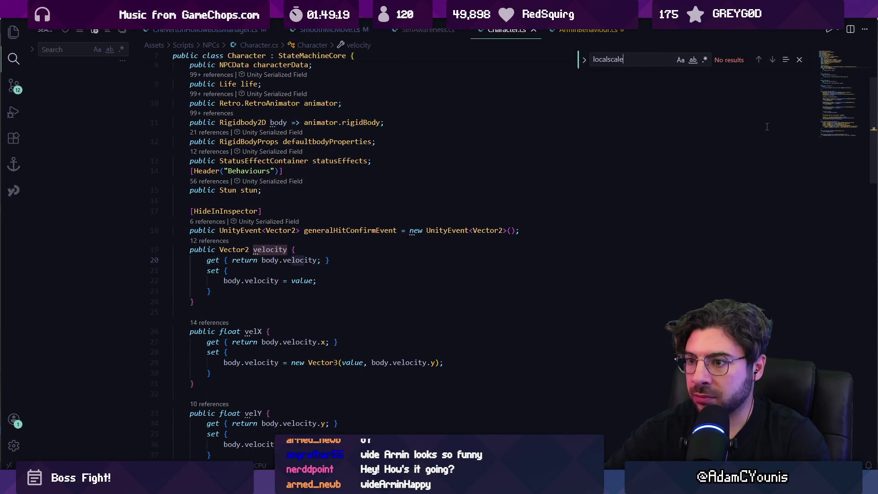
key("Escape")
scroll(447, 225, "down", 8)
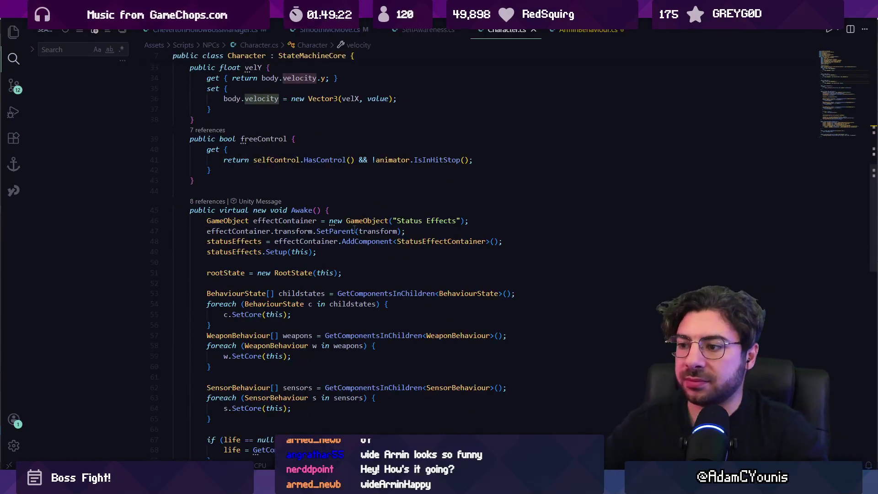
scroll(366, 246, "down", 4)
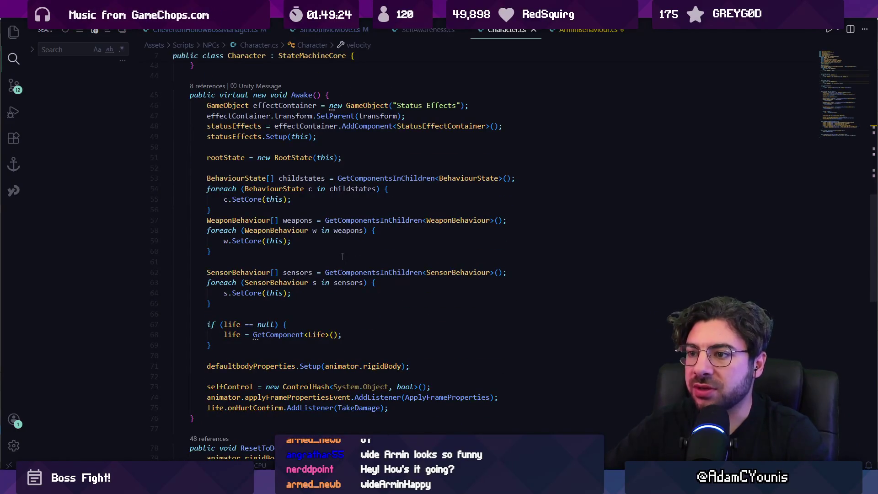
scroll(342, 256, "down", 1)
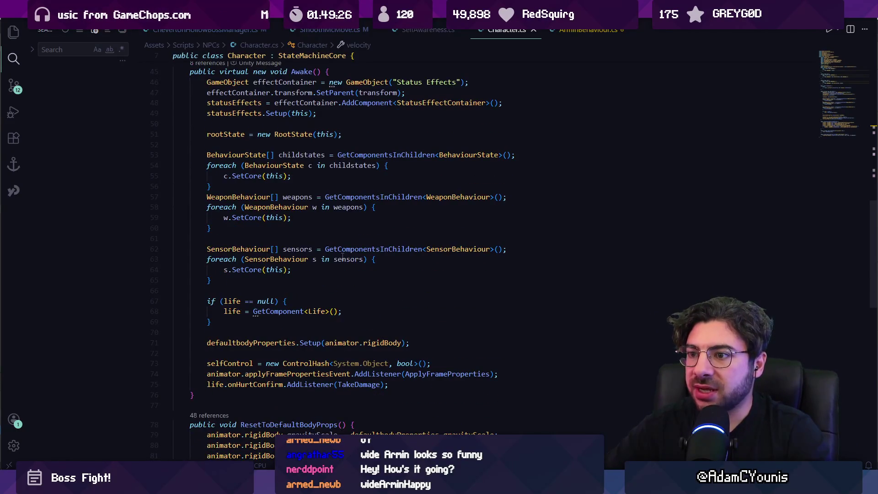
scroll(346, 262, "down", 8)
scroll(362, 249, "up", 5)
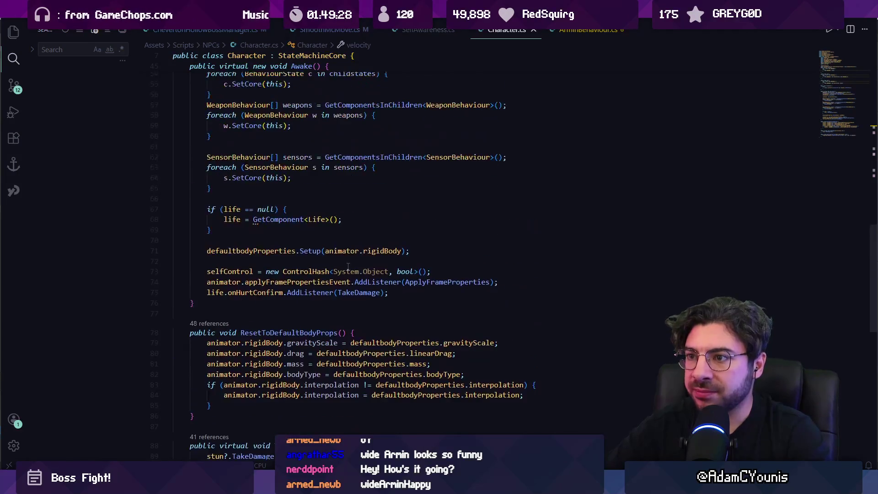
scroll(348, 269, "down", 5)
scroll(350, 268, "up", 6)
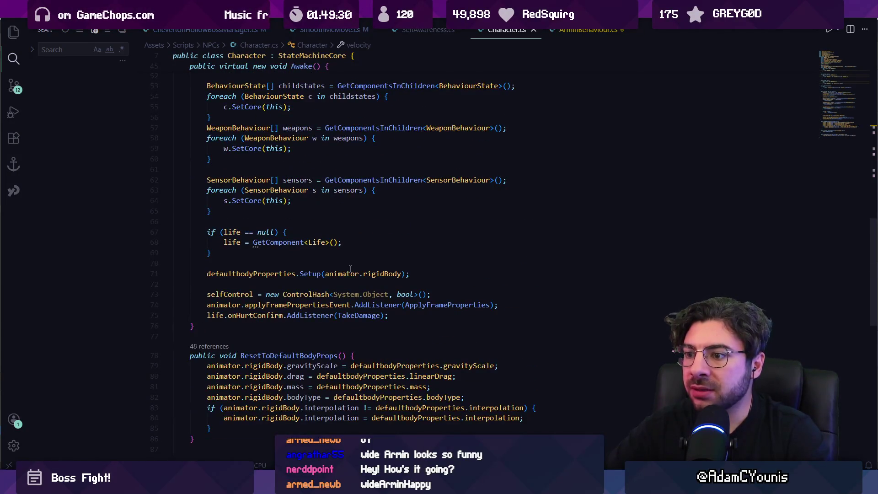
scroll(350, 269, "up", 5)
Switch back to SelfAwareness.cs.
key("ctrl+p")
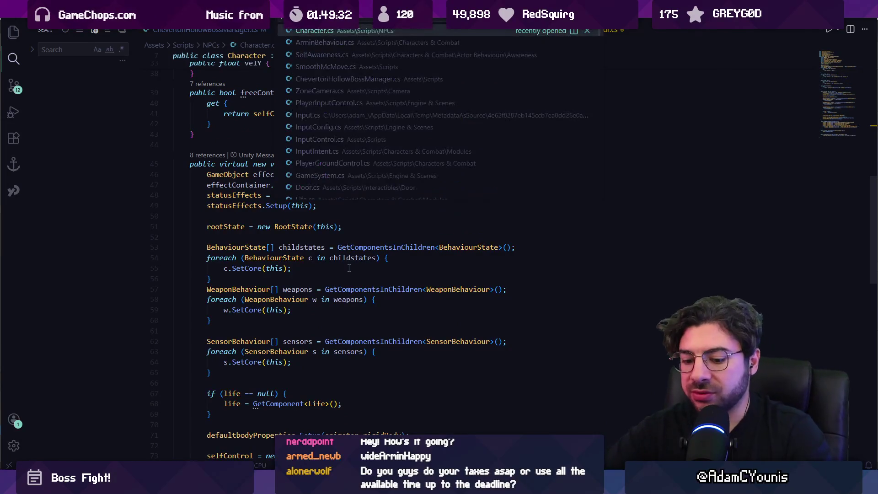
type("selfaw")
key("Return")
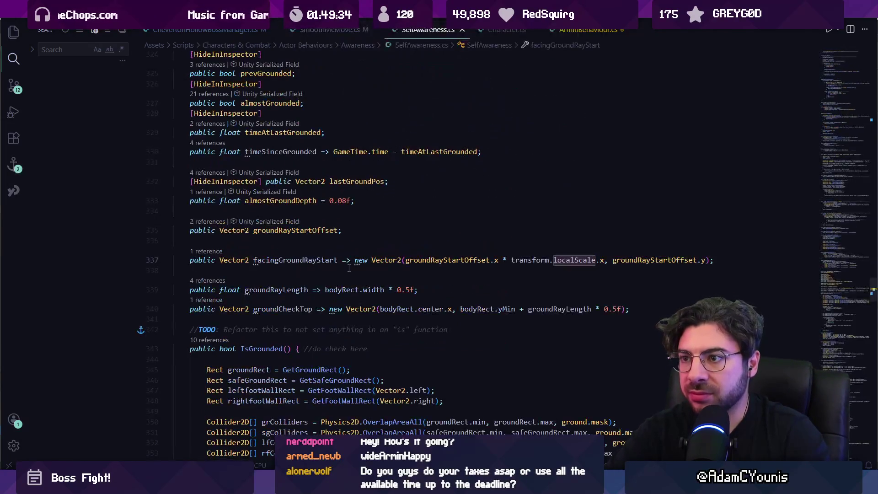
Find the Update method in SelfAwareness.cs and jump to the HandlePlatformParent definition.
key("ctrl+f")
type("l")
type("upate")
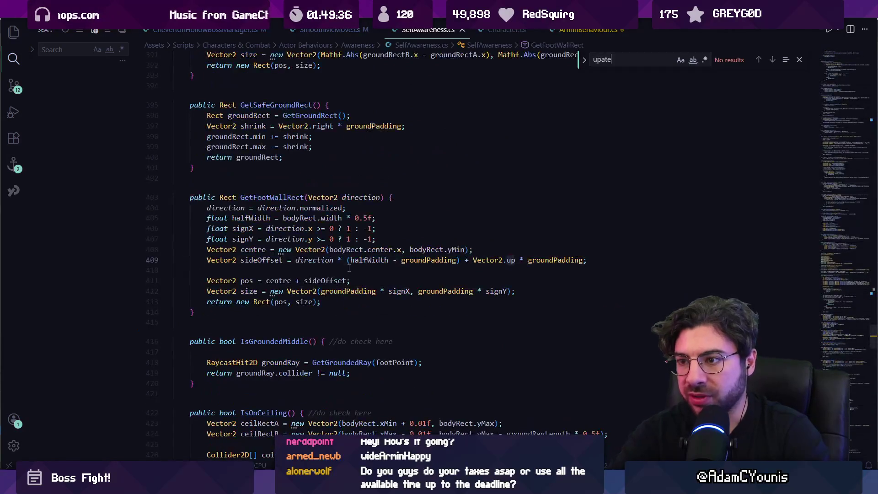
key("BackSpace")
key("BackSpace")
key("BackSpace")
type("update(")
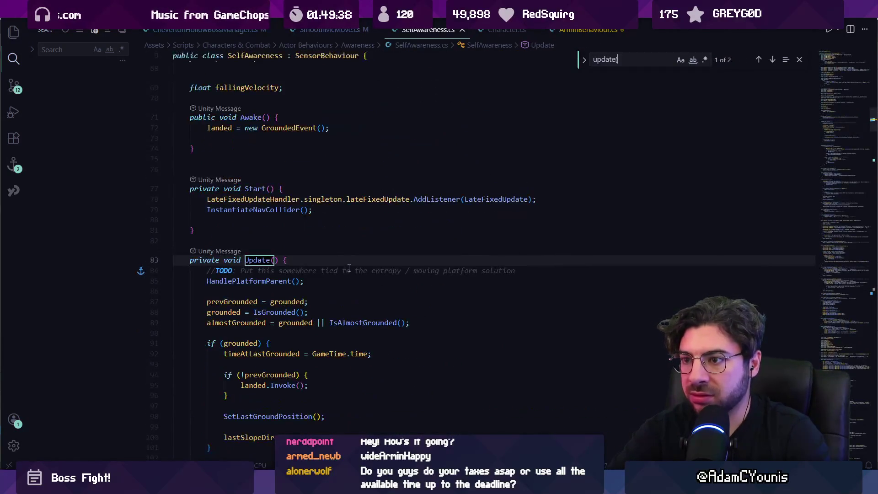
key("Escape")
scroll(232, 178, "down", 4)
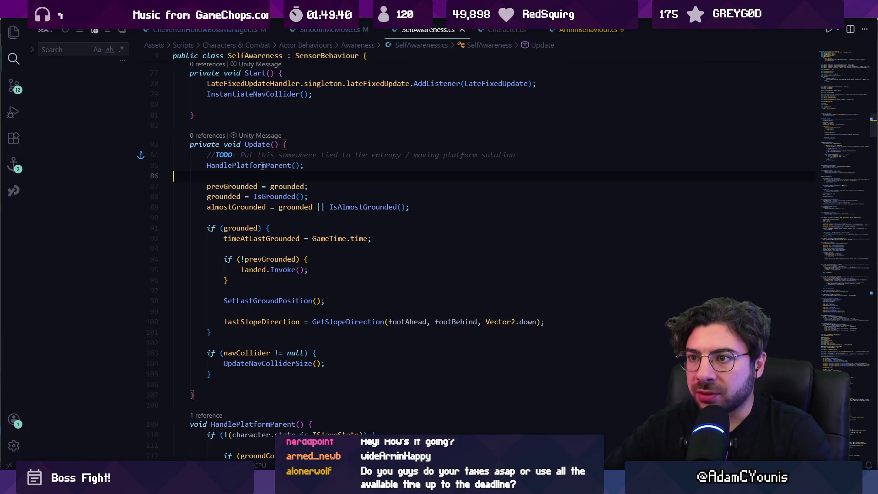
left_click(263, 166, "ctrl")
left_click(250, 200)
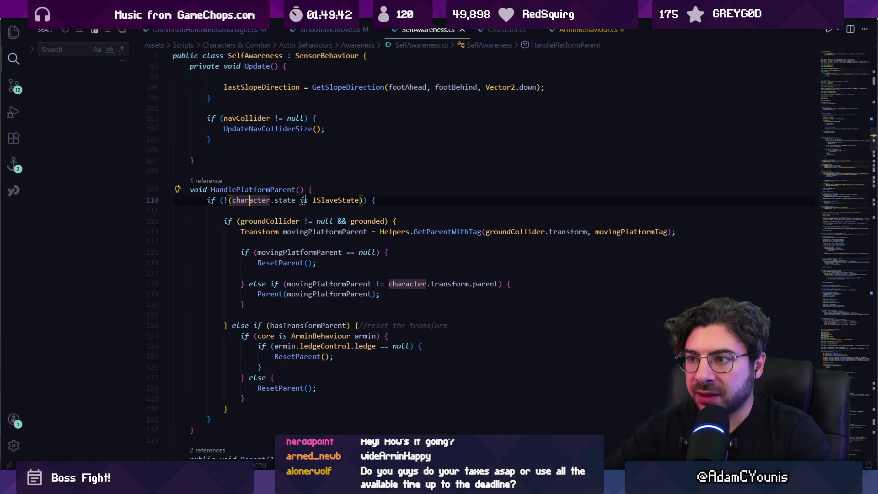
Review HandlePlatformParent's use of movingPlatformParent, GetParentWithTag, groundCollider and ResetParent.
key("ctrl+Right")
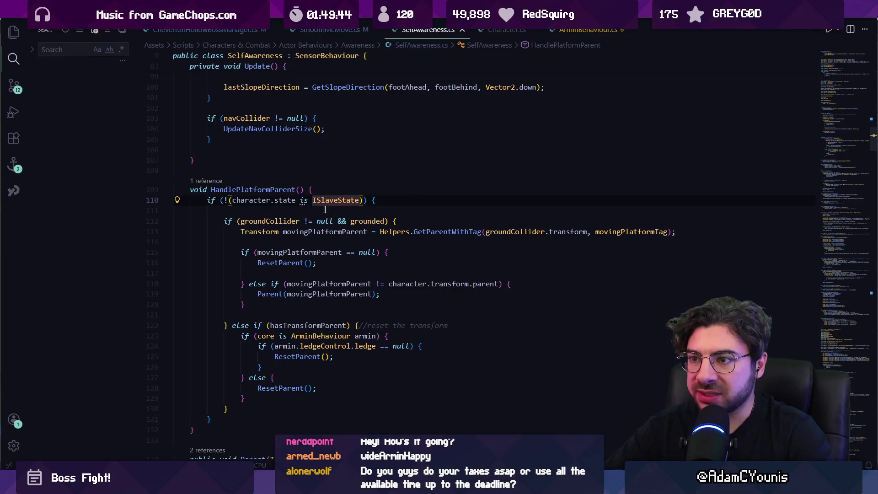
left_click(366, 232)
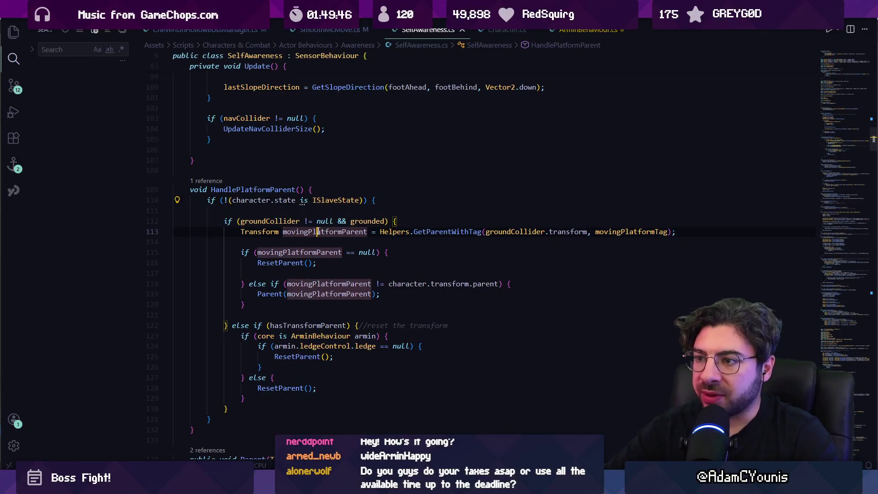
left_click(414, 232)
left_click(275, 222)
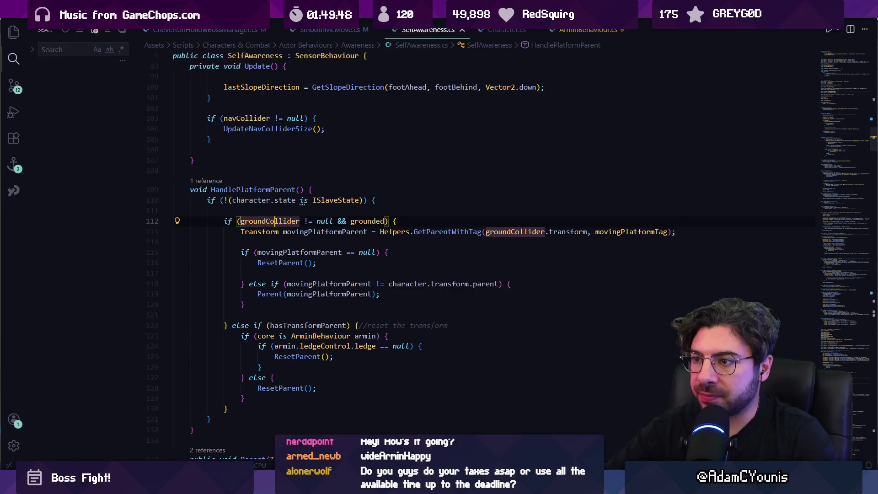
key("Down")
key("Right")
key("Right")
key("Right")
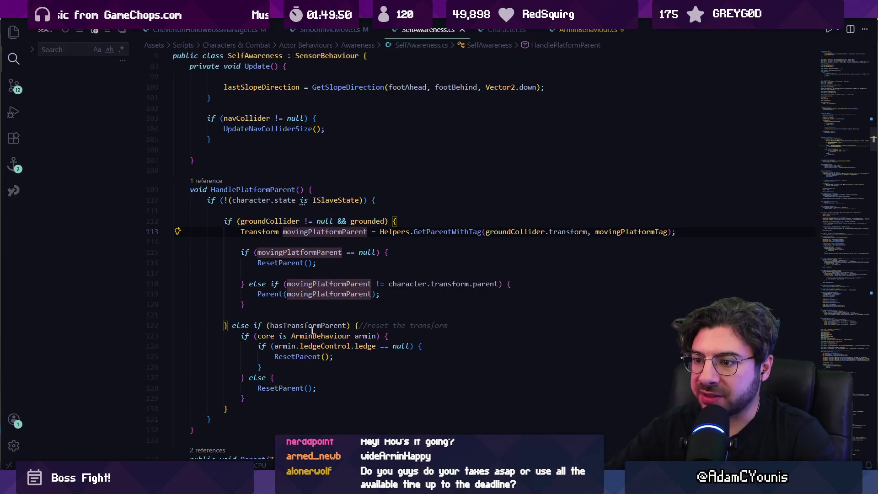
left_click(280, 355)
scroll(287, 290, "down", 2)
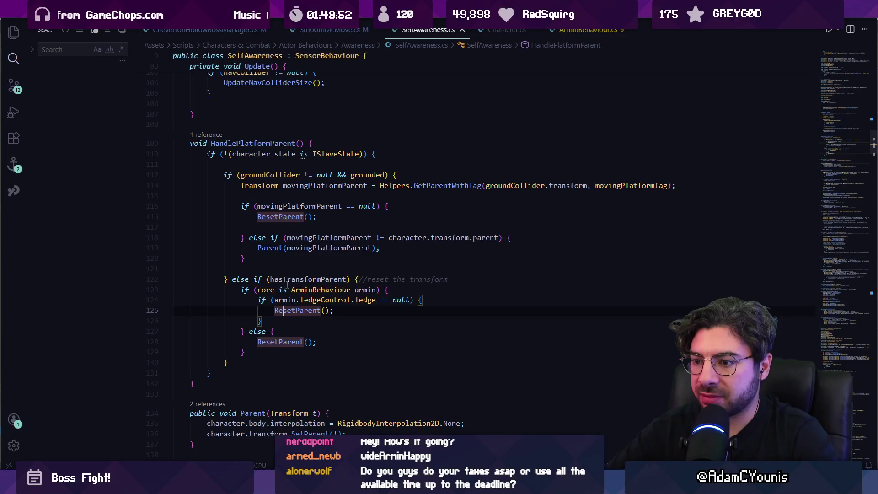
scroll(287, 283, "down", 3)
left_click(252, 298)
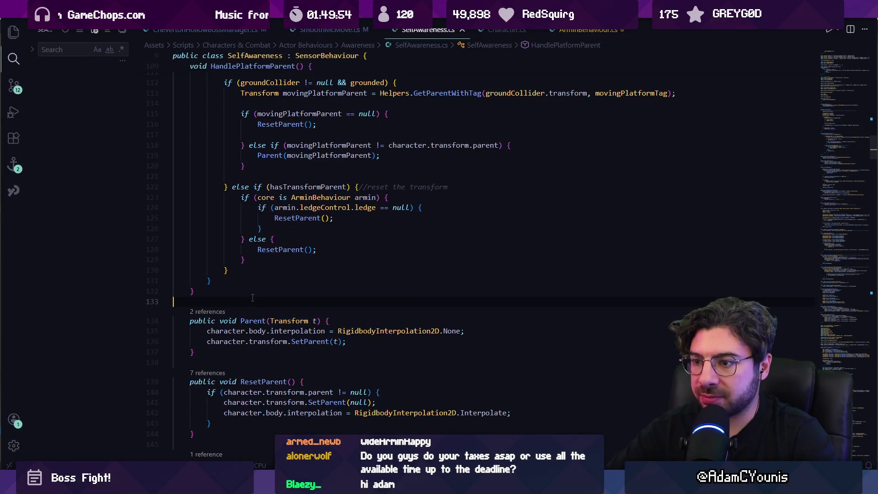
left_click(251, 289)
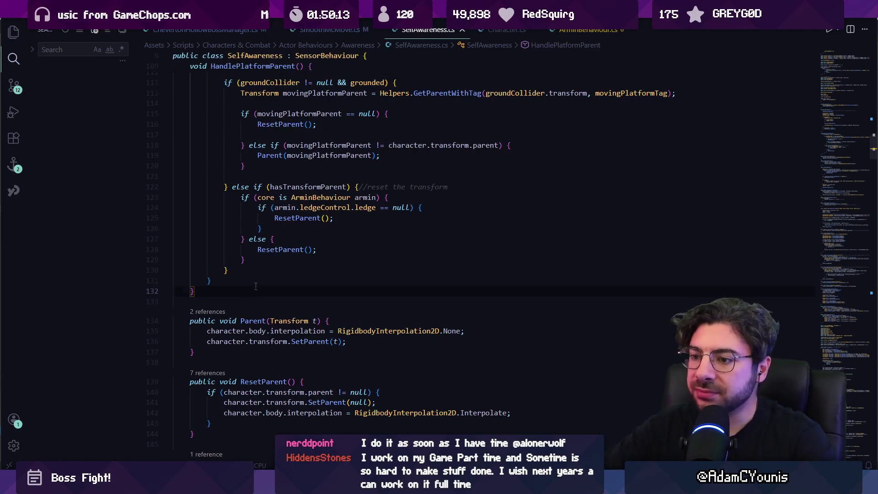
Return to Update, check existing 'scale =' assignments, and go to the end of Update.
scroll(251, 288, "up", 4)
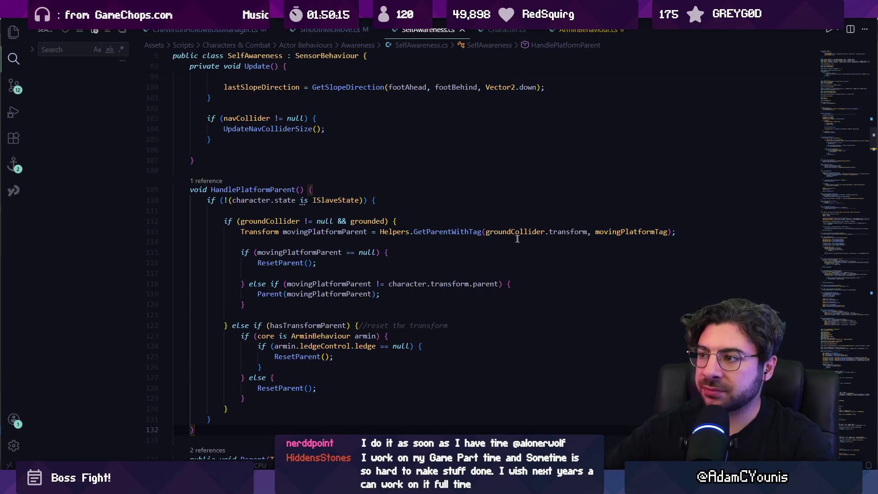
left_click(206, 181)
double_click(275, 300)
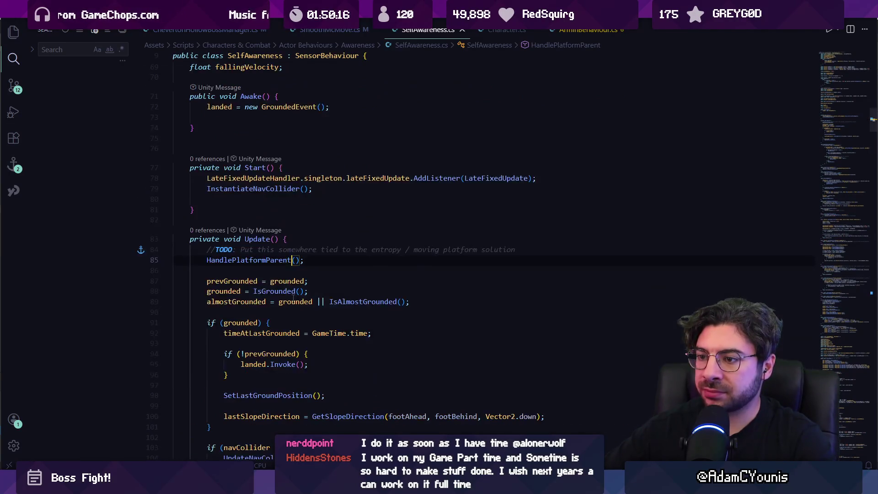
left_click(275, 269)
scroll(297, 272, "down", 3)
left_click(233, 398)
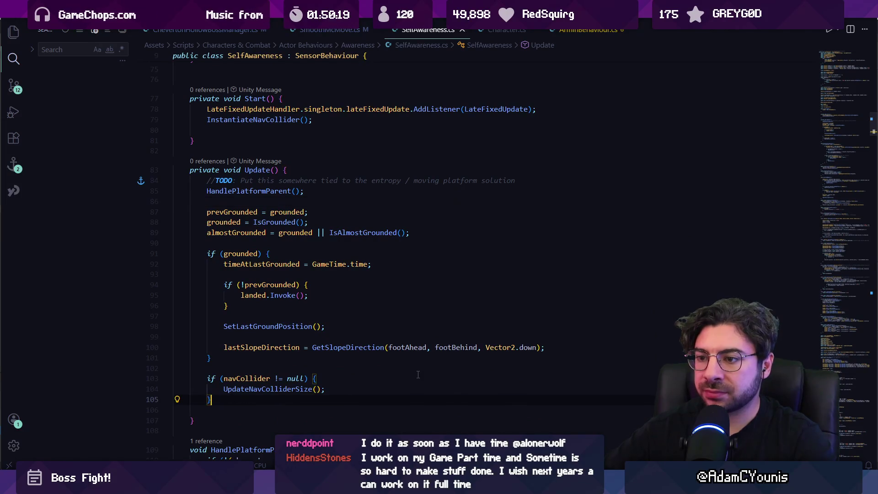
left_click(274, 242)
type("f")
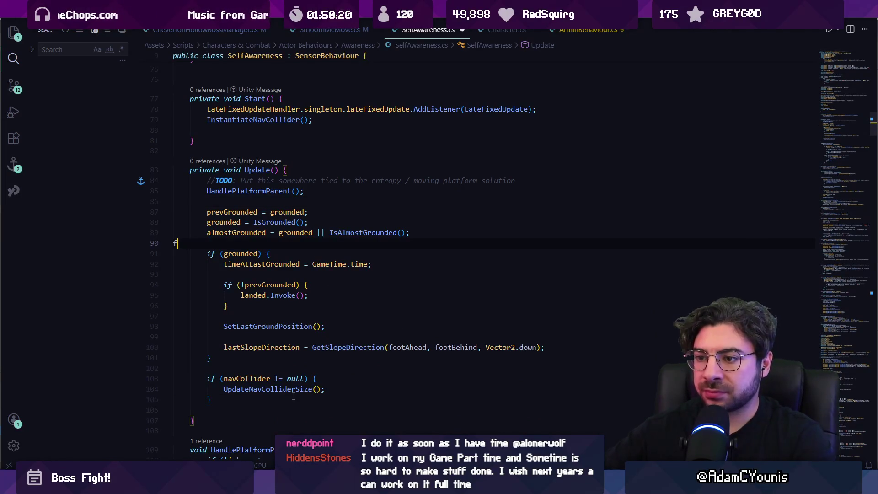
type("s")
key("BackSpace")
key("ctrl+f")
type("scale =")
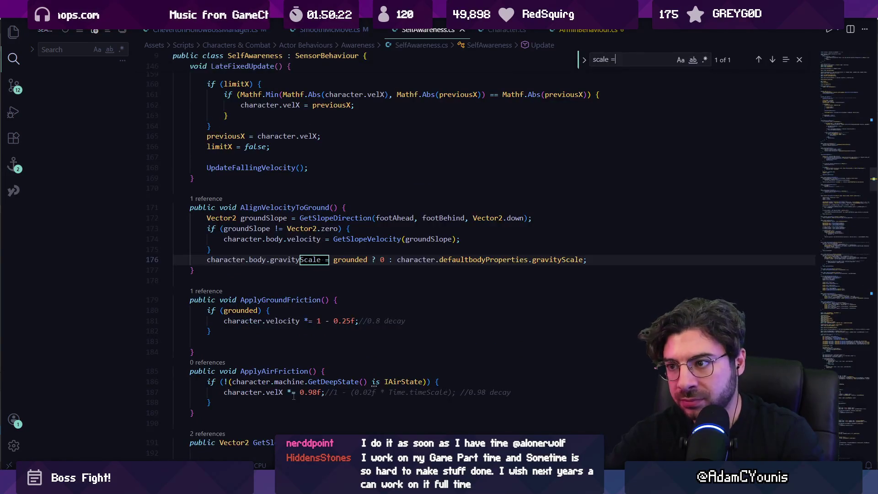
key("Escape")
key("alt+Left")
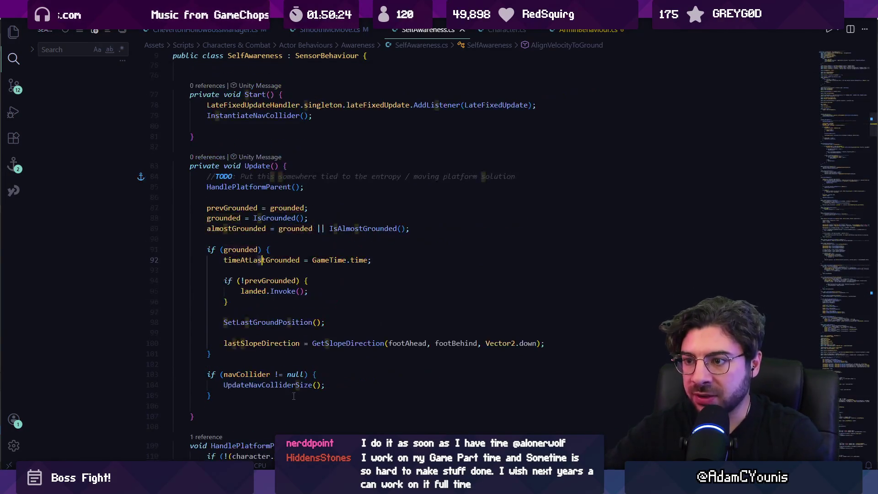
left_click(293, 396)
Add an UpdateLocalScale(); call at the end of Update and save.
key("Return")
key("Return")
scroll(276, 394, "down", 1)
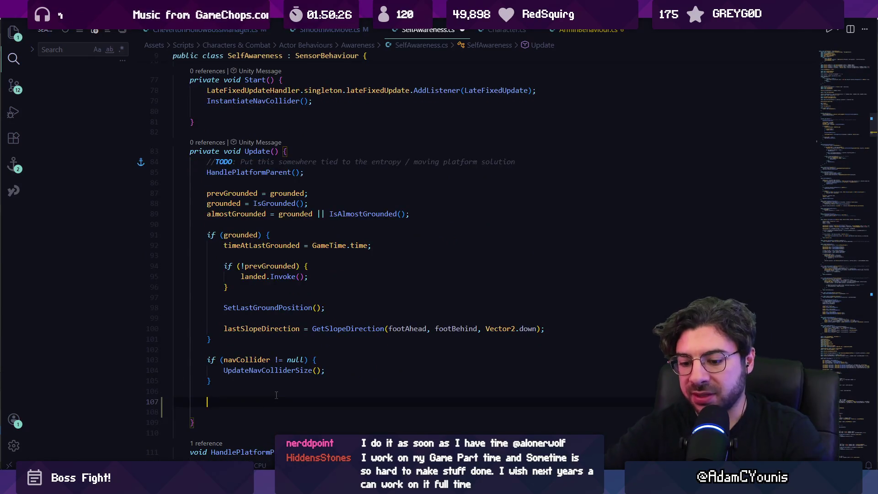
type("UpdateLocalS")
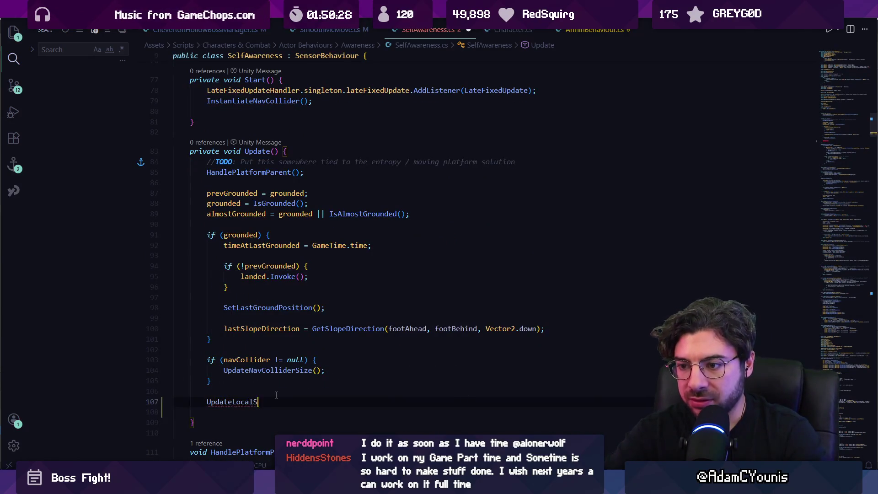
type("cale()';")
key("ctrl+s")
type(";")
key("ctrl+s")
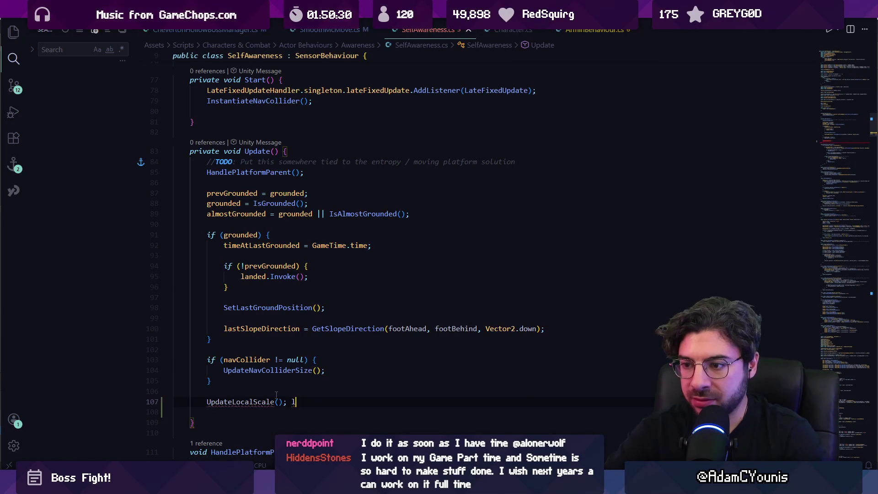
Create a new void UpdateLocalScale() method below Update with a comment line.
key("Down")
key("Down")
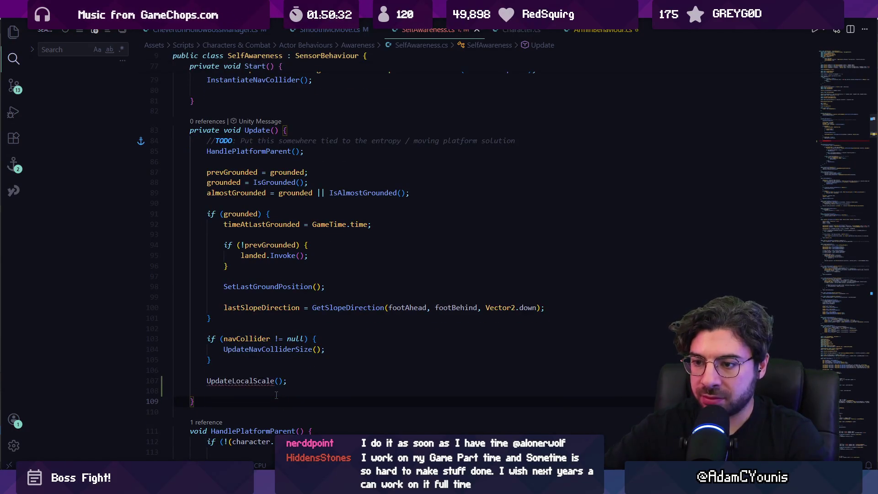
key("End")
key("Return")
key("Return")
type("voi")
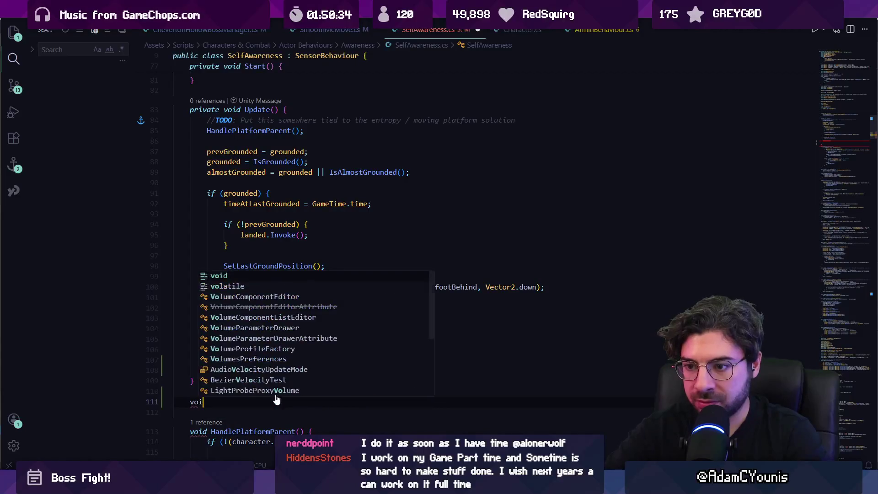
type("d UpdateLocals")
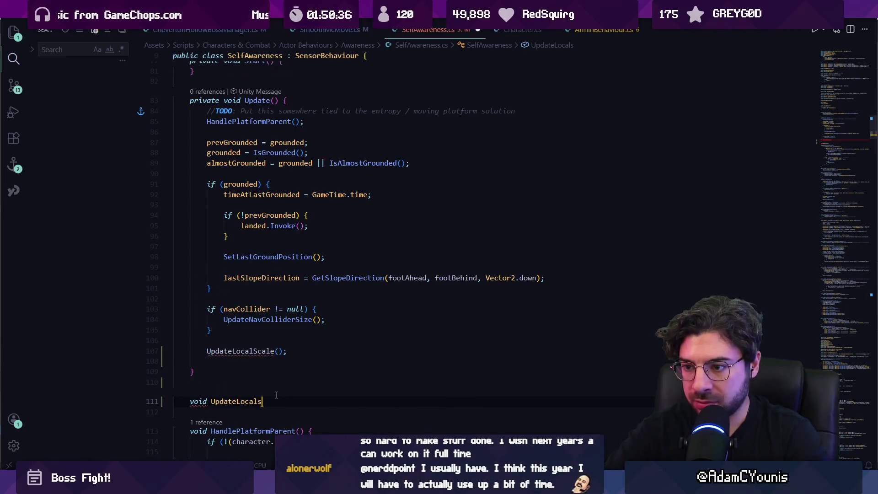
type("le() {")
key("Return")
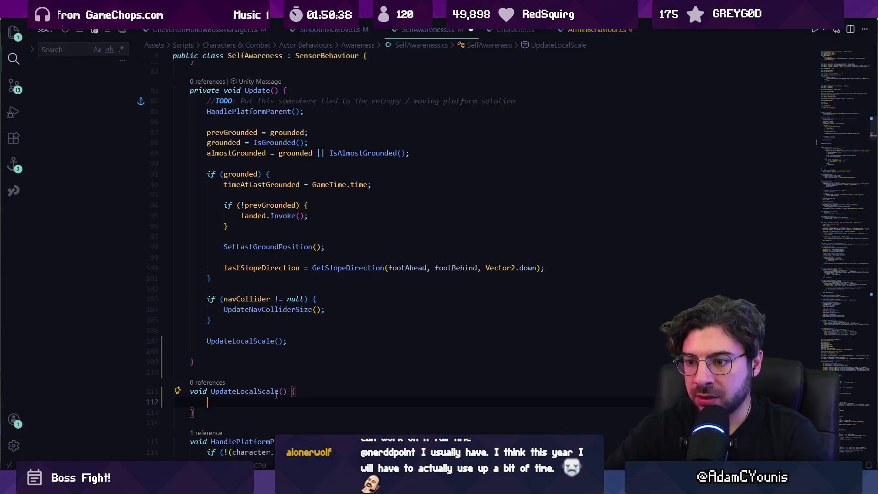
type("//i")
key("BackSpace")
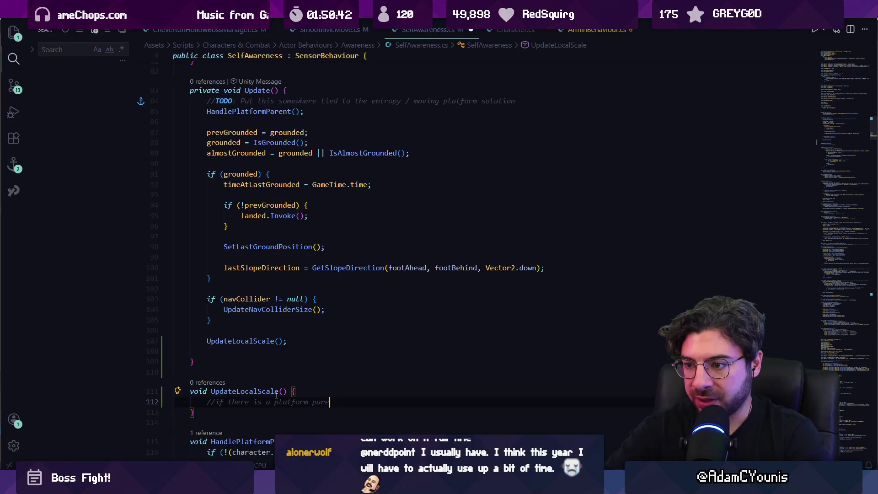
left_click(275, 397, "shift")
key("BackSpace")
key("BackSpace")
key("BackSpace")
type("//if the parent isn't r")
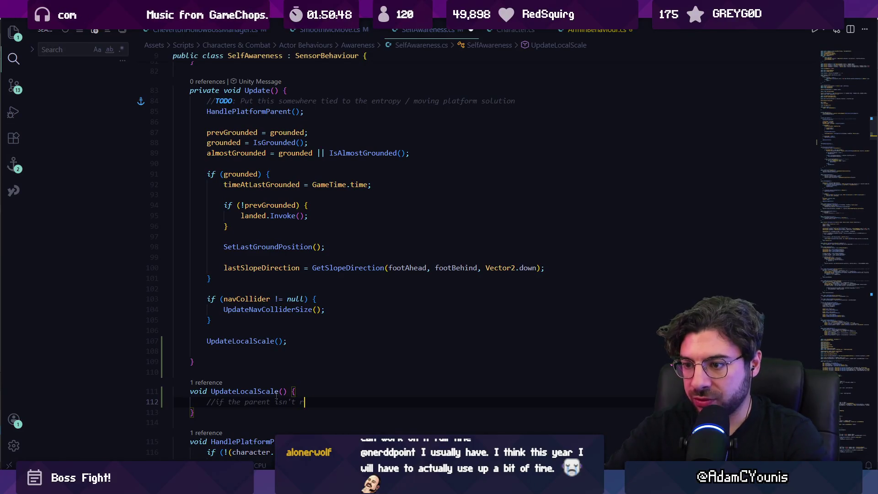
type("oot")
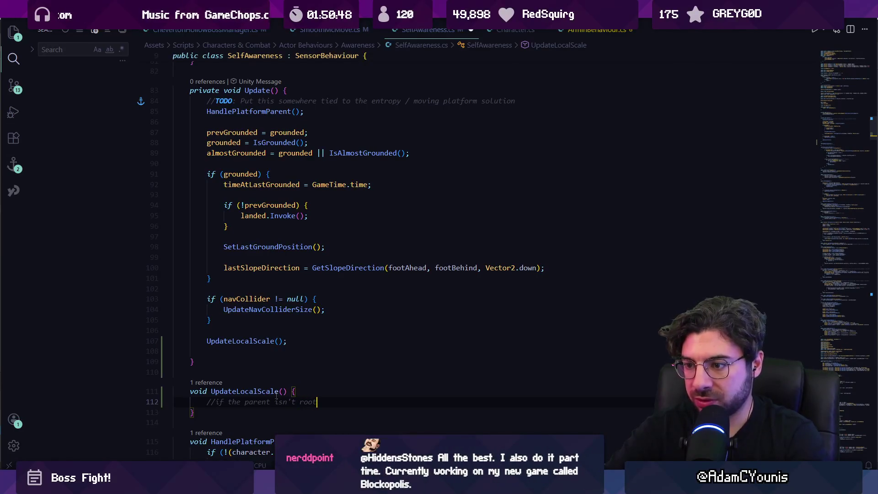
key("Return")
Inside it, when a parent exists, set localScale to 1/parent.localScale.x and save.
type("if(cor")
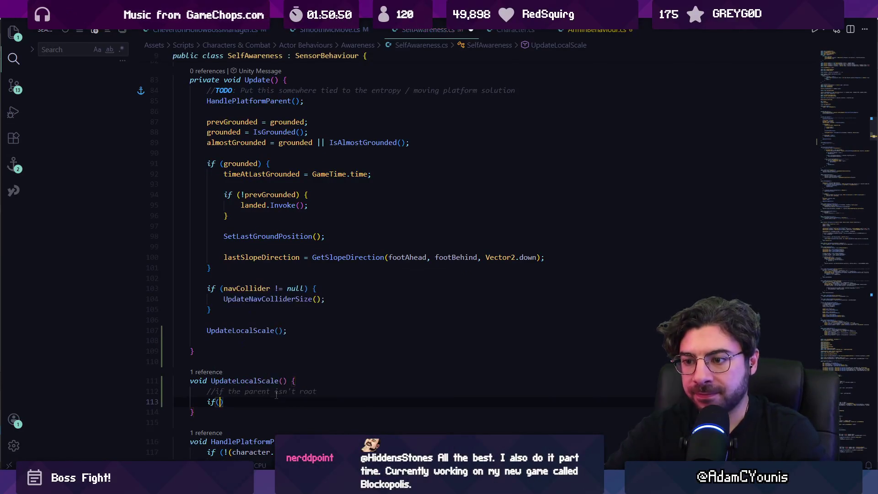
type("e.transform.parent")
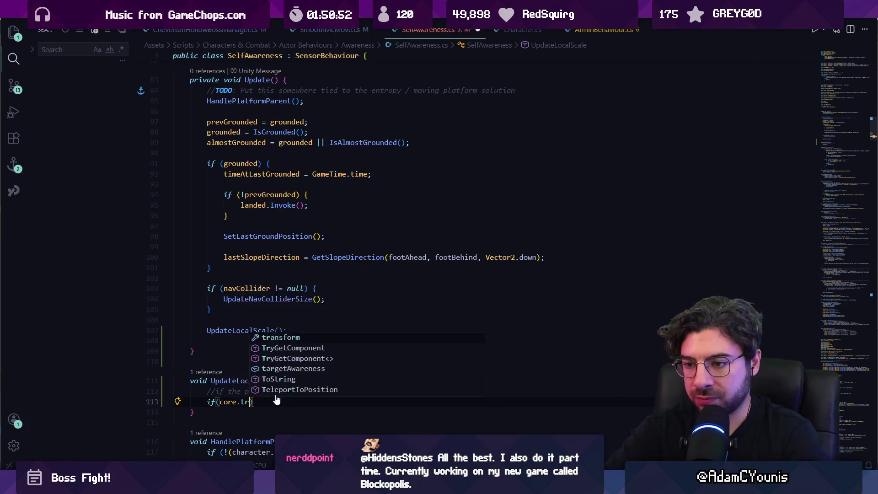
type(" !=")
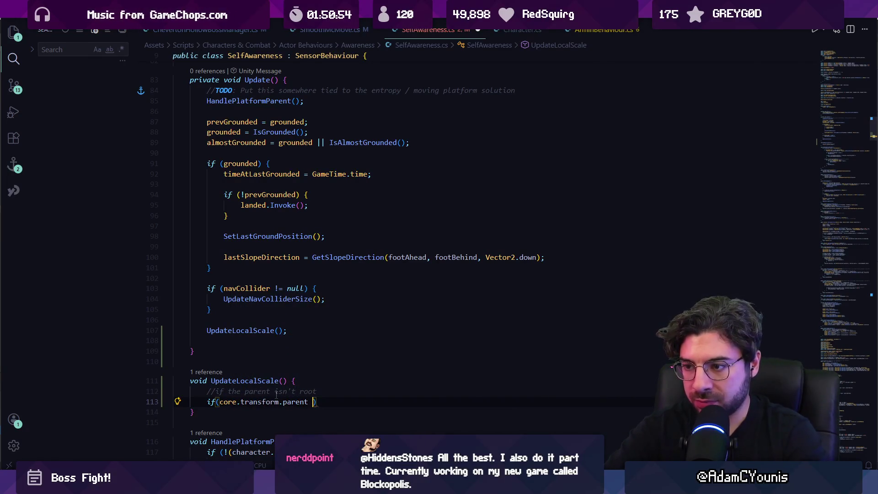
type(" null)")
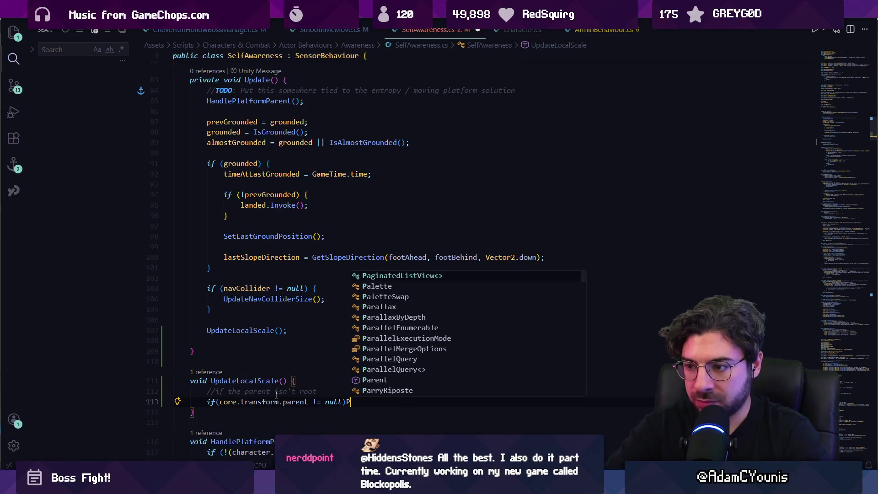
type(" {")
key("Return")
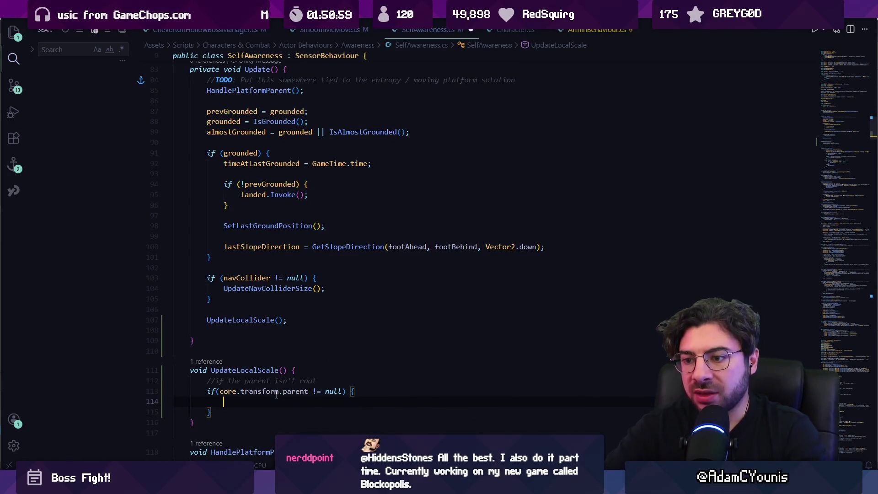
type("clore")
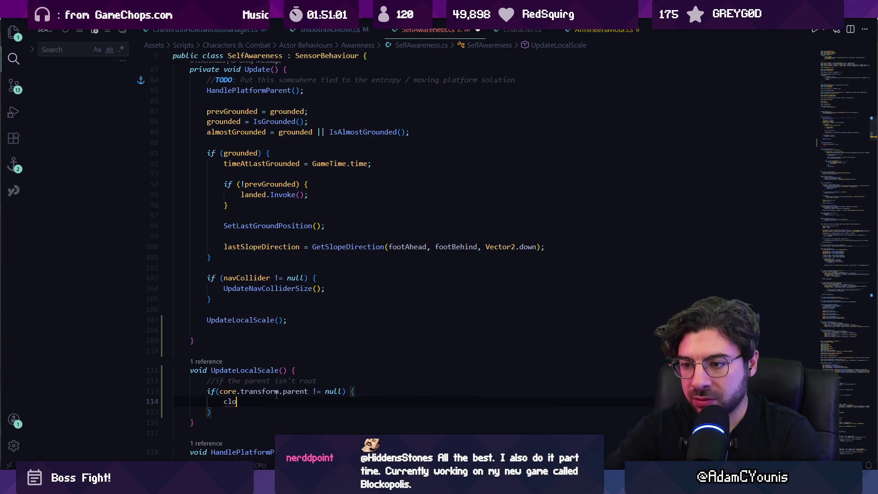
key("BackSpace")
key("BackSpace")
type("ore.tra")
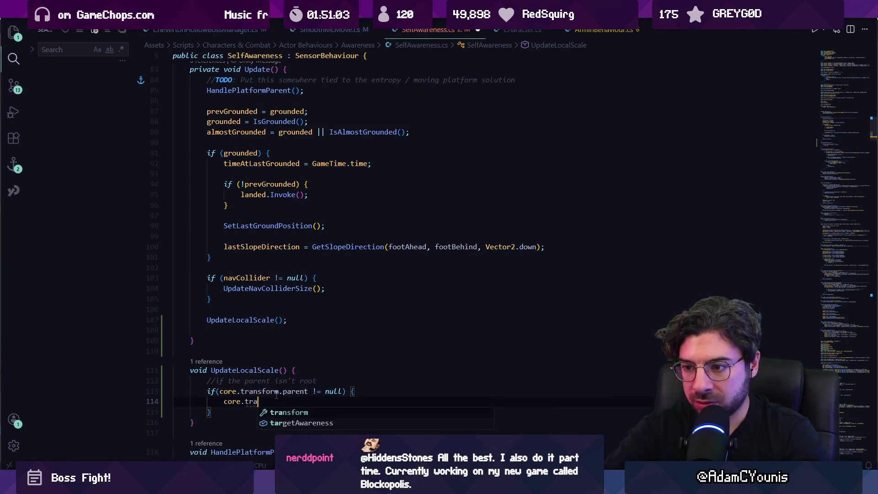
type("nsform.localScale =")
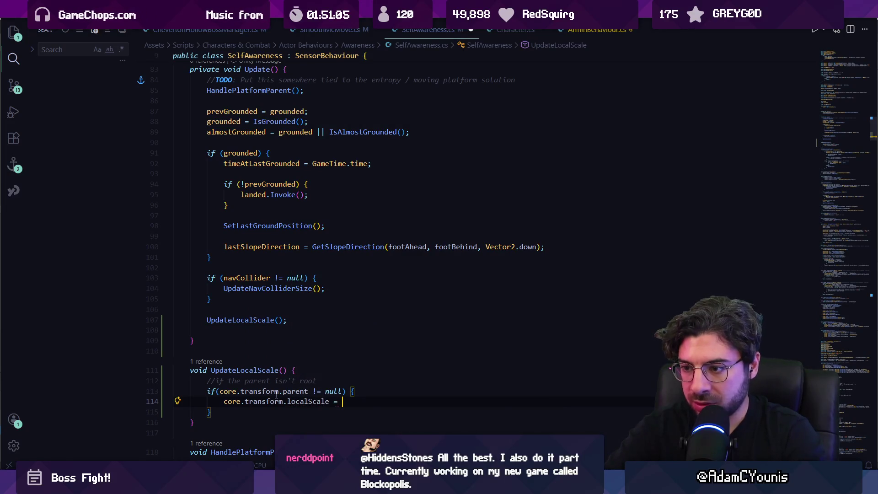
key("Tab")
key("ctrl+s")
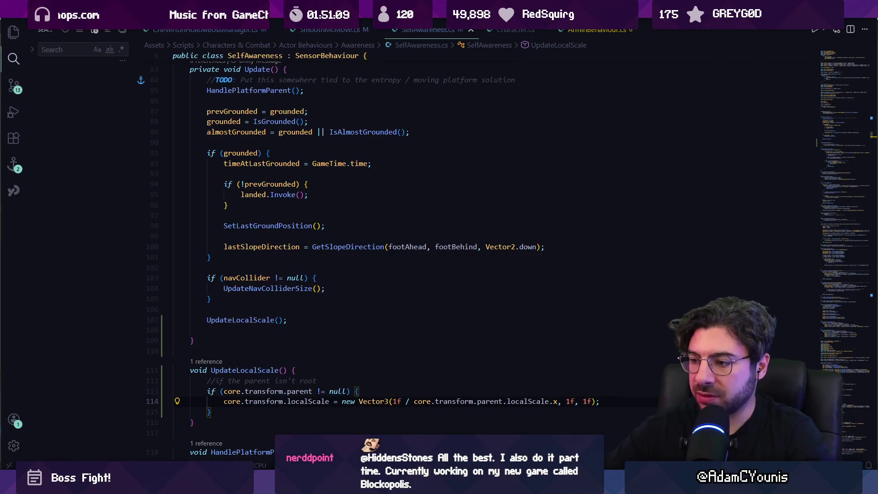
left_click(485, 401)
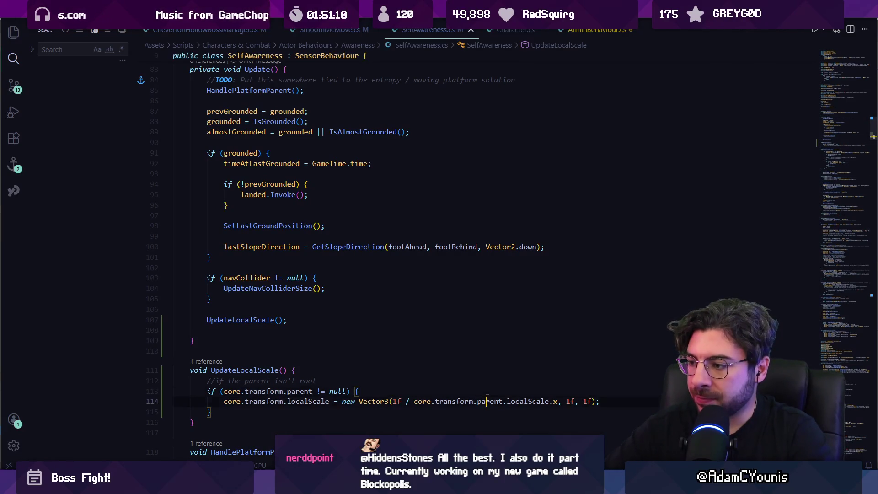
left_click(539, 389)
scroll(539, 389, "down", 1)
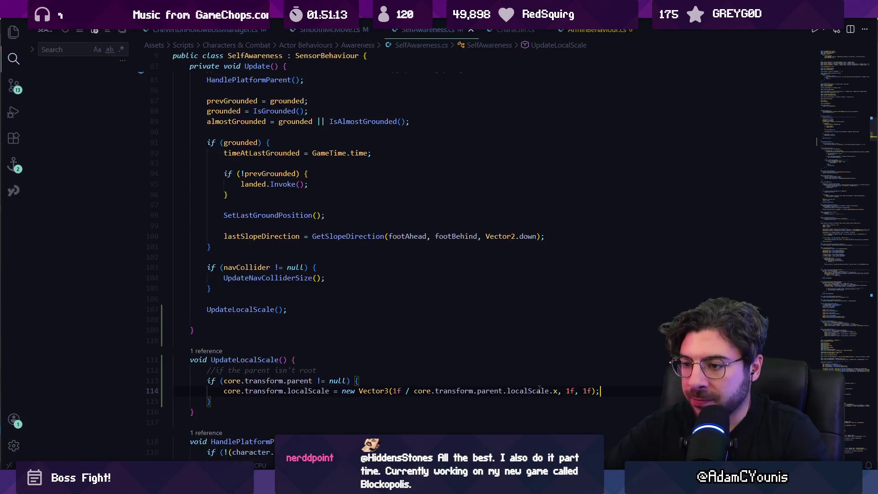
Delete the old assigned scale value and add a comment above it about lossy scale.
key("shift+Down")
key("ctrl+shift+Right")
key("ctrl+shift+Right")
key("ctrl+shift+Right")
key("BackSpace")
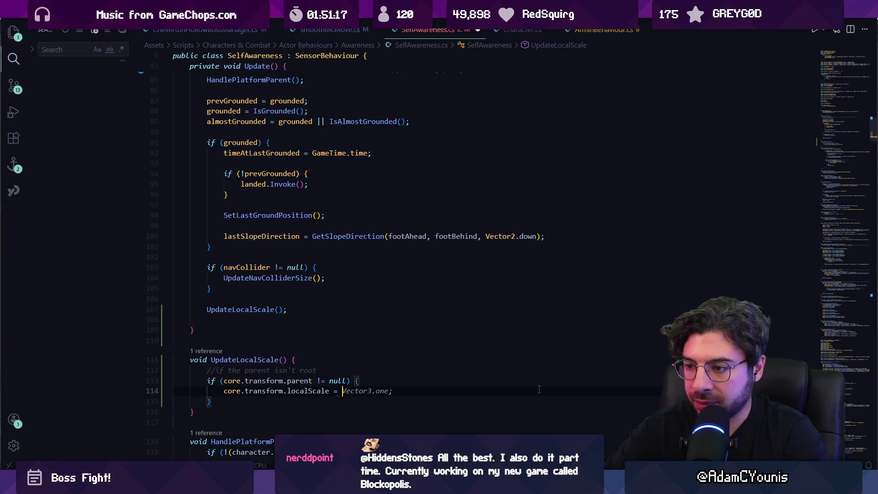
key("Up")
key("Home")
key("Return")
key("End")
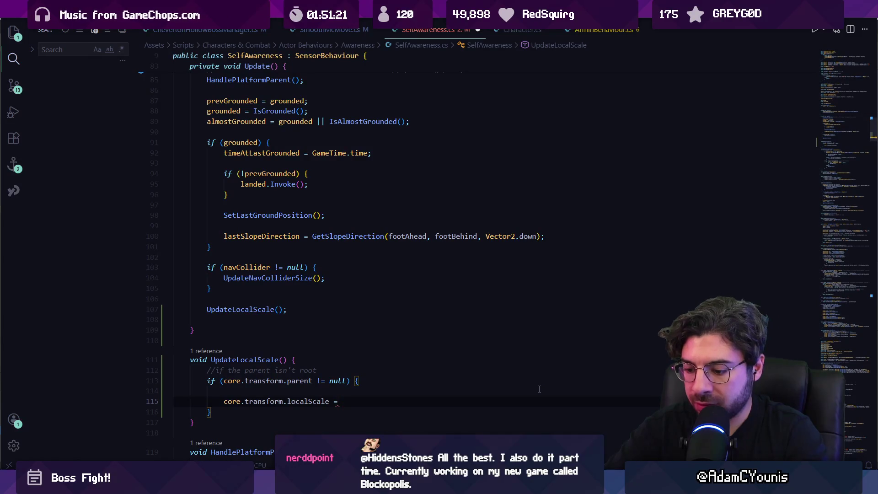
type("/ s")
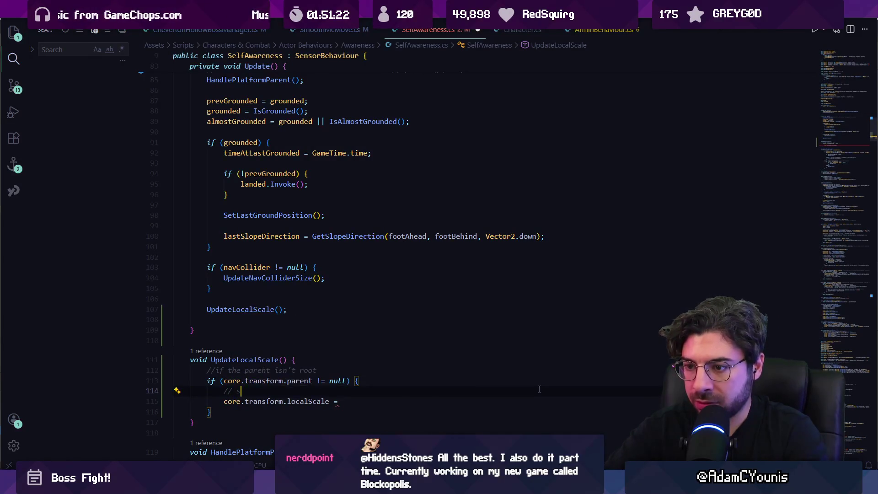
key("BackSpace")
key("BackSpace")
key("BackSpace")
type("s")
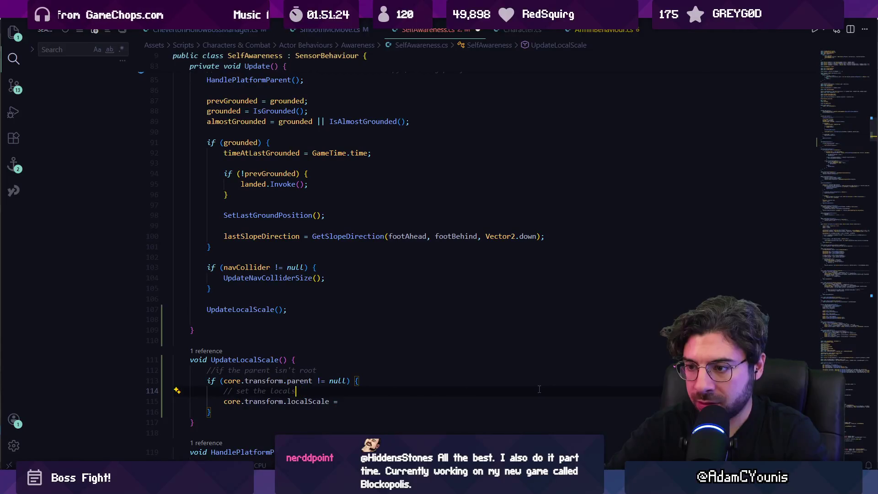
type("cale to mak")
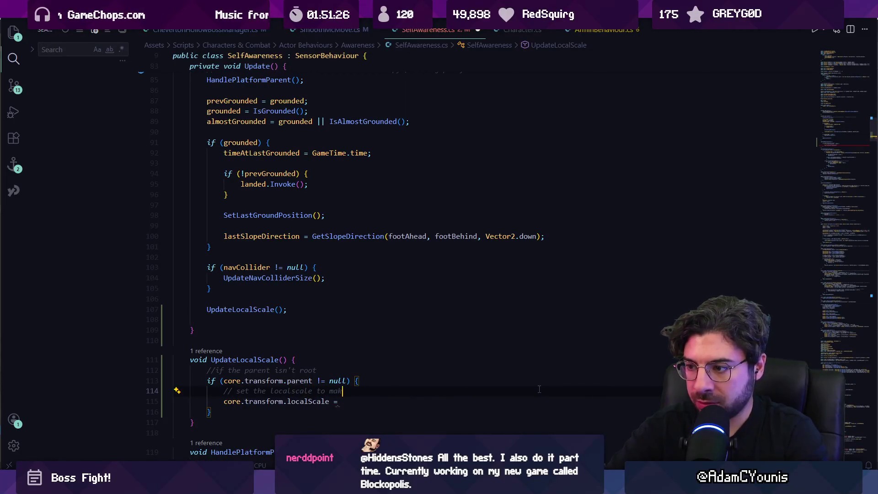
type("e it the l")
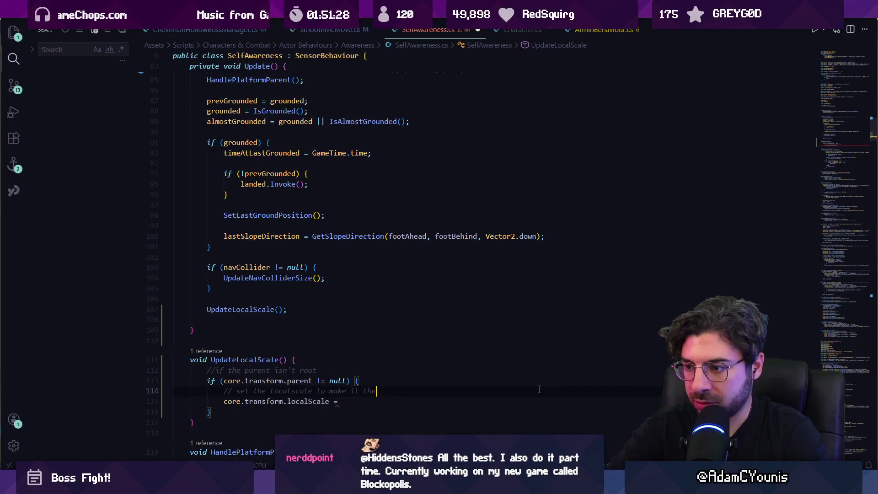
type("o the lossysca")
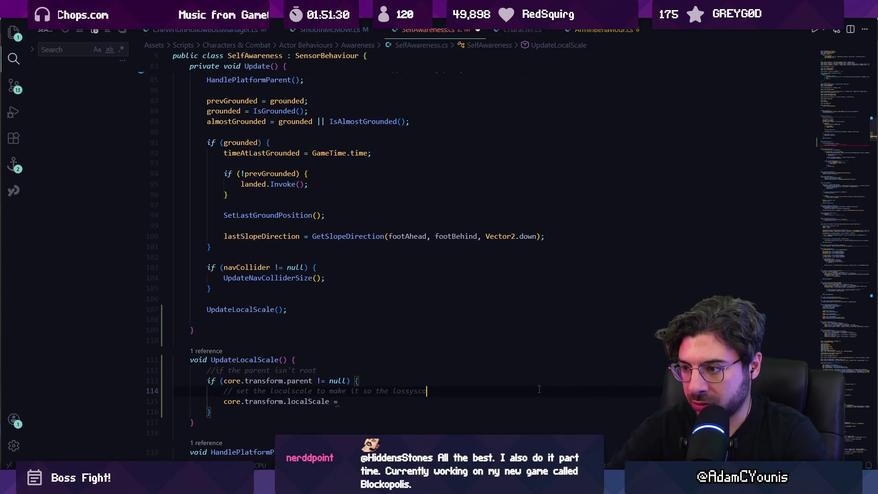
type("le is 1,1,1")
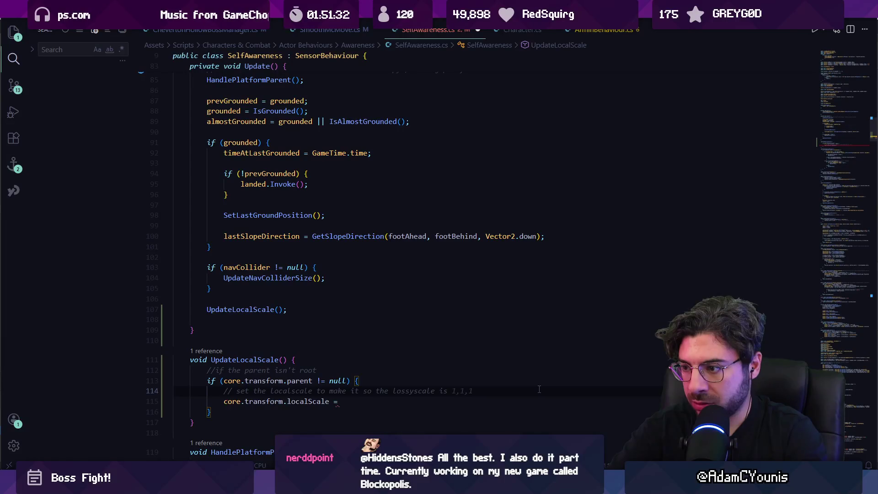
Assign localScale a new Vector3 of 1f divided by the parent's lossyScale x, y, z and save.
key("Down")
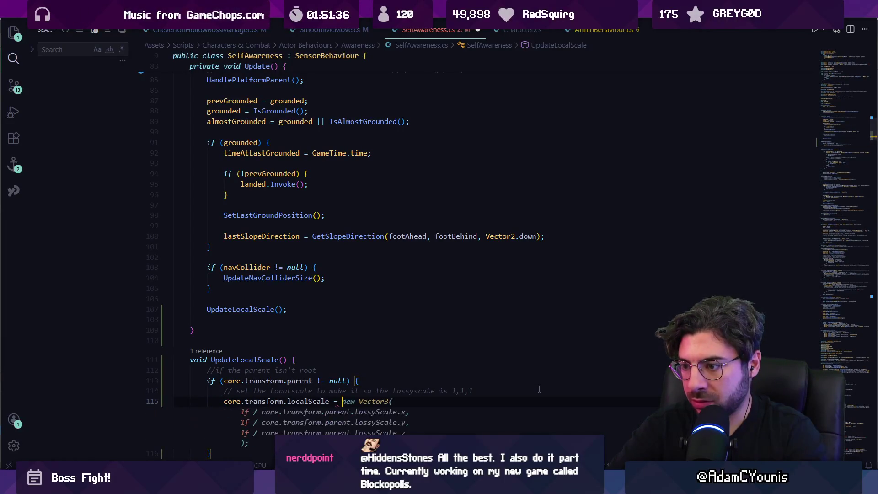
key("Tab")
key("ctrl+s")
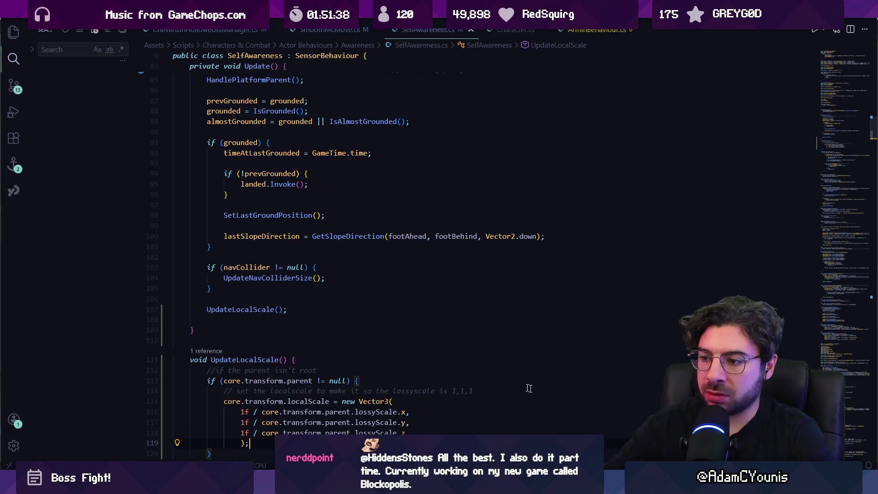
scroll(310, 223, "down", 3)
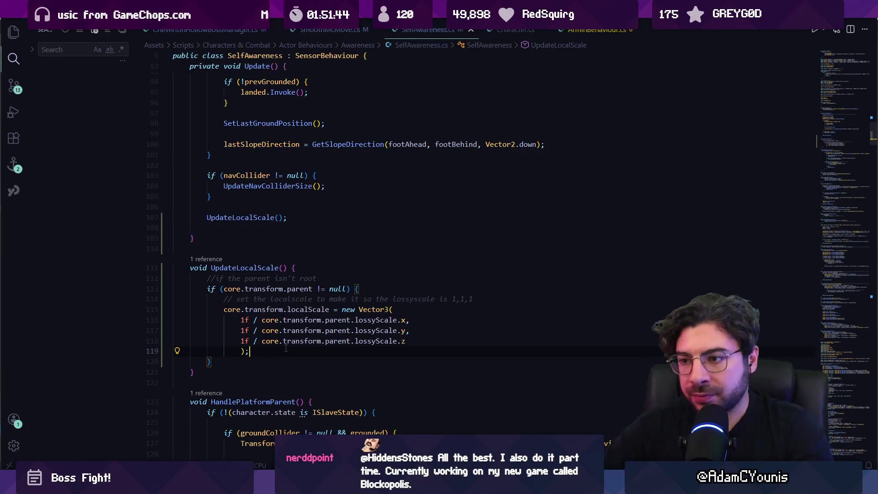
key("Up")
key("Up")
key("Up")
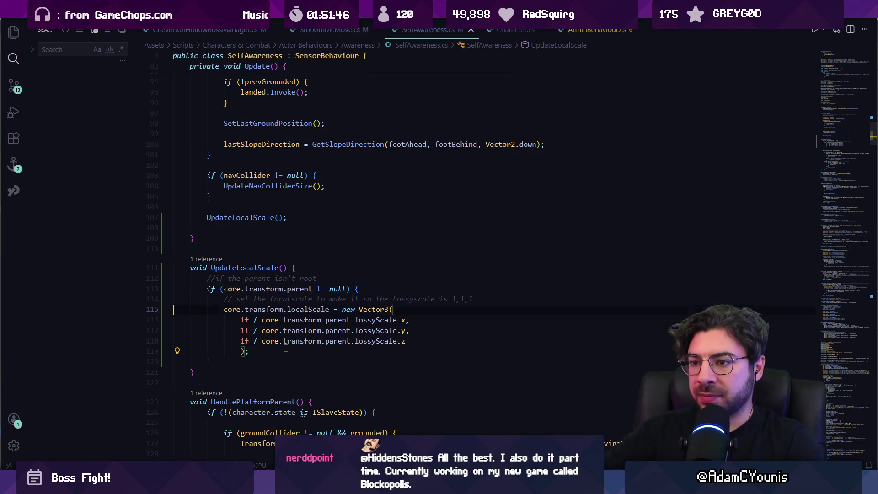
Replace the old comment in UpdateLocalScale and add a line storing signX from localScale.x.
key("shift+Up")
key("BackSpace")
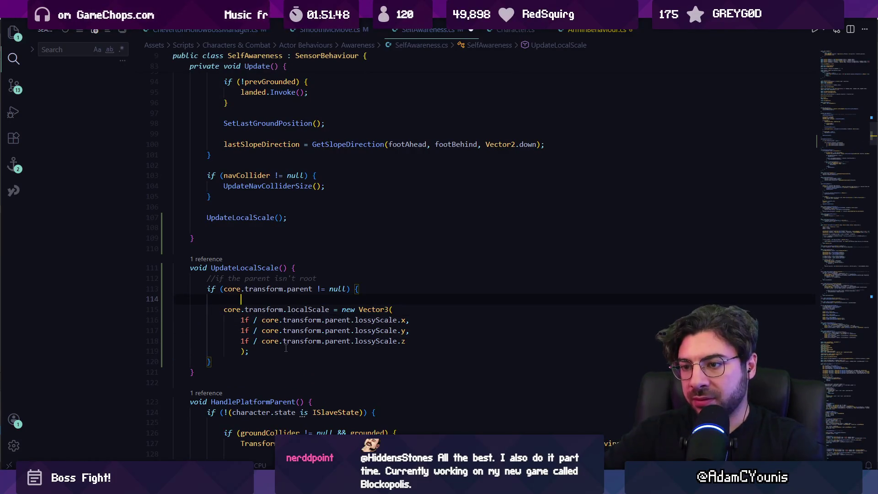
type("/remember the")
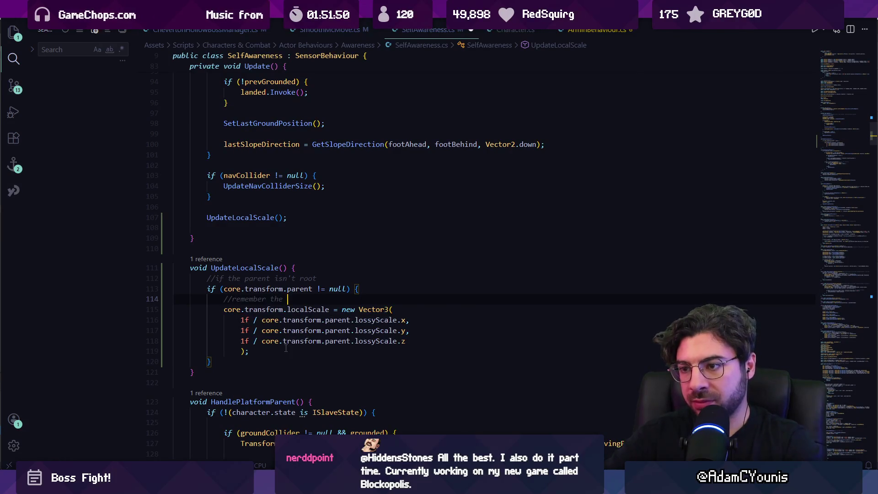
type("sign of our x scale")
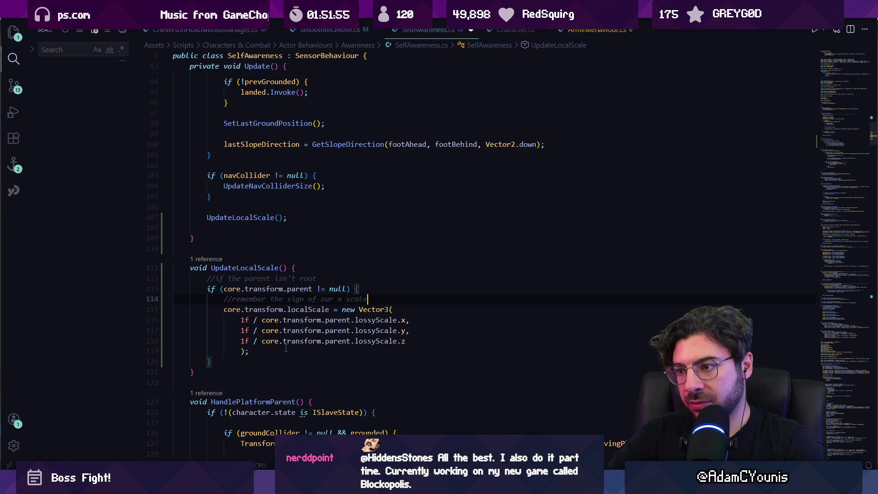
key("Return")
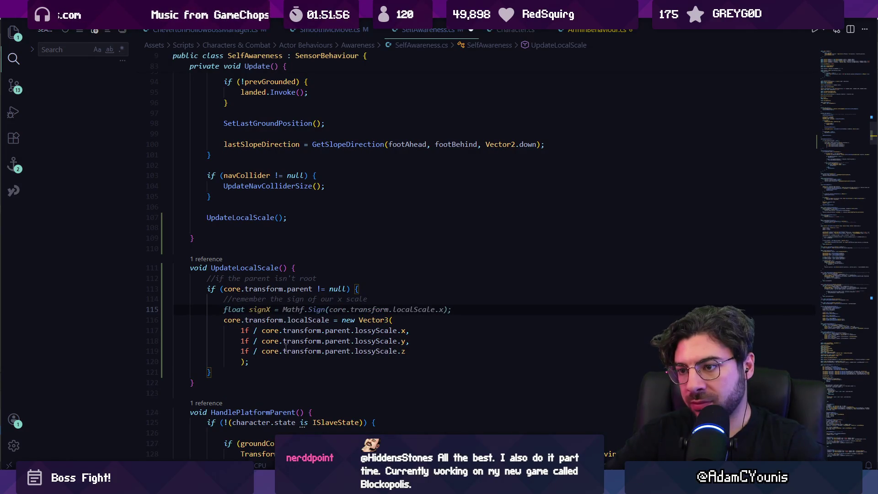
key("Tab")
Add a second localScale assignment with x multiplied by signX, then return to Unity.
key("Down")
key("Down")
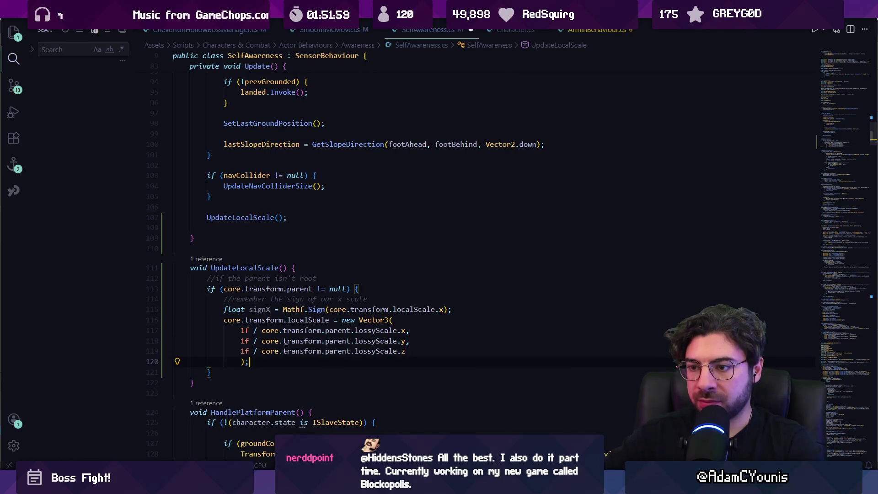
key("Return")
key("Return")
key("Tab")
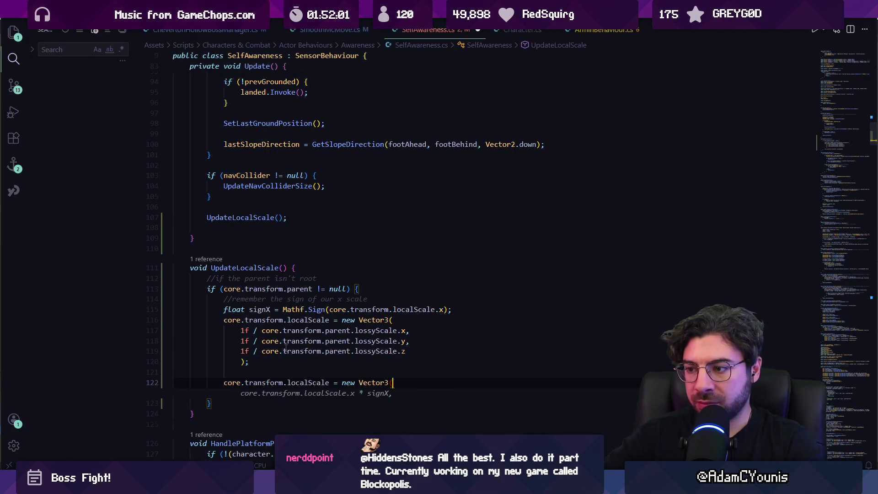
key("Tab")
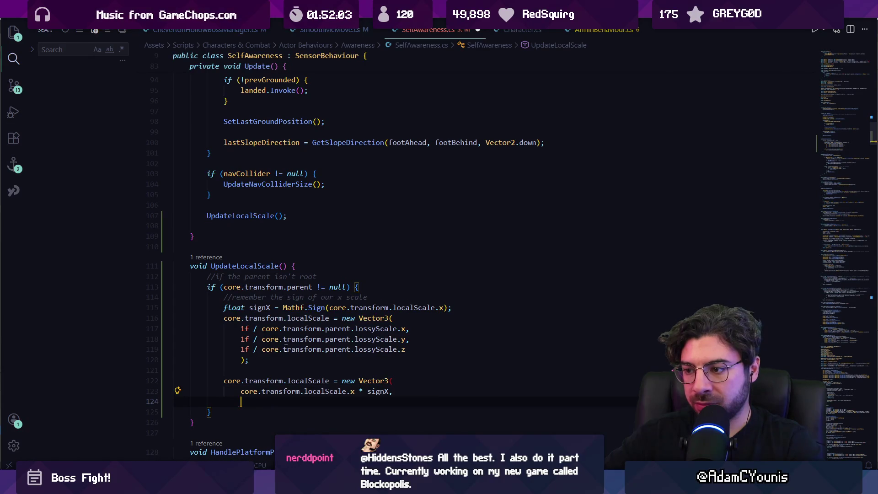
key("Tab")
key("Return")
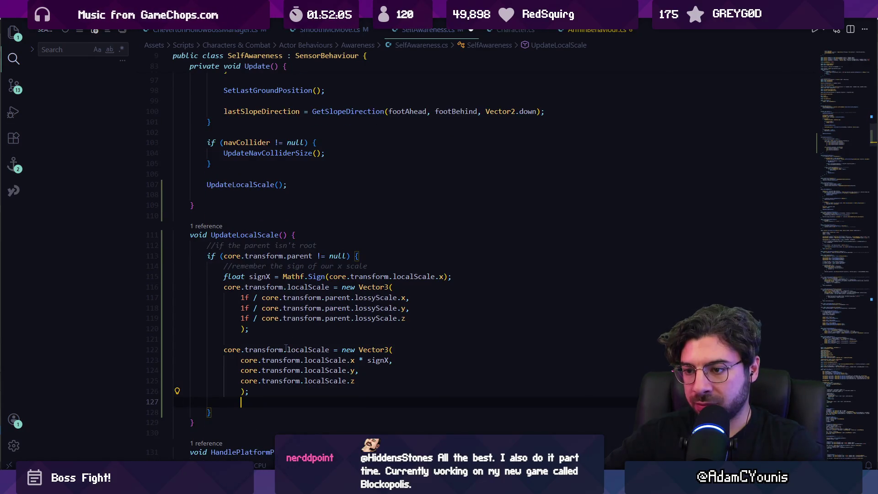
scroll(297, 366, "up", 1)
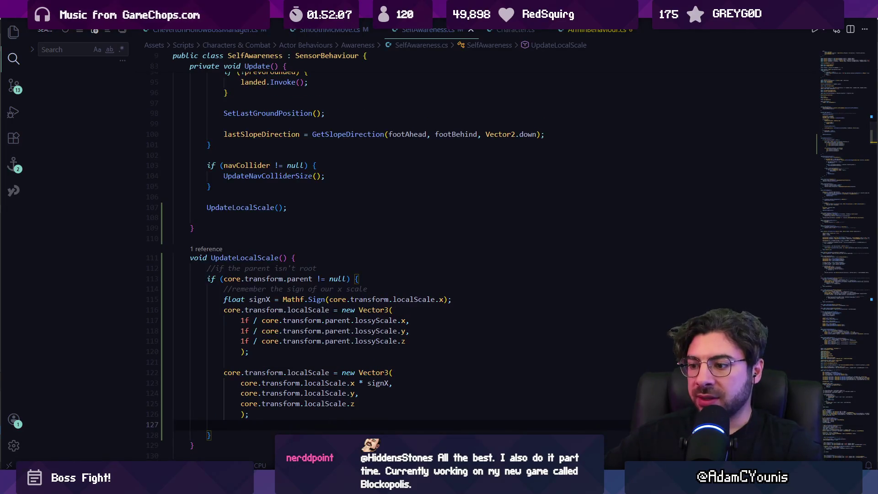
key("alt+Tab")
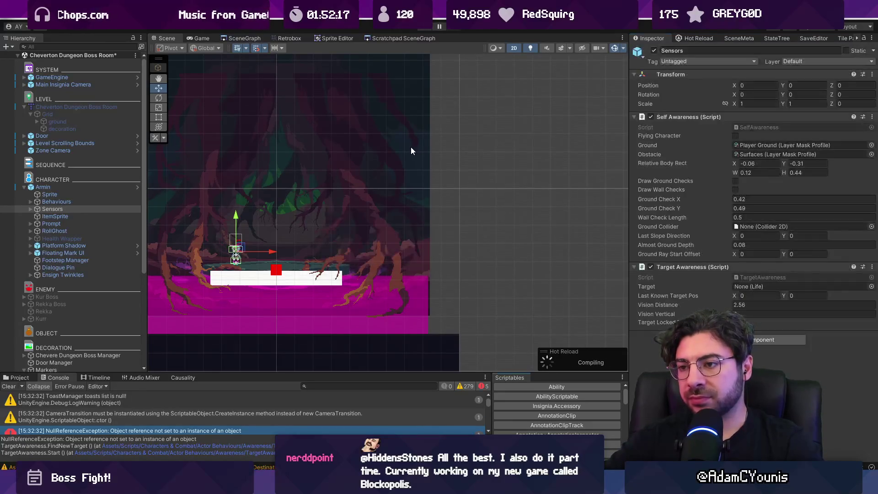
Play the Cheverton Dungeon Boss Room scene with the recompiled SelfAwareness script.
key("ctrl+p")
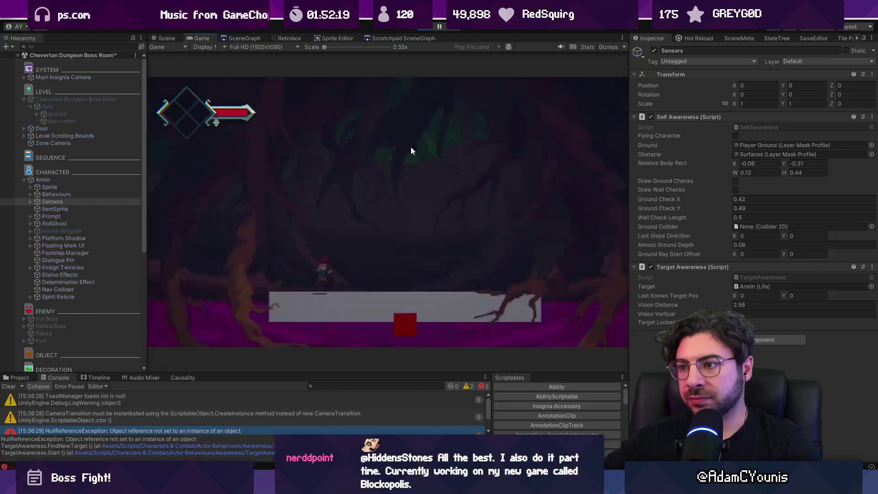
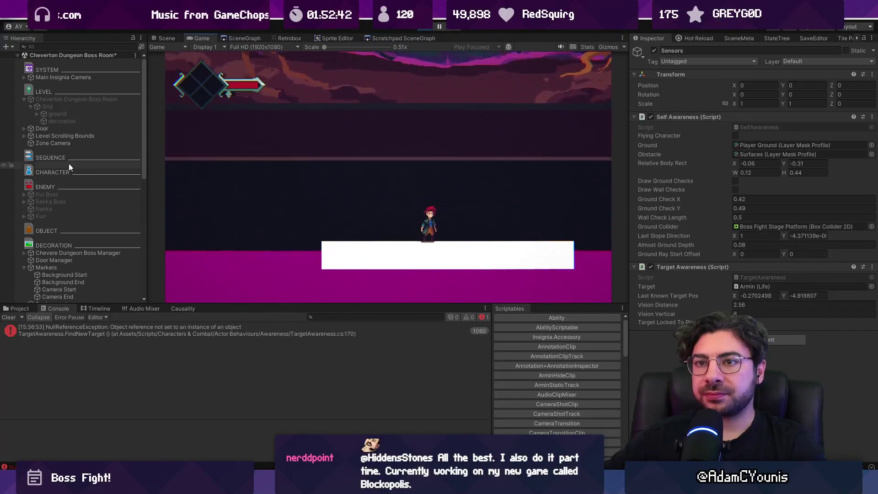
Select Armin in the Hierarchy and run him right, rolling, then back left.
scroll(69, 163, "down", 10)
left_click(56, 158)
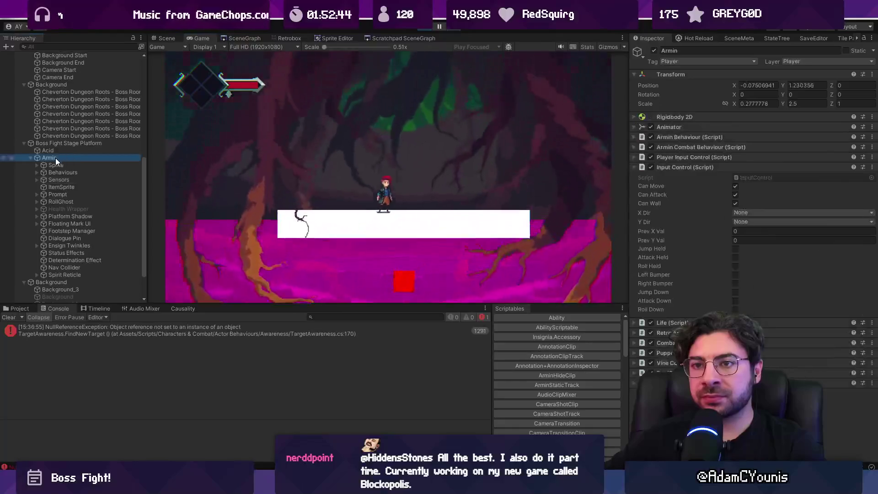
left_click(30, 158)
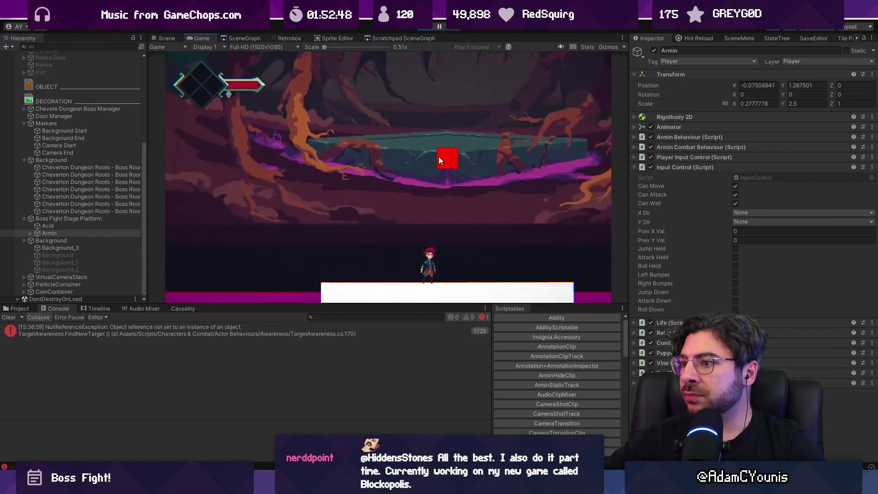
key("Right")
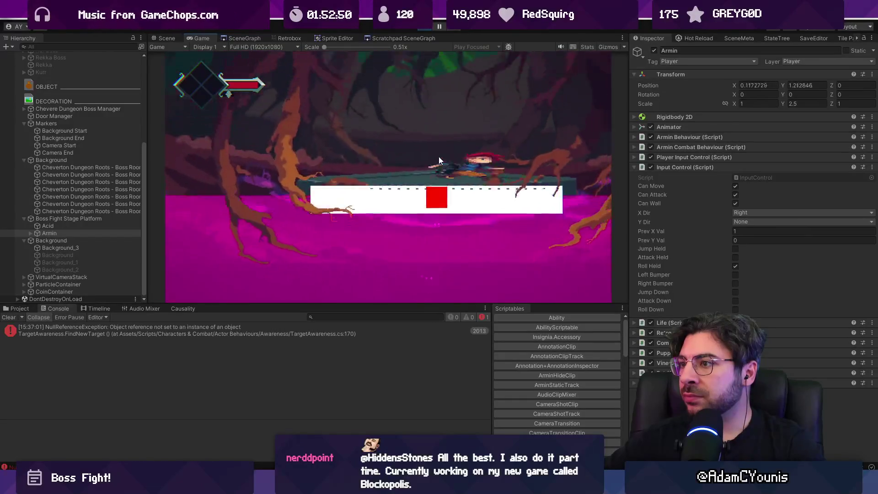
key("Left")
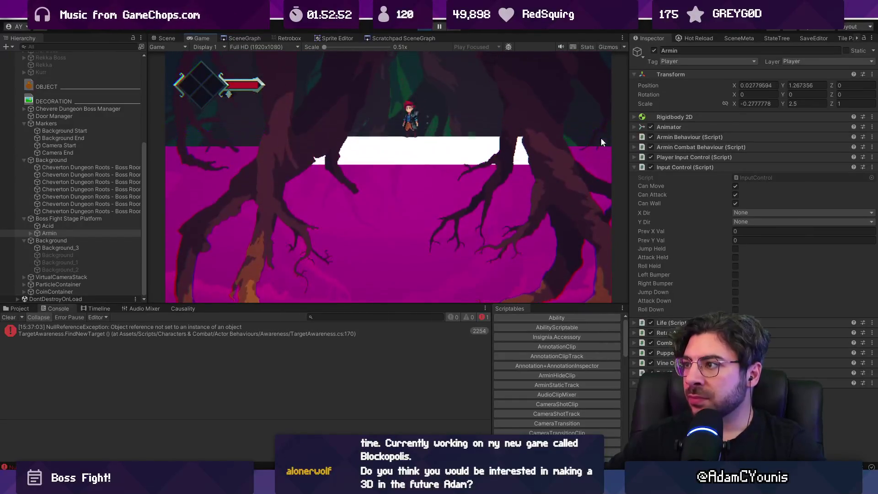
Expand Armin's Rigidbody 2D, steer him onto the cave floor, then select Boss Fight Stage Platform.
left_click(681, 118)
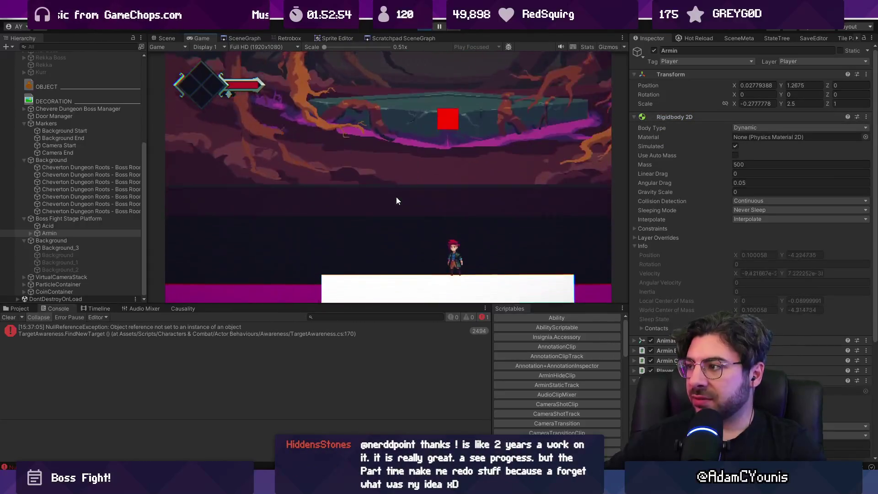
key("Left")
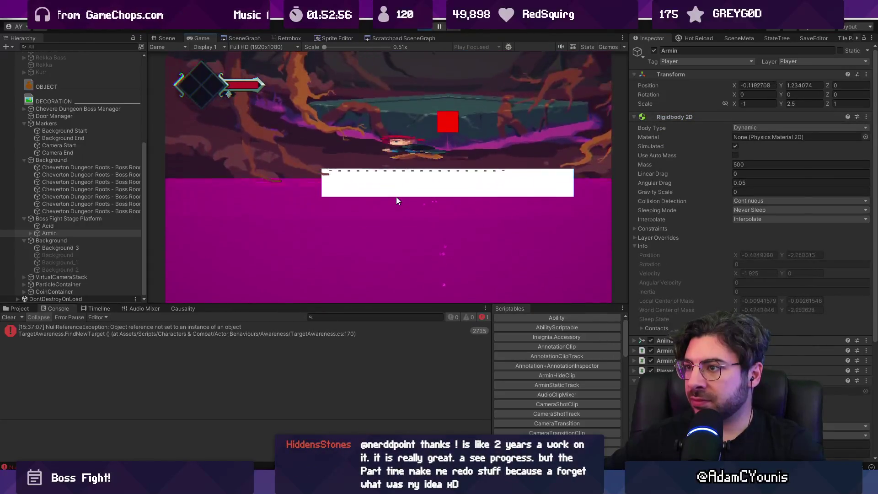
key("Right")
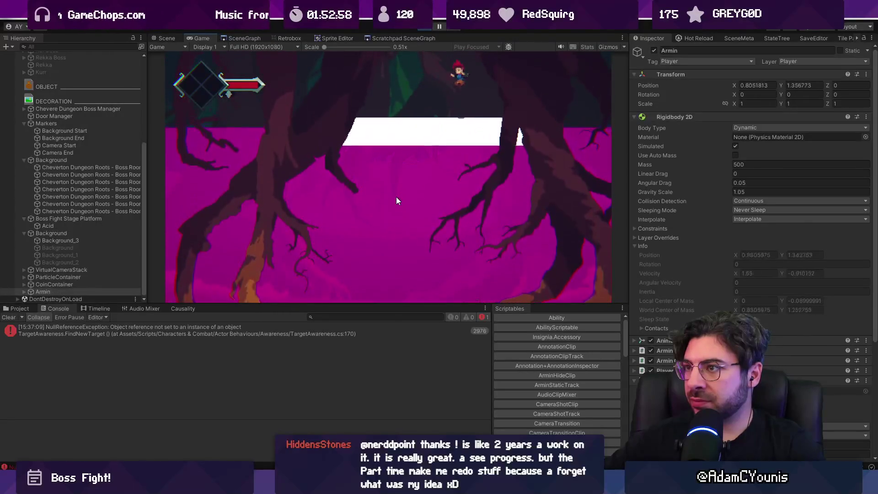
key("Left")
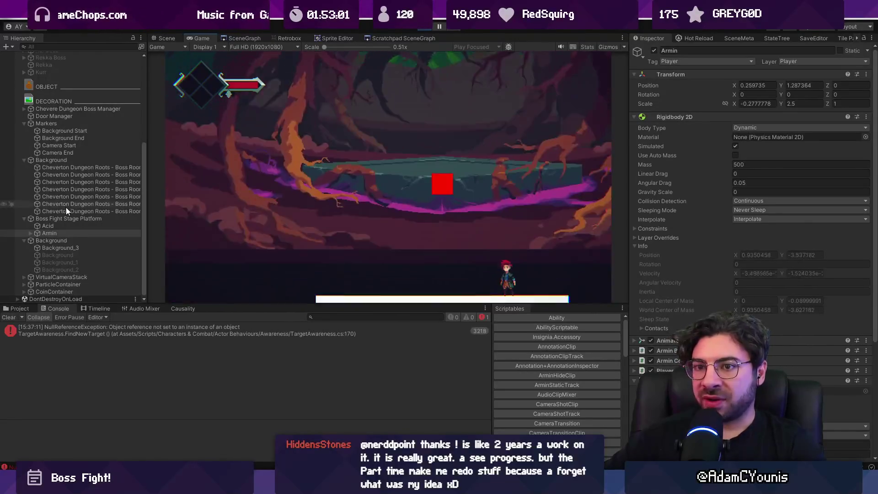
left_click(70, 218)
left_click(756, 104)
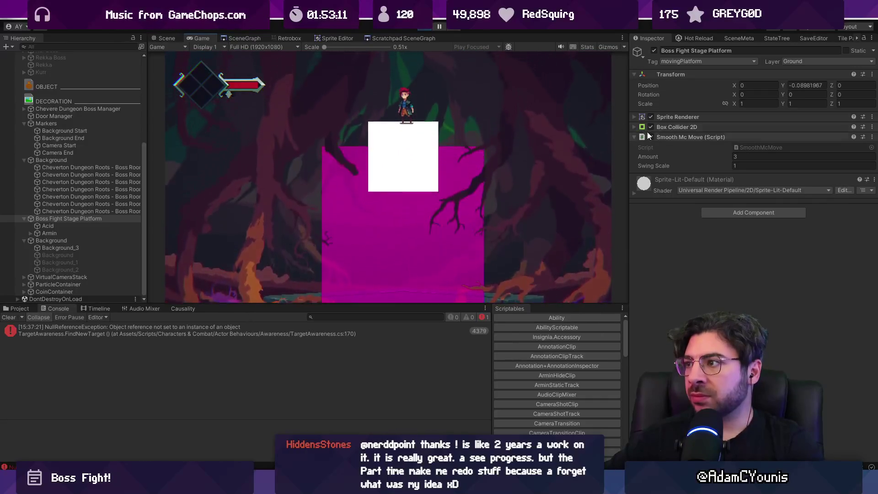
Disable Smooth Mc Move, jump off the platform, re-enable it, and show the Scene view.
left_click(650, 137)
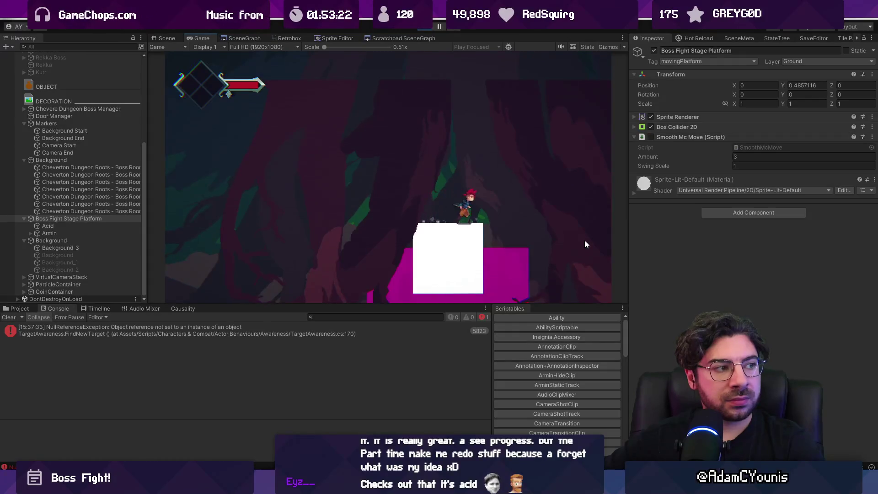
key("space")
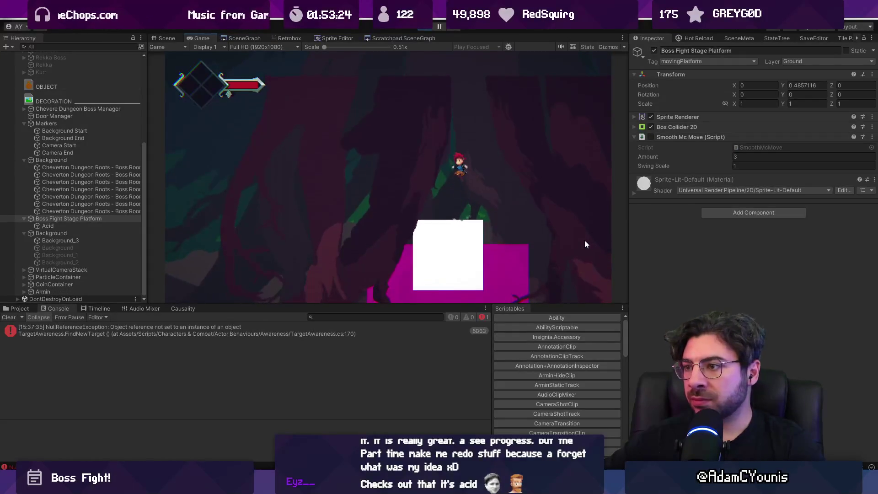
left_click(651, 137)
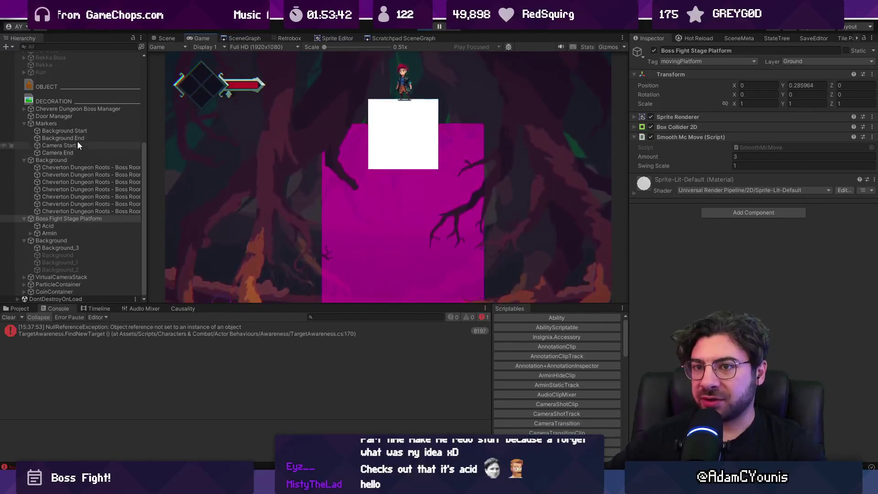
left_click(164, 38)
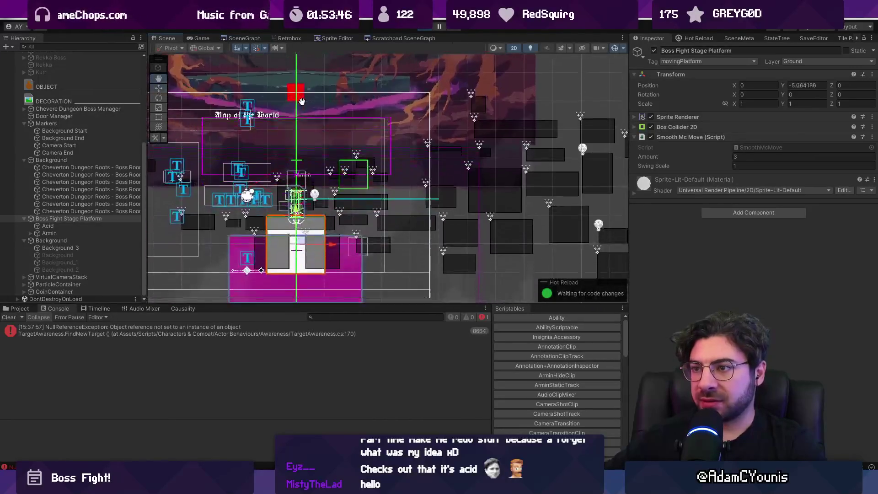
Play-test in a maximized Game view, then open the NullReferenceException line in TargetAwareness.cs.
mouse_move(302, 101)
left_mouse_down()
mouse_move(301, 137)
mouse_move(327, 211)
left_mouse_up()
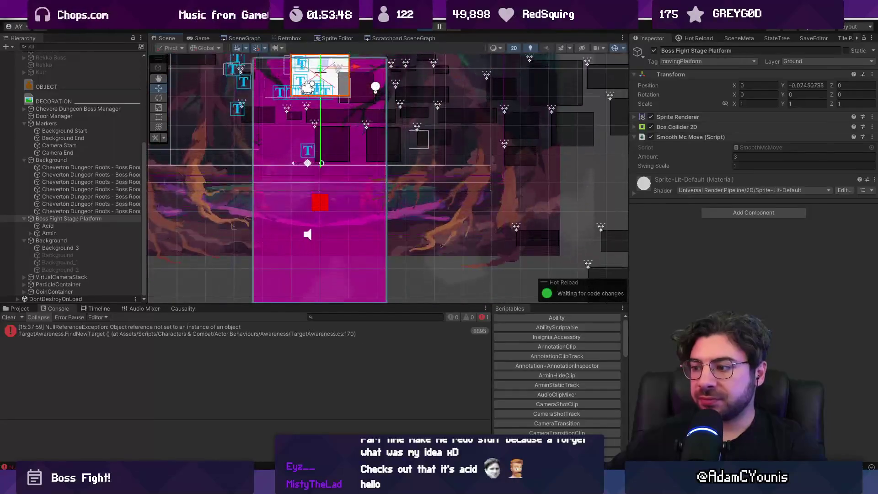
key("alt+Tab")
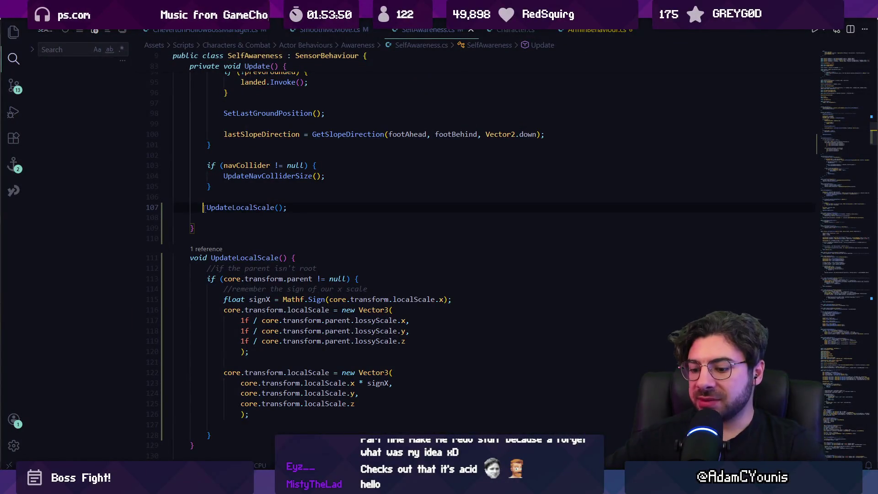
key("alt+Tab")
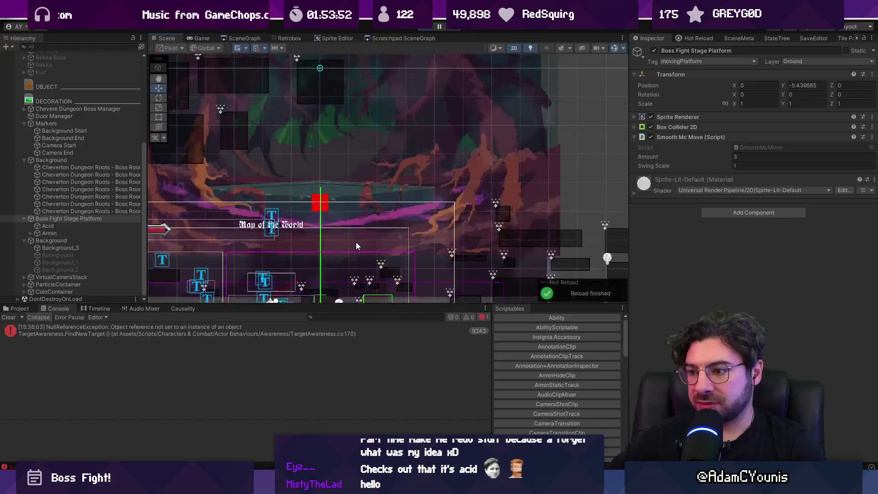
key("ctrl+p")
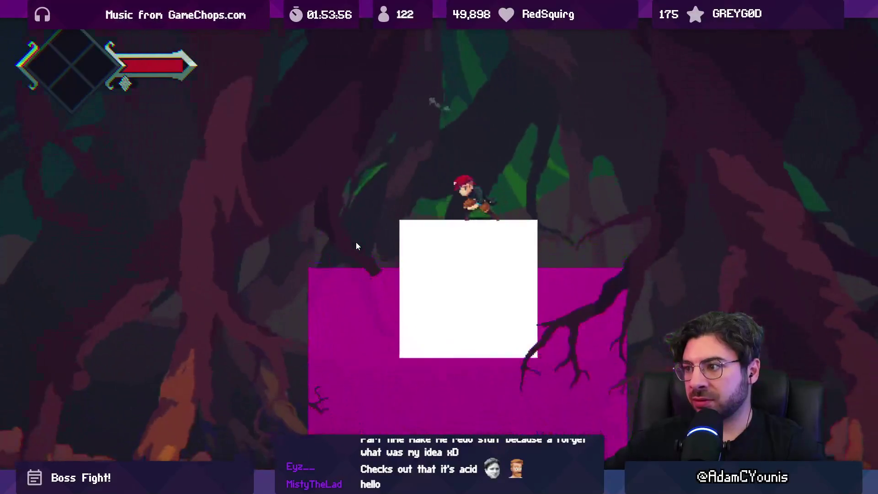
key("ctrl+p")
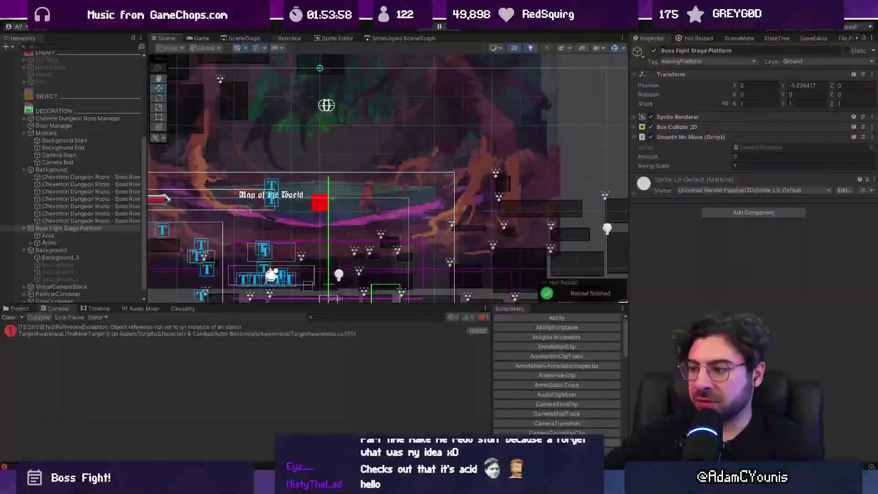
key("alt+Tab")
key("alt+Tab")
double_click(390, 325)
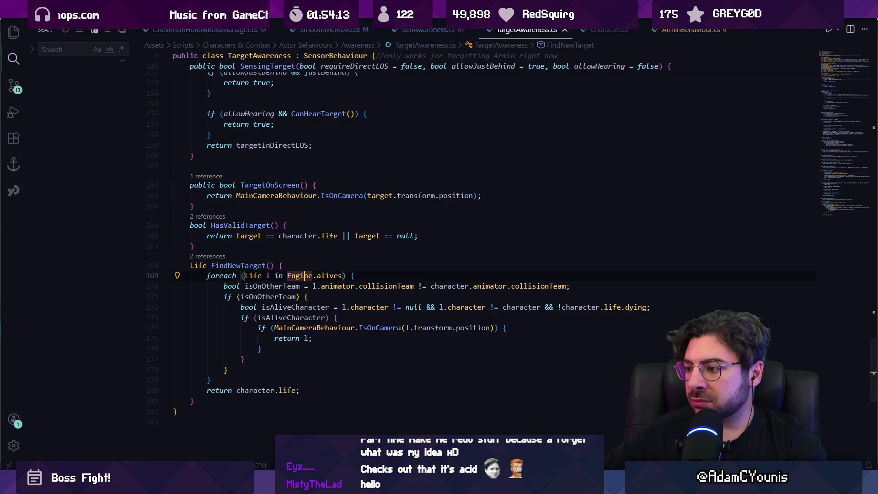
Open TargetAwareness.cs at line 170 and add a temporary Debug.Log(l) inside the foreach loop.
key("alt+Tab")
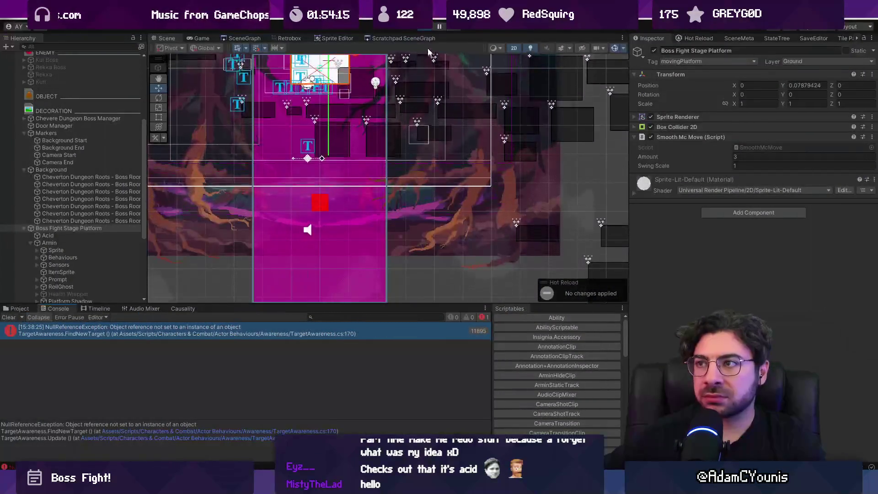
left_click(265, 431)
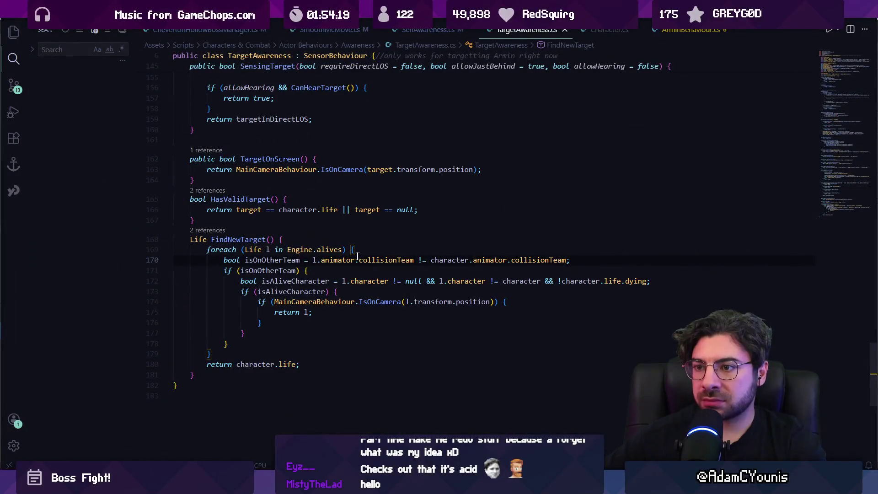
key("Return")
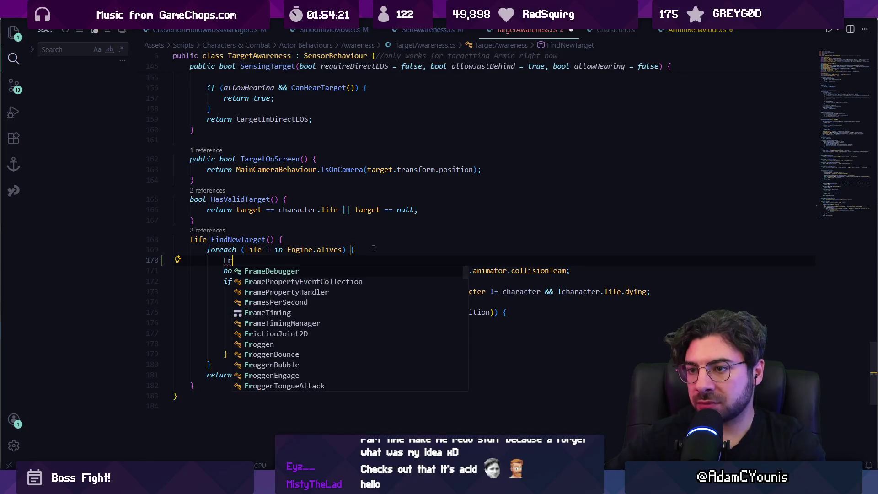
type("DF")
key("BackSpace")
key("BackSpace")
type("Debug.l")
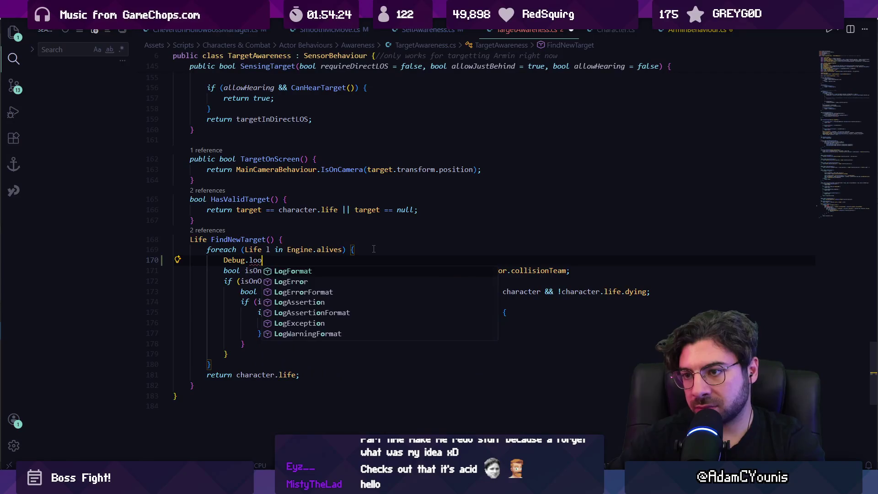
type("og(\"")
key("BackSpace")
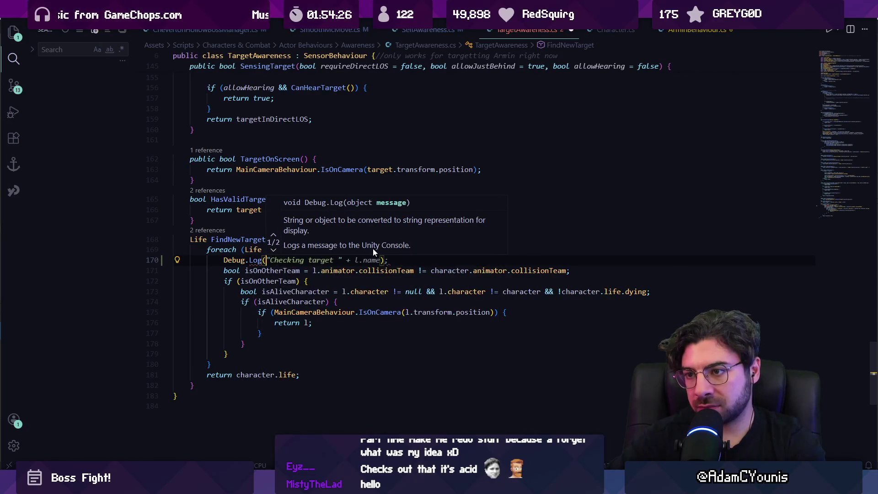
type("l);")
key("alt+Tab")
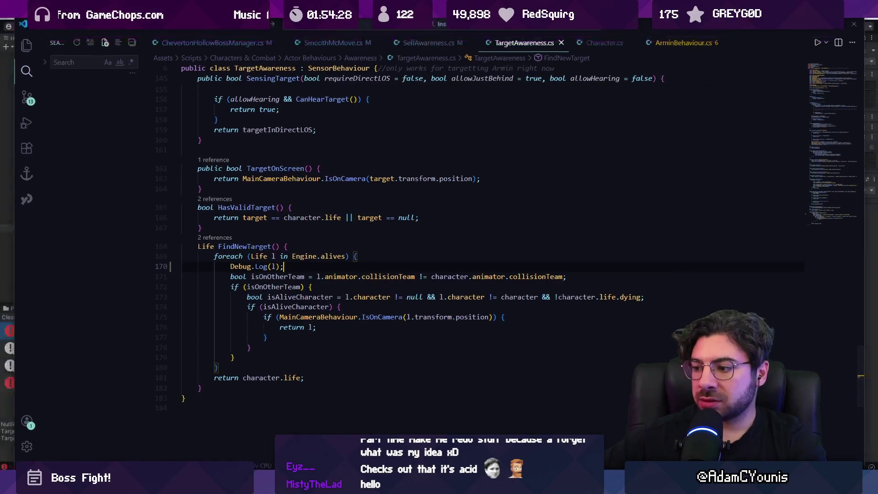
key("alt+Tab")
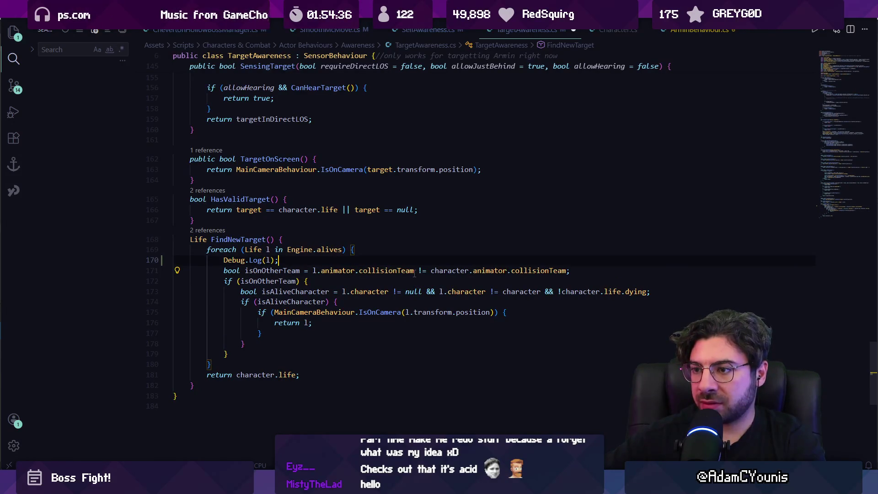
Add 'if(l.animator == null) { continue; }' at the top of the foreach loop.
type("if ")
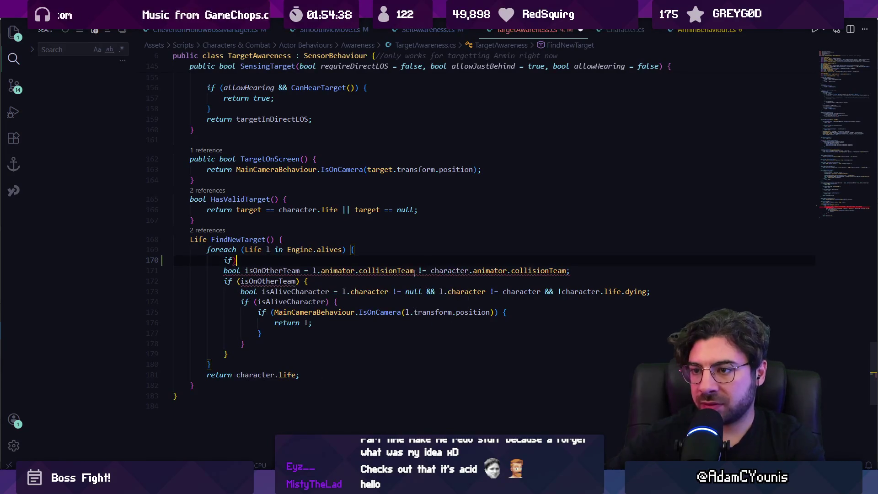
type("l.a)")
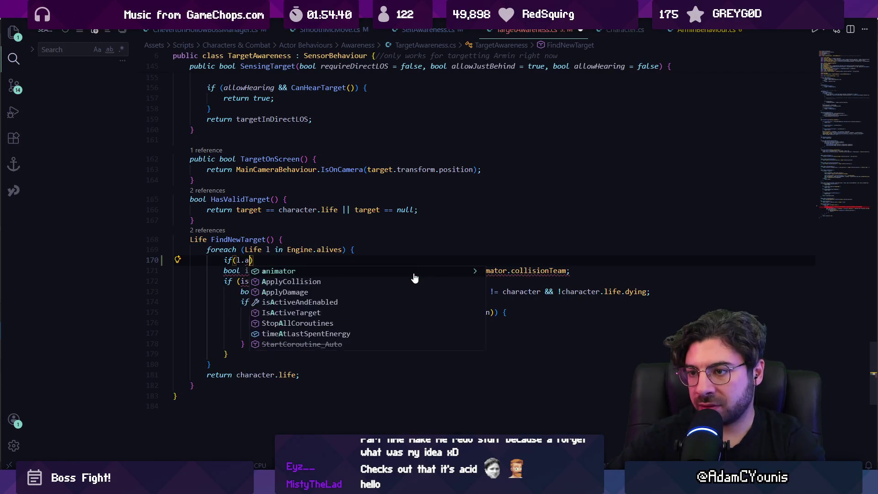
key("Tab")
type("== null) {")
key("Return")
type("continue;")
key("Down")
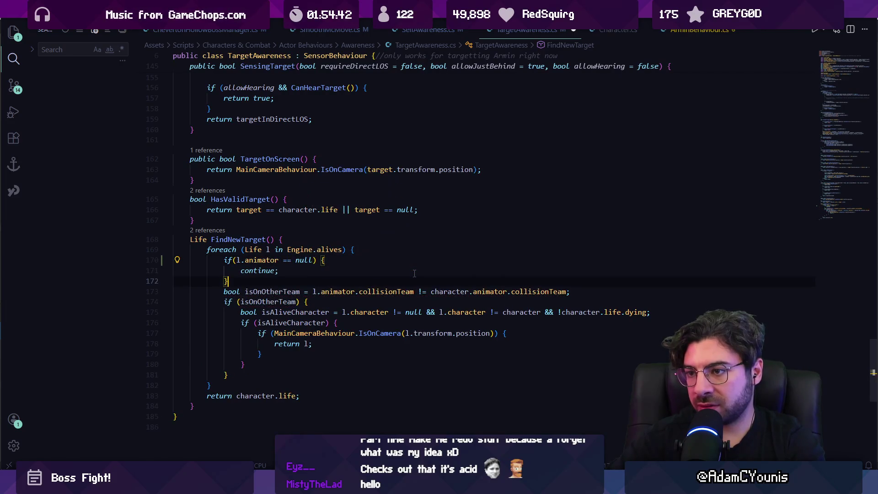
key("alt+Tab")
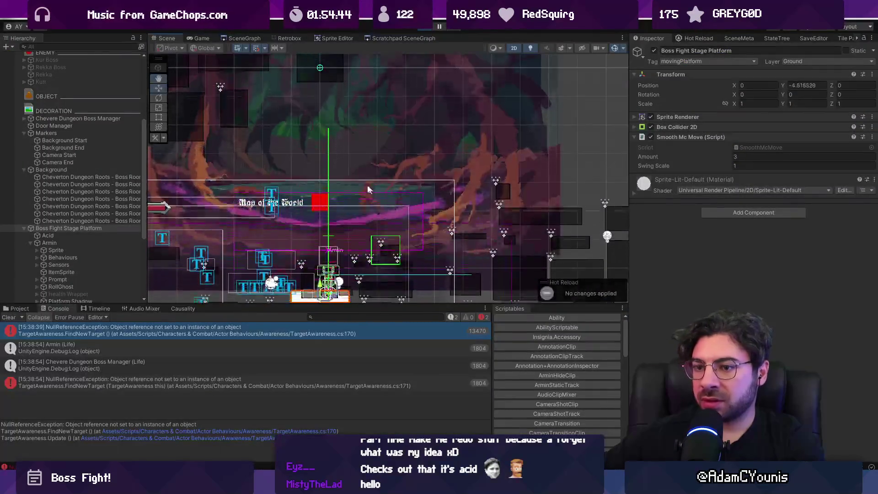
Play-test full screen, then expand the platform's Box Collider 2D and its Layer Overrides.
key("ctrl+p")
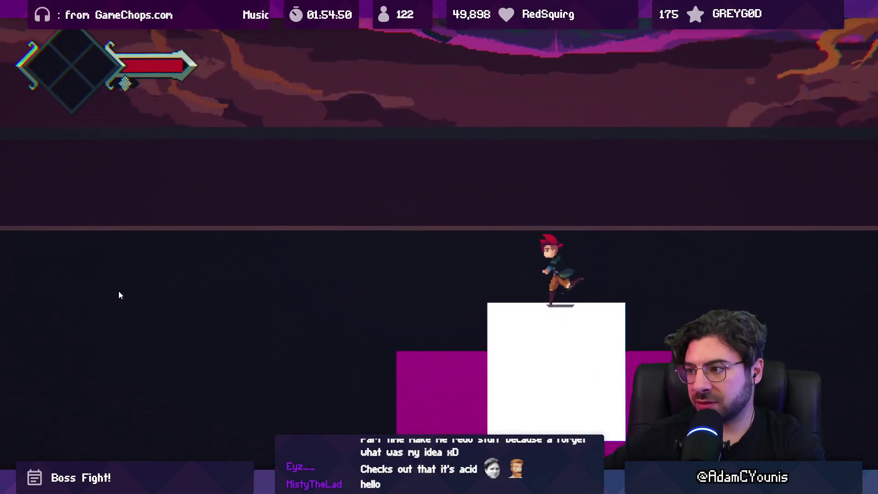
key("shift+space")
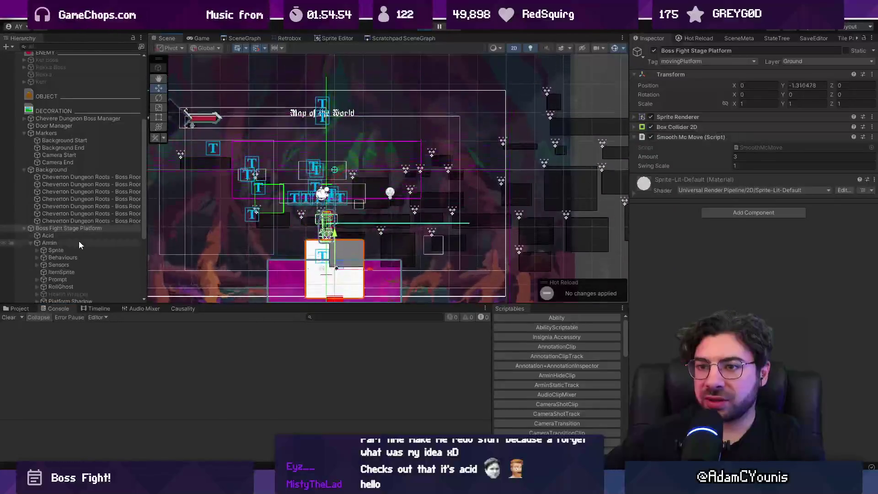
left_click(678, 127)
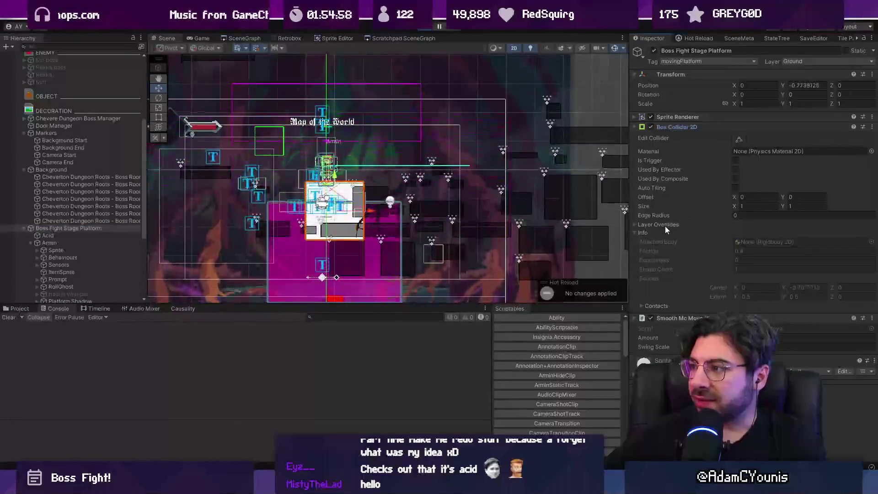
left_click(665, 226)
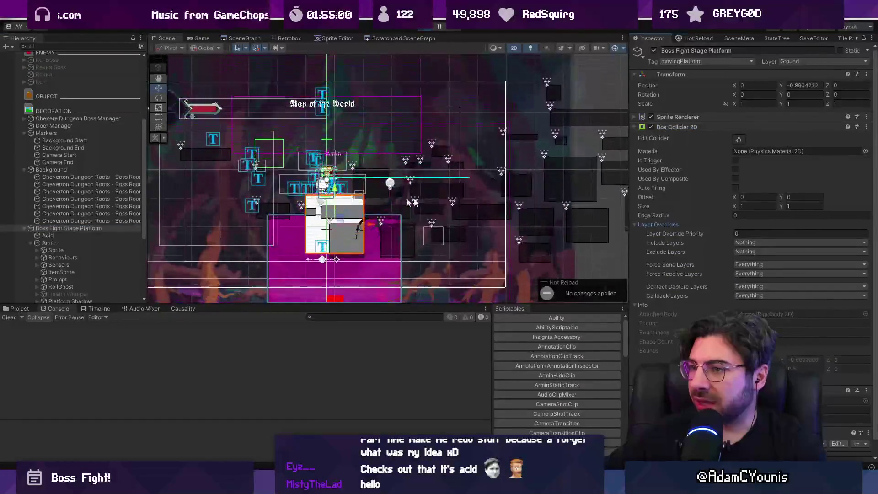
scroll(65, 119, "down", 3)
scroll(73, 128, "up", 10)
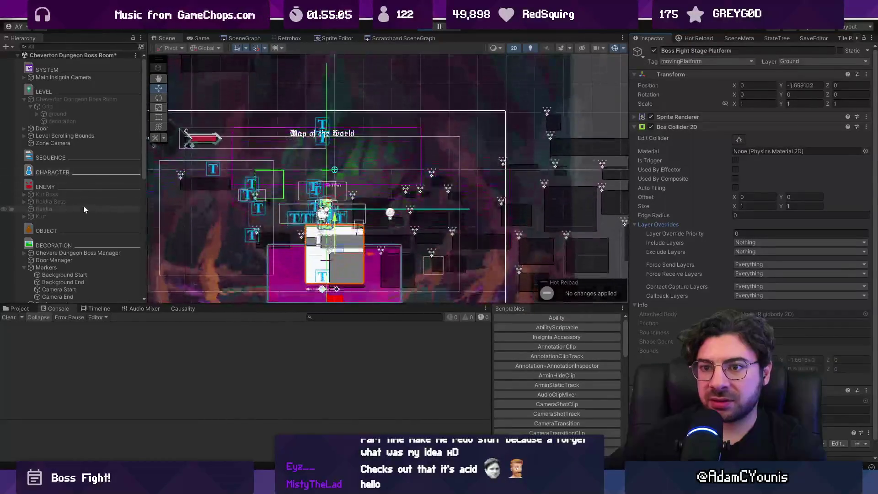
scroll(324, 167, "down", 3)
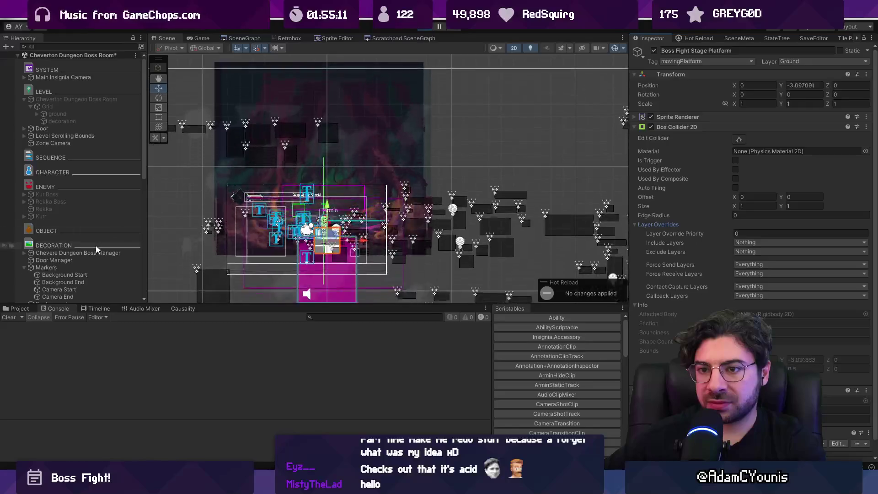
scroll(70, 277, "down", 5)
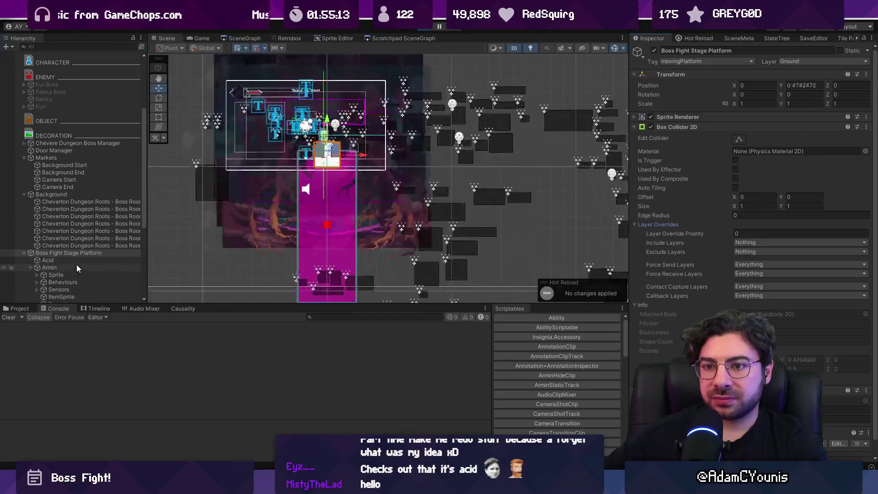
left_click(77, 268)
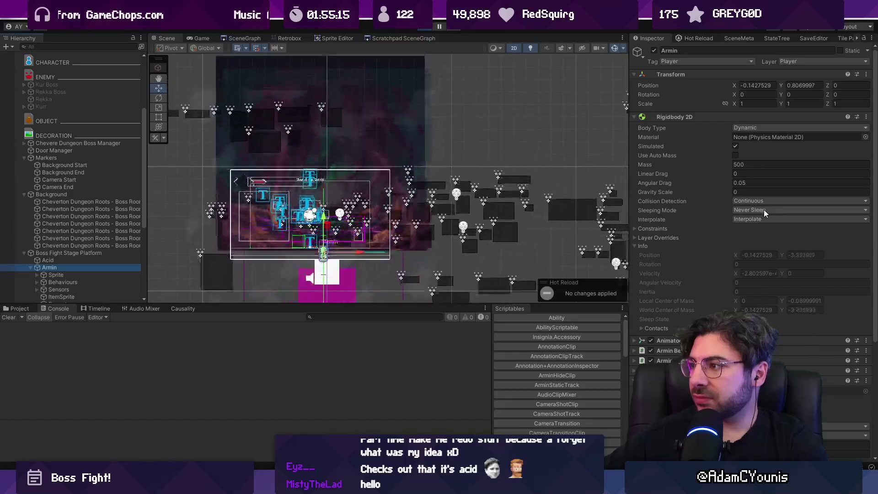
Keep Armin's Rigidbody 2D at Continuous collision detection and Interpolate interpolation.
left_click(766, 202)
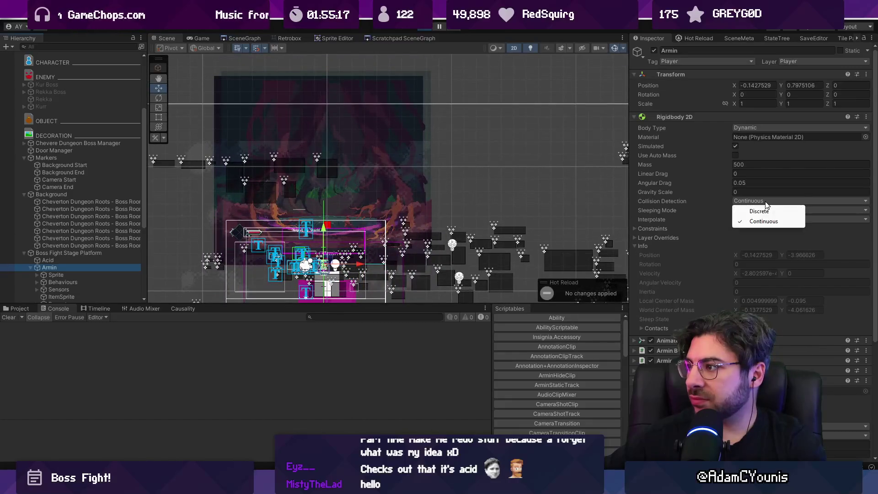
left_click(761, 221)
left_click(756, 219)
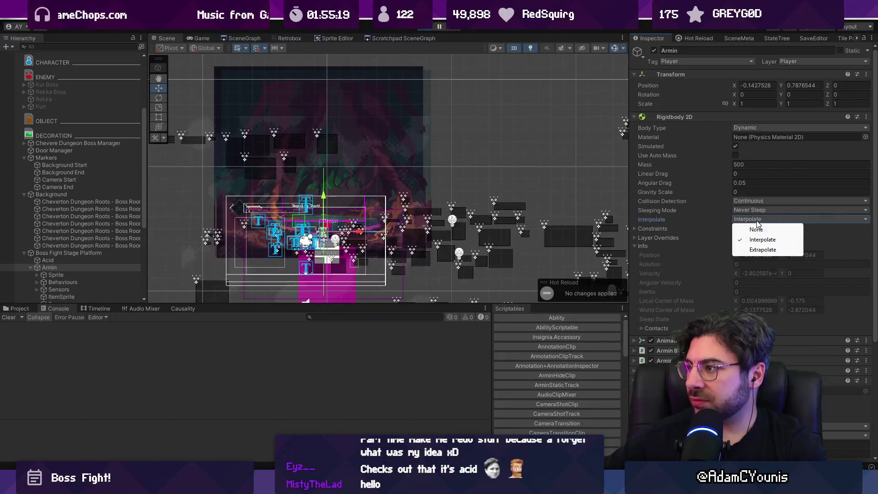
left_click(759, 250)
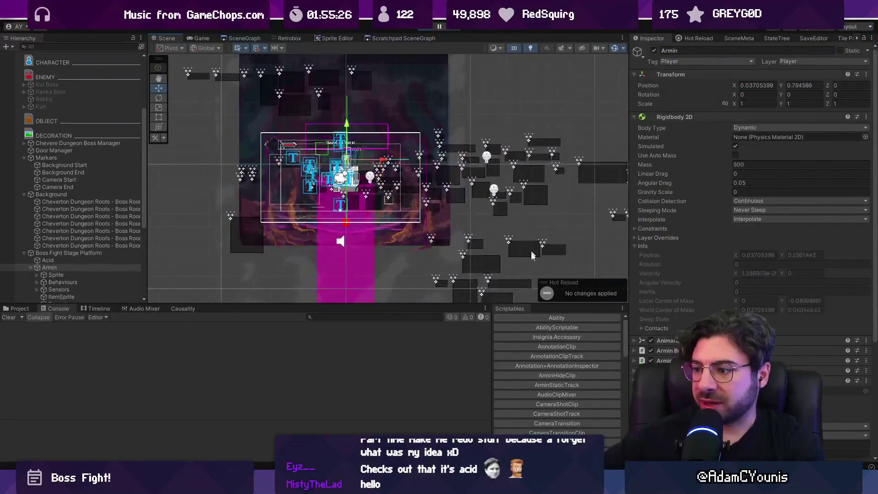
key("alt+Tab")
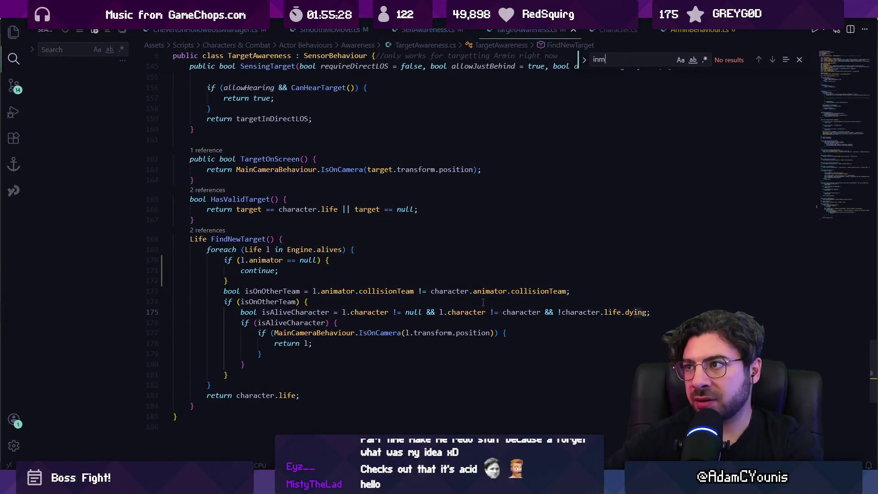
Open SelfAwareness.cs and find the interpolation reset on line 164, leaving it uncommented.
key("ctrl+Tab")
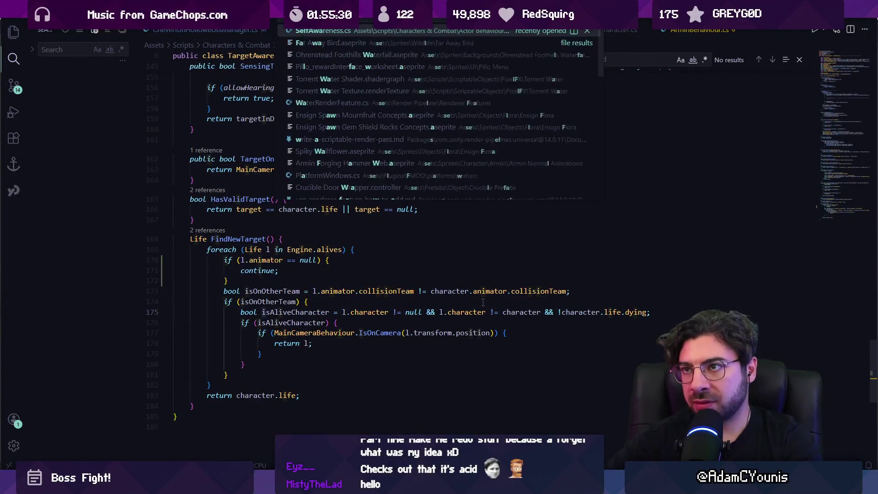
type("terpolation")
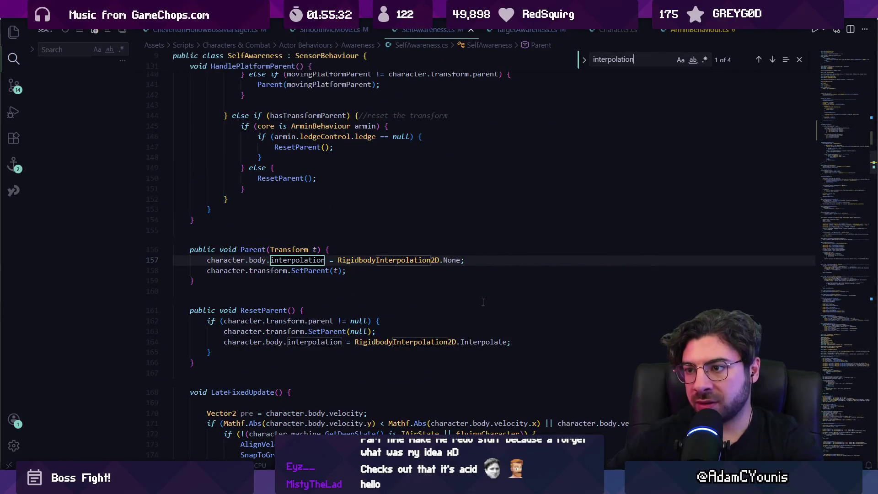
key("Return")
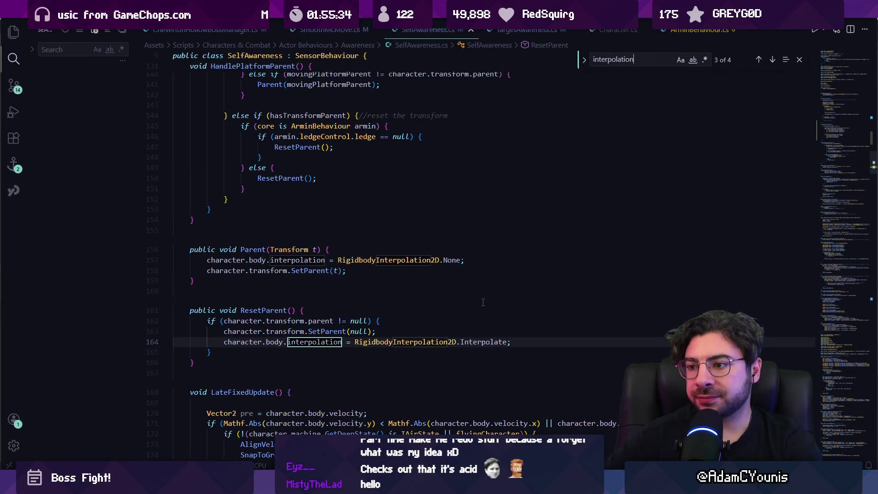
key("Return")
key("Return")
key("Return")
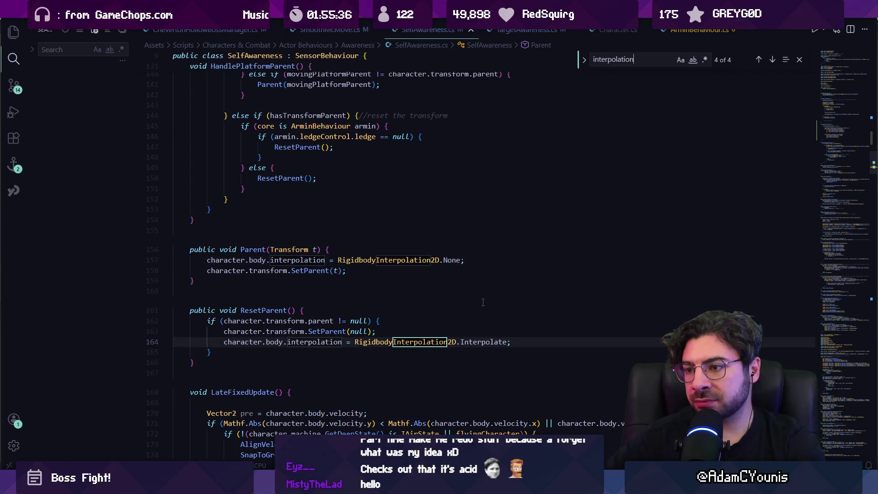
key("ctrl+a")
type("extr")
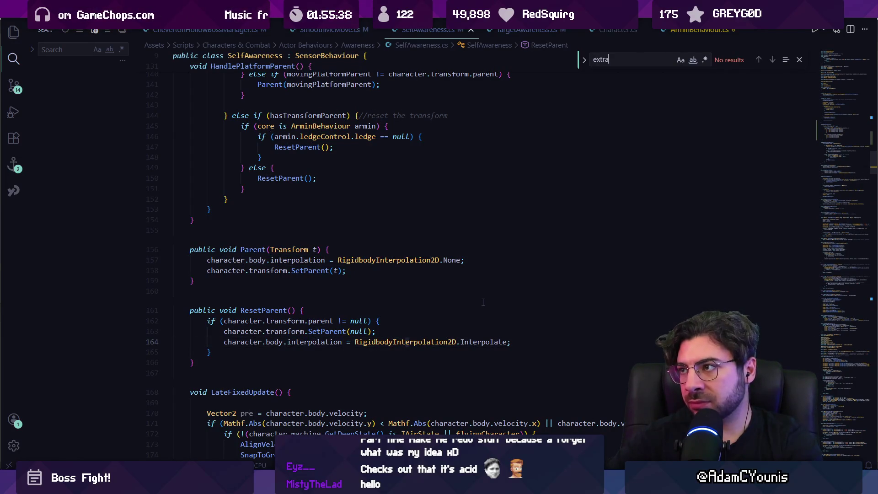
key("Escape")
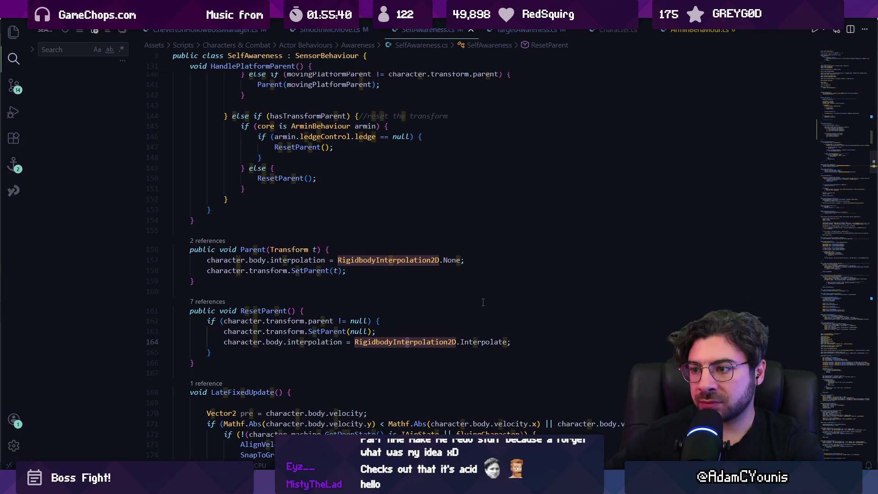
key("Home")
type("//")
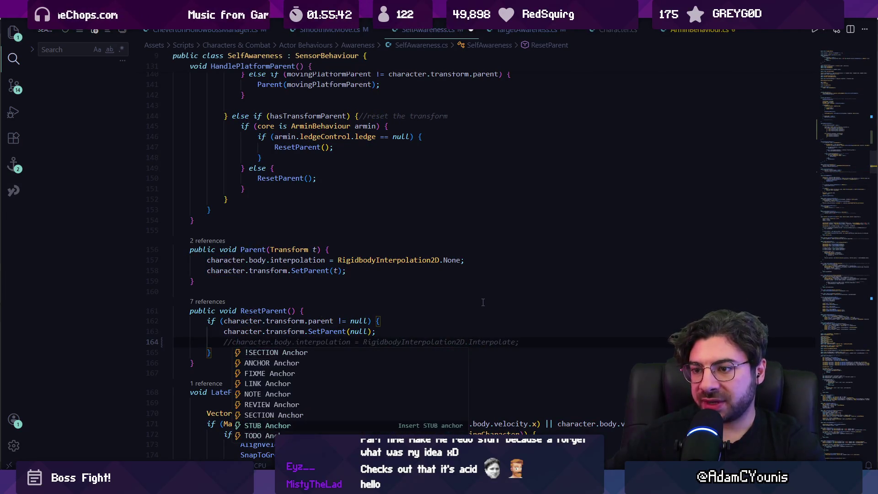
key("Escape")
key("Up")
key("Up")
key("Up")
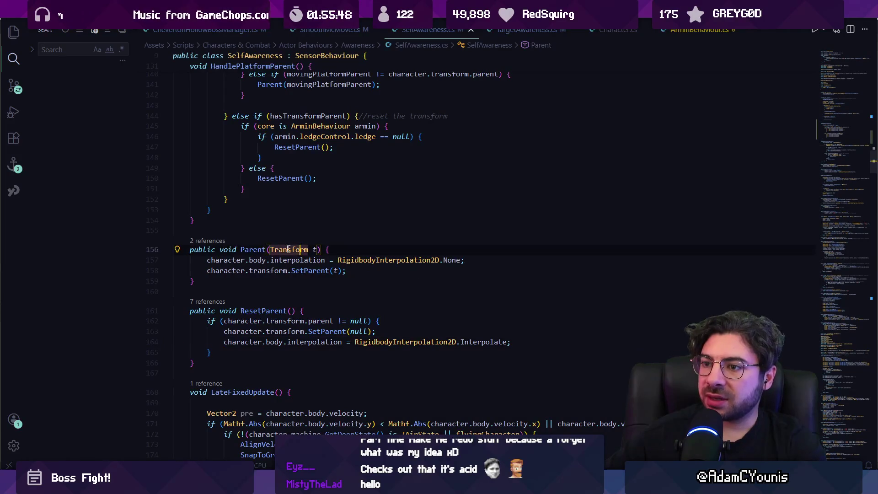
List the Parent method's references and jump to its call on line 141.
left_click(223, 241)
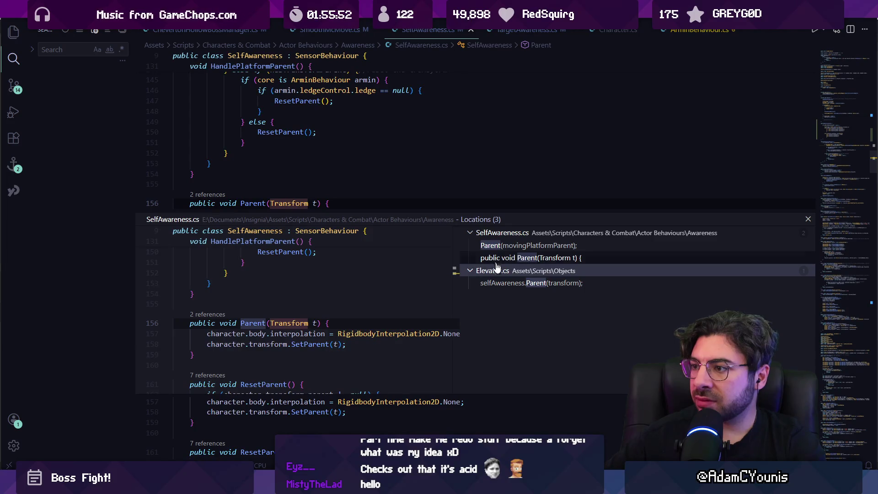
key("Escape")
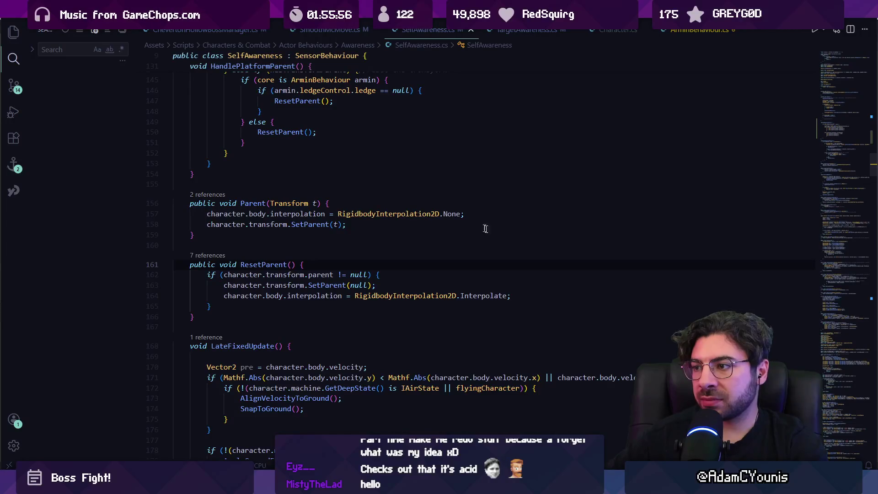
key("shift+F12")
key("Up")
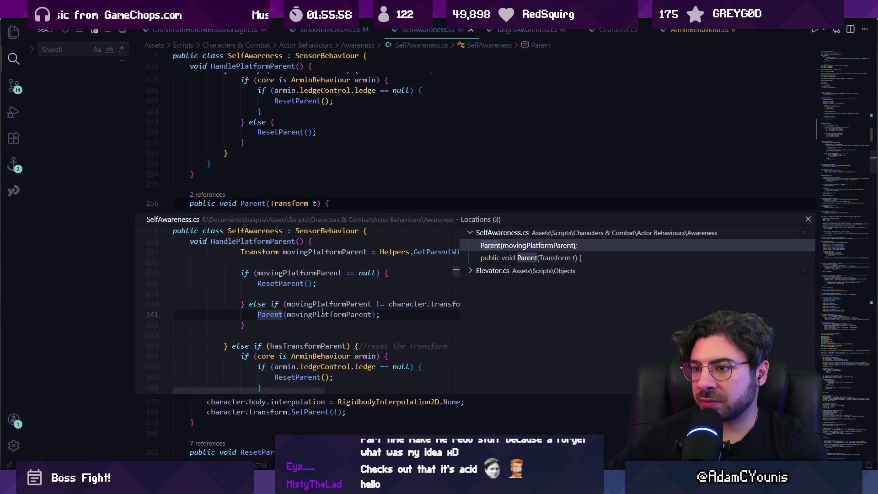
double_click(322, 314)
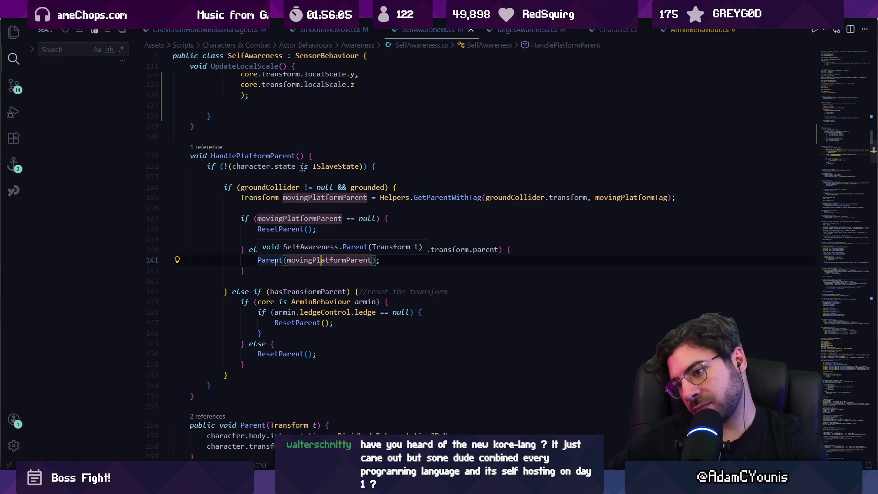
Search for 'Interpolate' and place the caret on ResetParent at line 161.
key("alt+Tab")
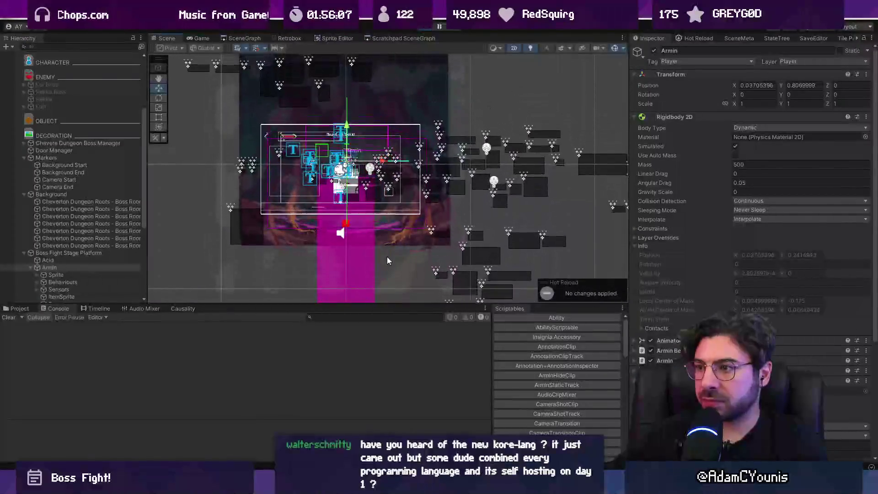
key("alt+Tab")
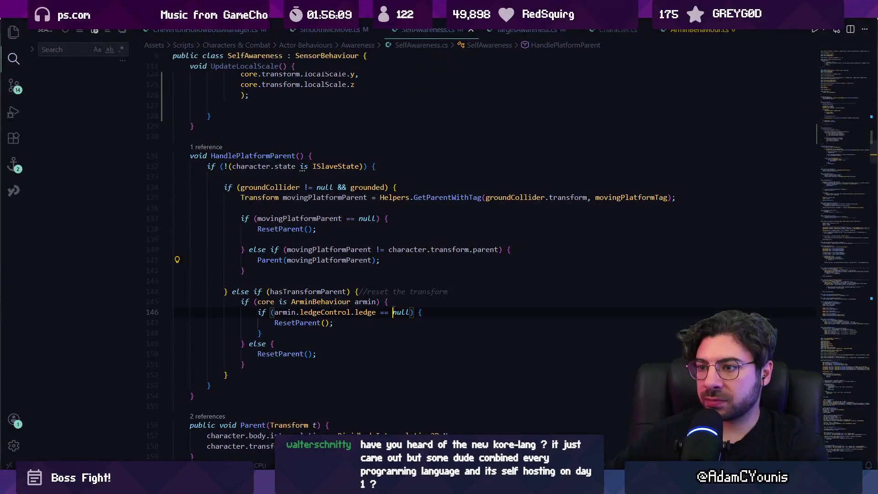
key("ctrl+f")
type("iun")
key("BackSpace")
key("BackSpace")
type("n")
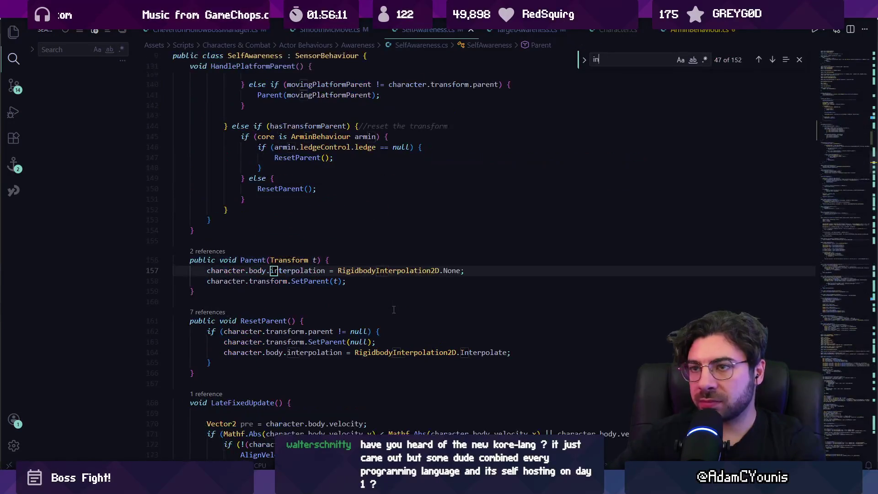
type("terpolate")
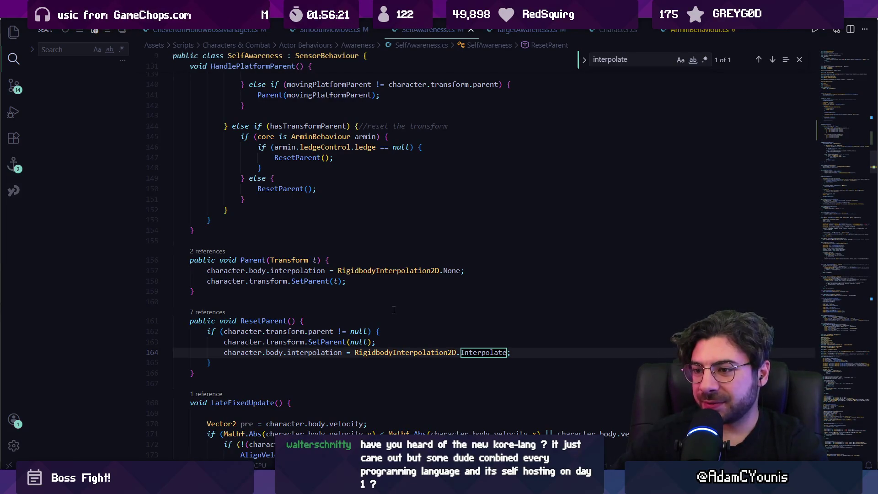
key("Escape")
left_click(241, 321)
scroll(535, 239, "down", 4)
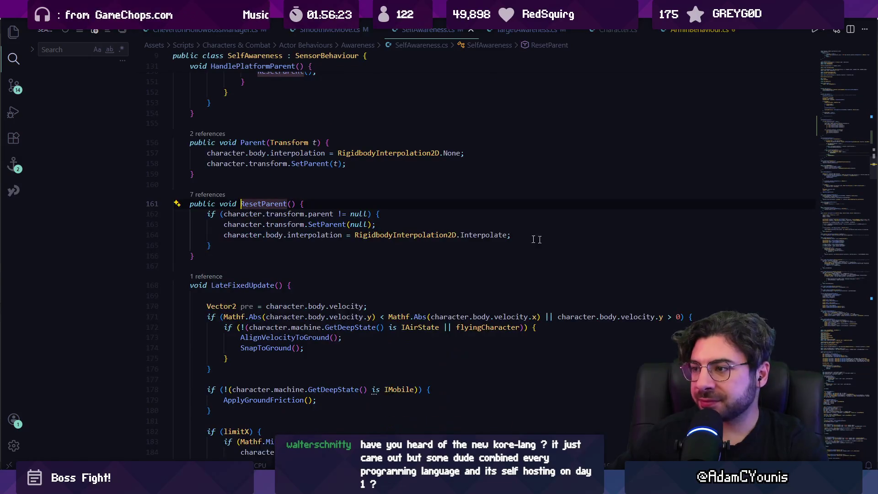
Preview ResetParent's references in ArminBehaviour.cs, Acid.cs and SelfAwareness.cs, then jump to HandlePlatformParent's call.
key("shift+F12")
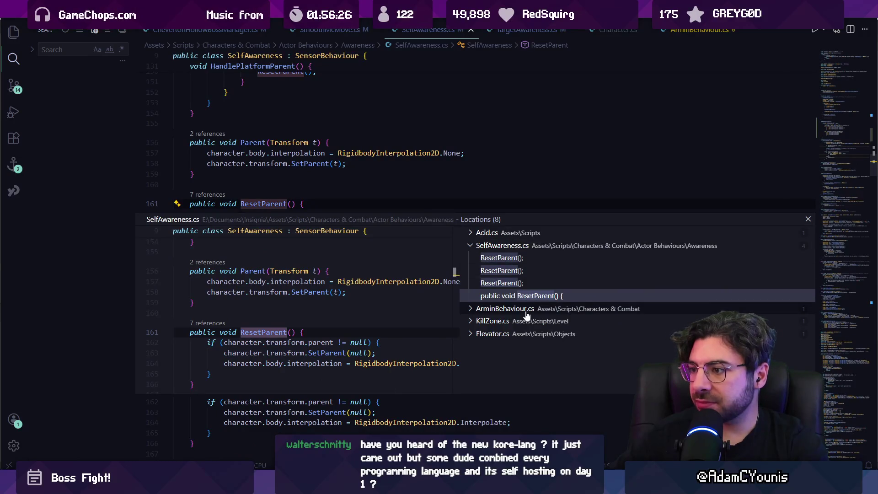
key("F4")
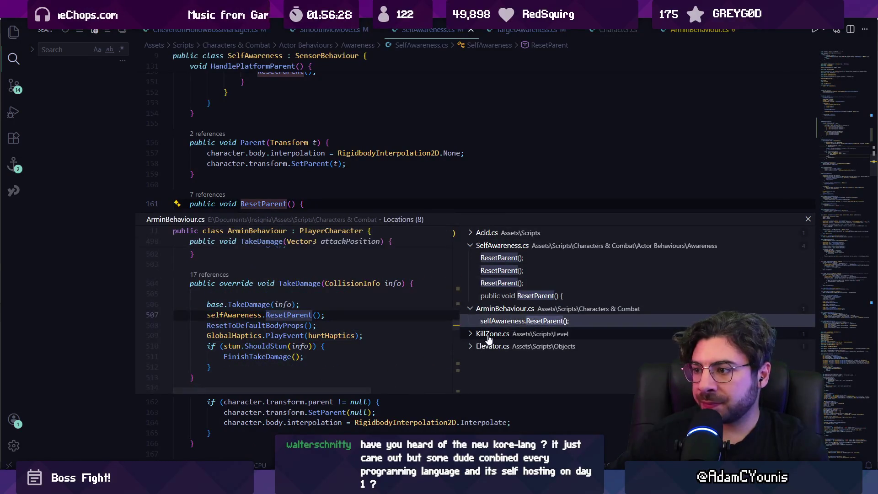
left_click(503, 234)
left_click(500, 246)
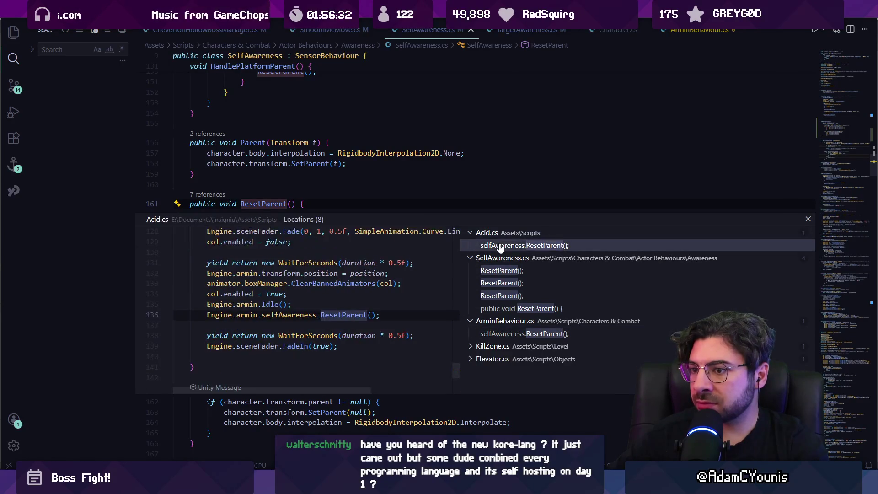
left_click(537, 273)
left_click(516, 282)
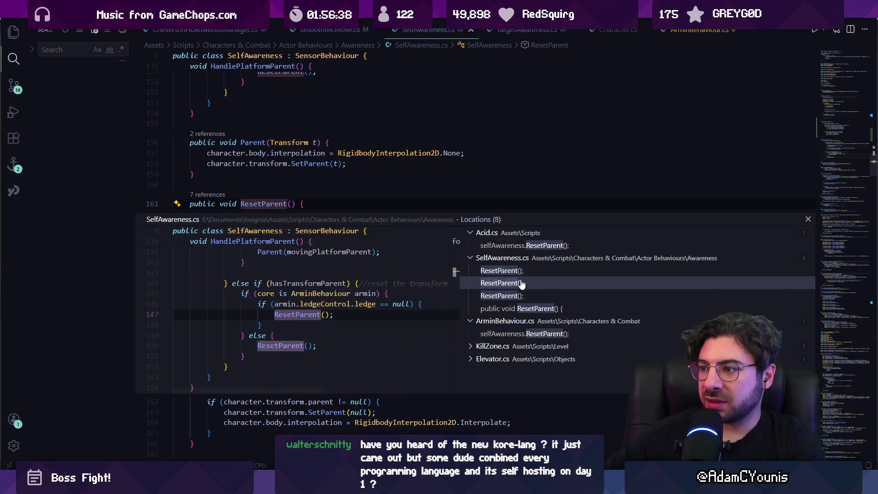
left_click(520, 294)
left_click(520, 283)
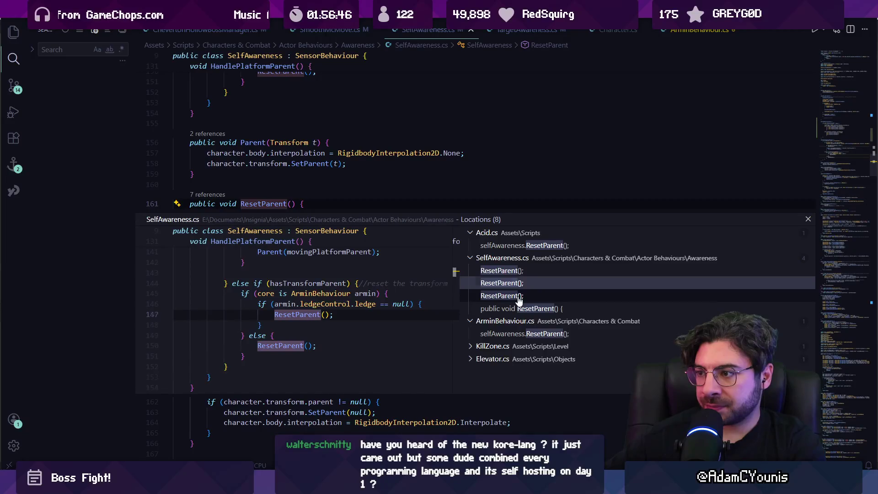
left_click(520, 297)
left_click(507, 271)
double_click(359, 310)
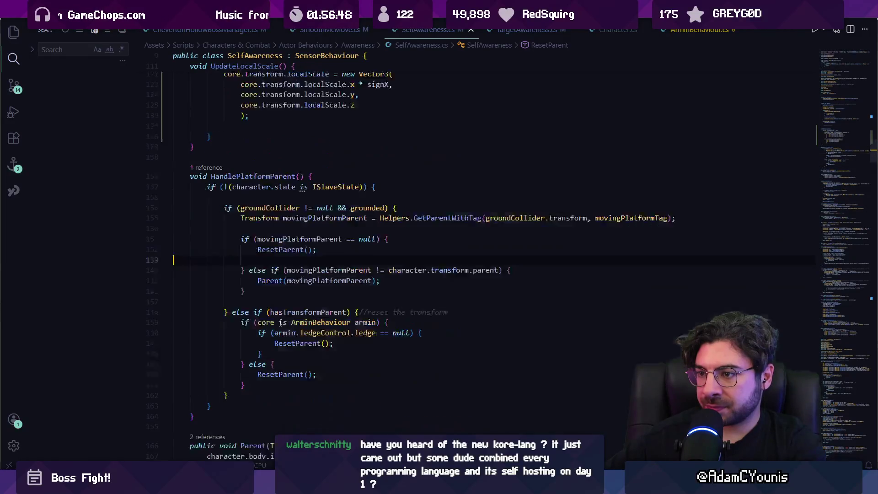
Inspect the moving-platform GetParentWithTag lookup and ResetParent call on lines 135–138.
left_click(279, 249)
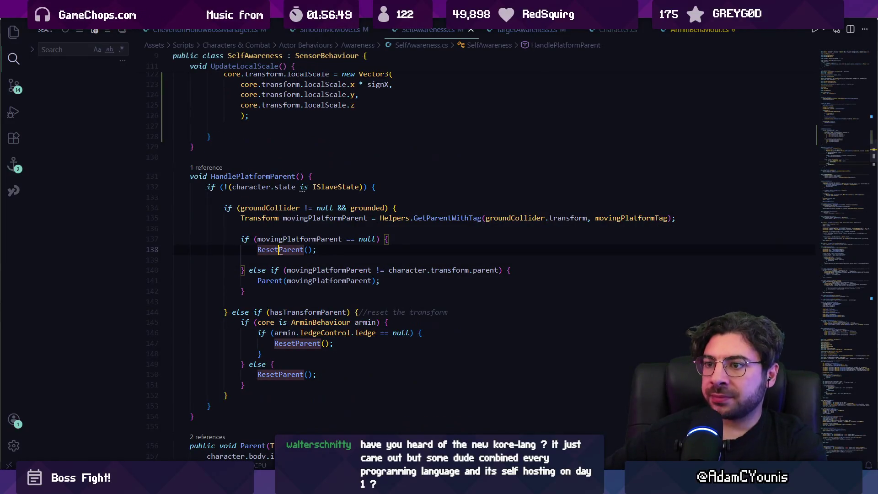
left_click(278, 218)
left_click(446, 218)
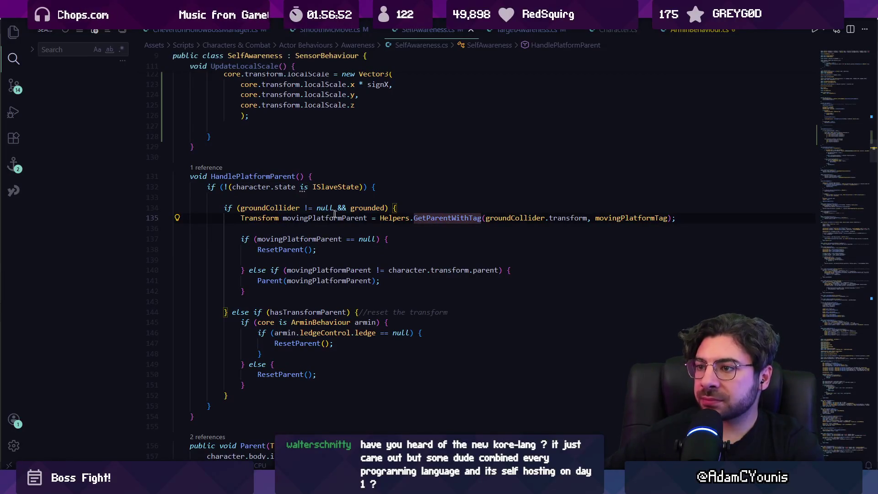
mouse_move(272, 211)
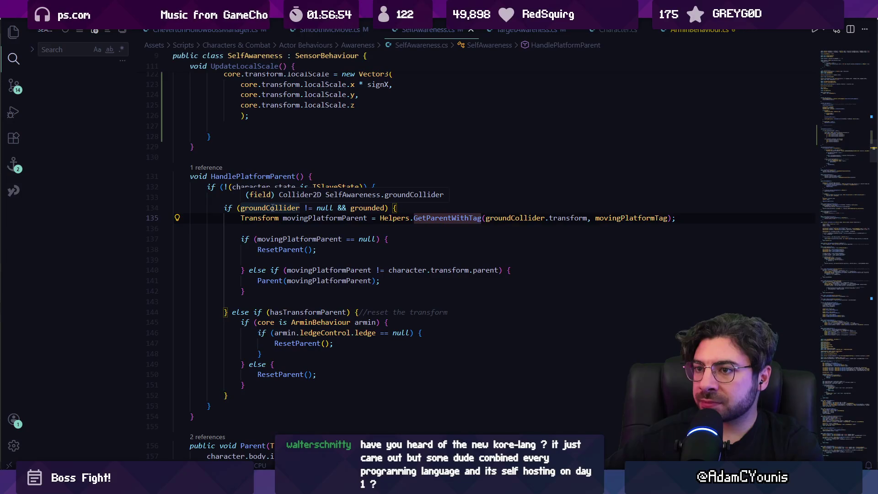
Follow HandlePlatformParent's single reference to its call inside Update.
left_click(212, 169)
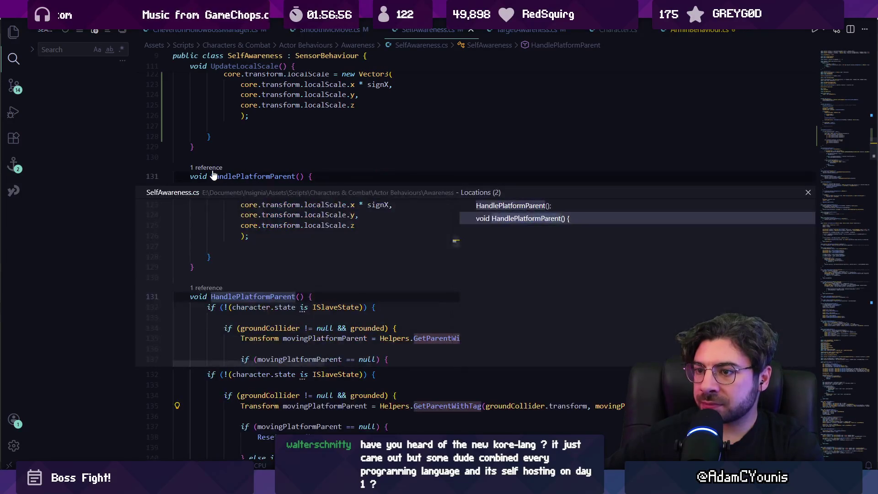
key("Escape")
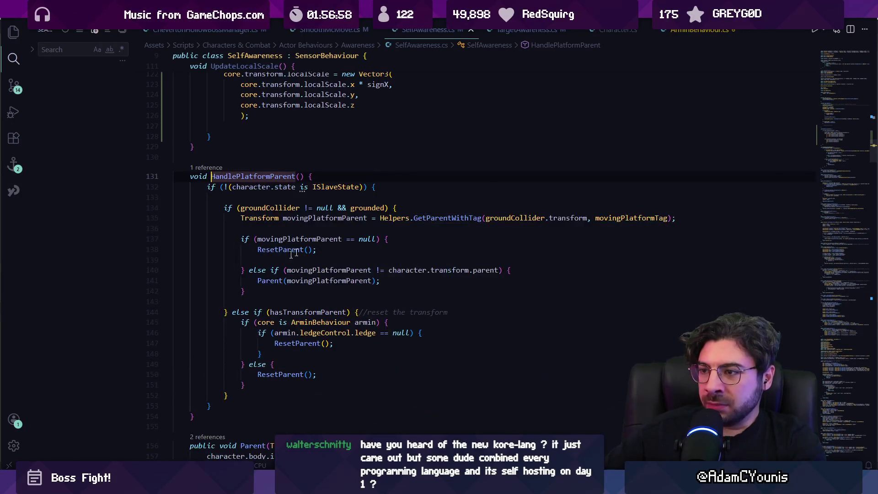
left_click(211, 168)
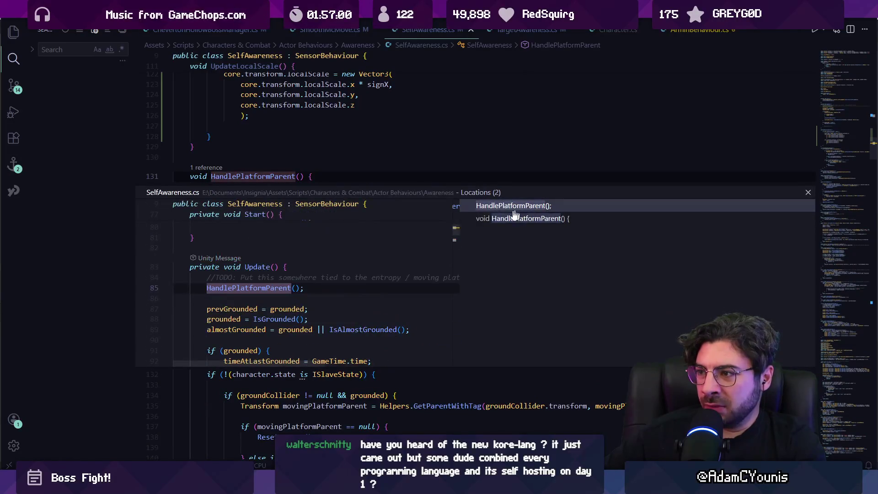
double_click(304, 278)
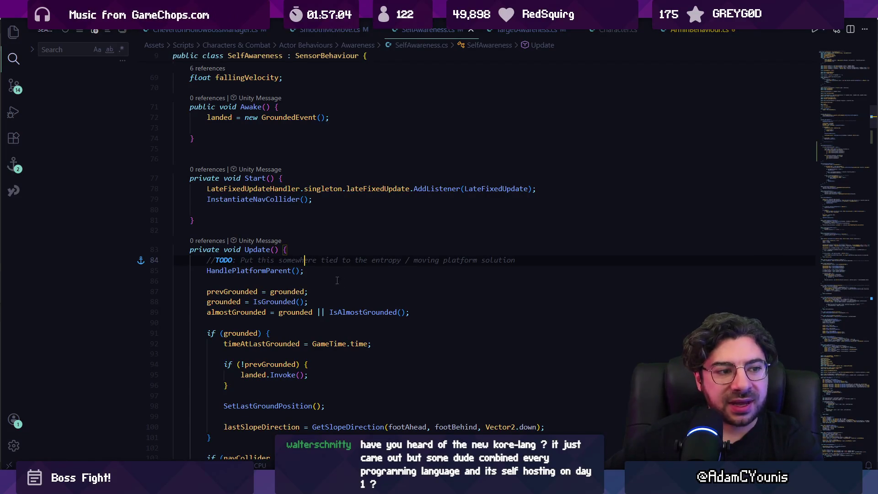
left_click(317, 277)
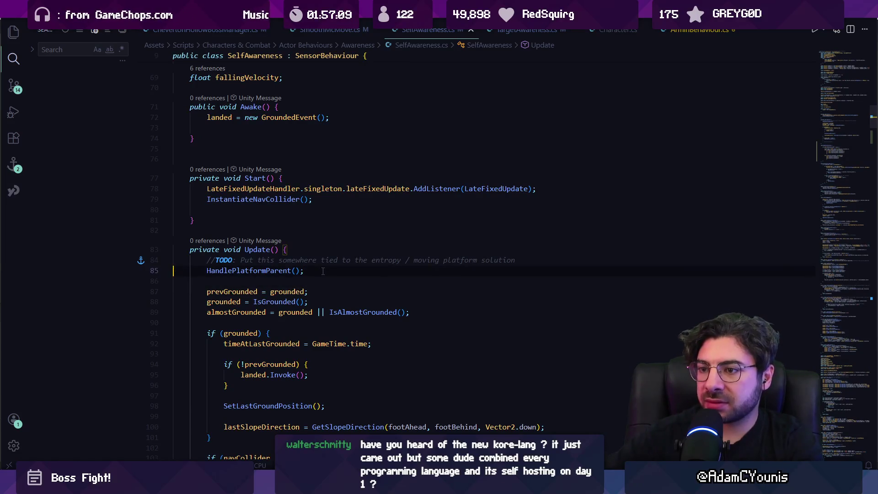
Open a blank line below HandlePlatformParent(), briefly commenting and uncommenting the call.
key("Home")
key("Return")
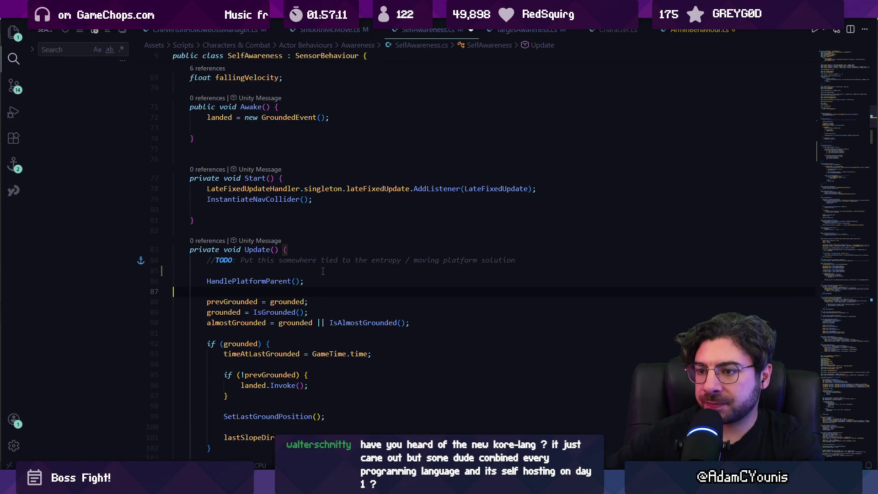
key("Return")
key("Up")
key("ctrl+slash")
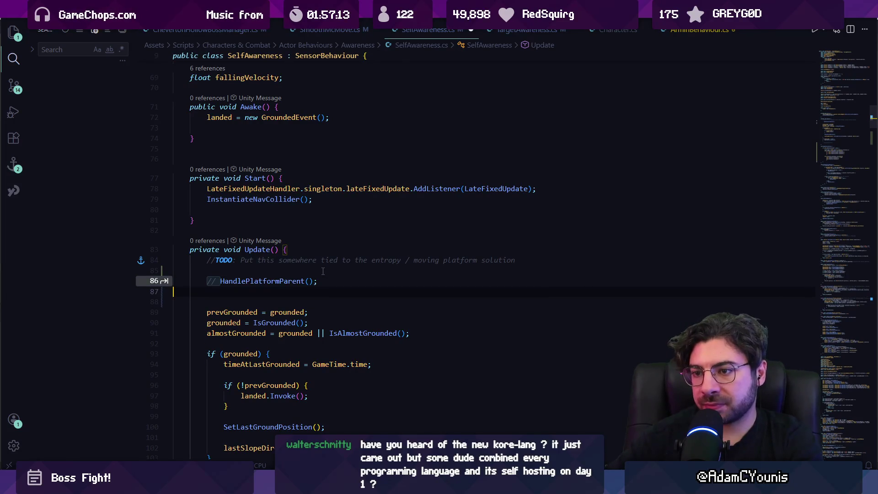
key("ctrl+slash")
key("Down")
Add Debug.Log("parent is " + character.transform.parent) below the call and save the script.
type("Debv")
key("BackSpace")
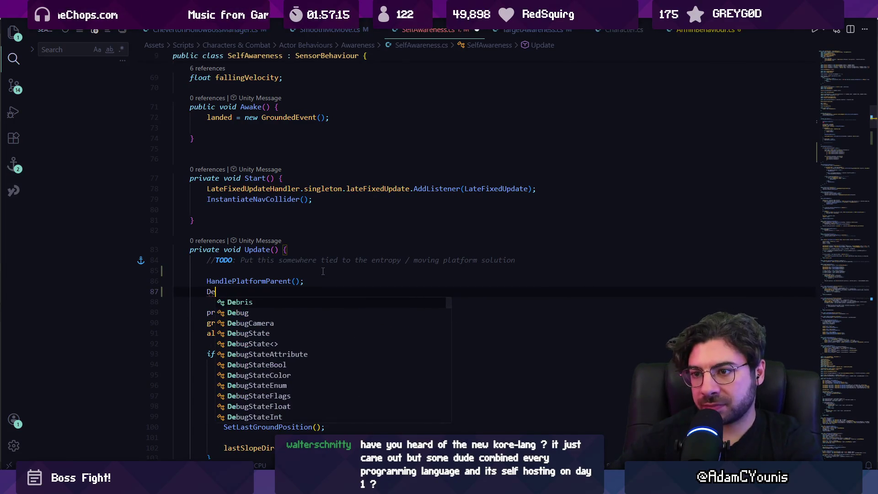
type("ug.LOo")
key("BackSpace")
key("BackSpace")
type("og(\"")
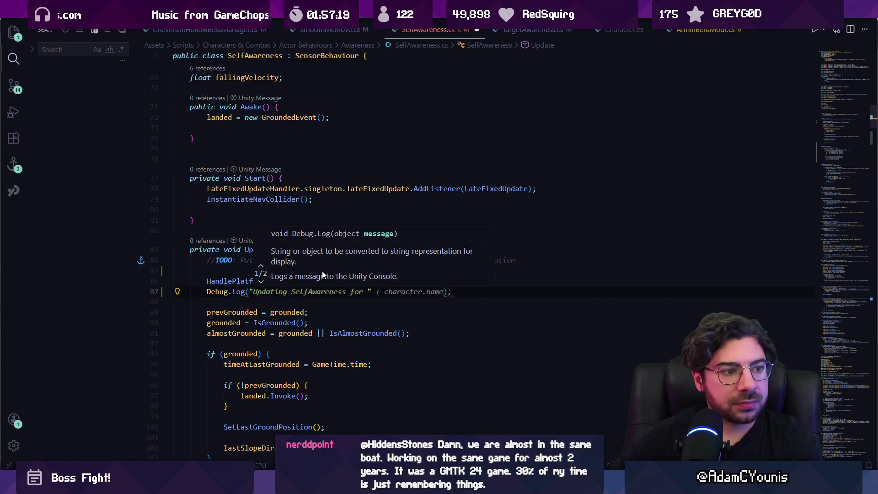
type("parent is")
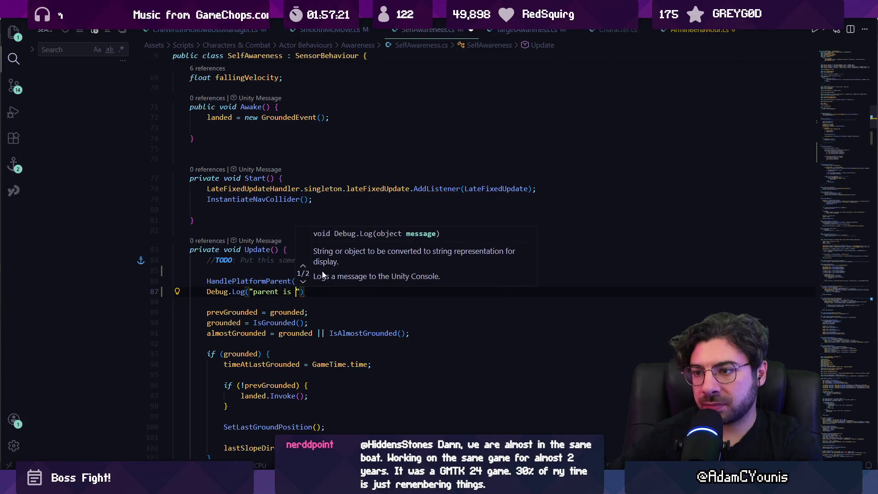
key("Tab")
key("ctrl+s")
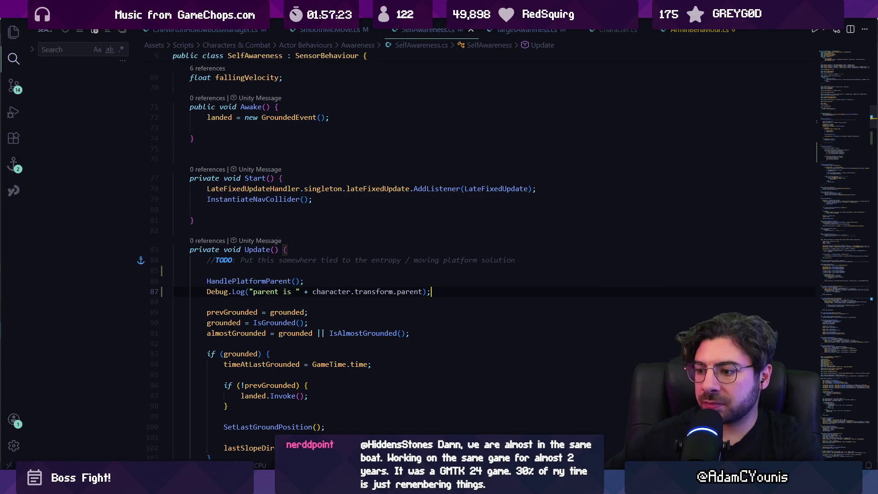
key("alt+Tab")
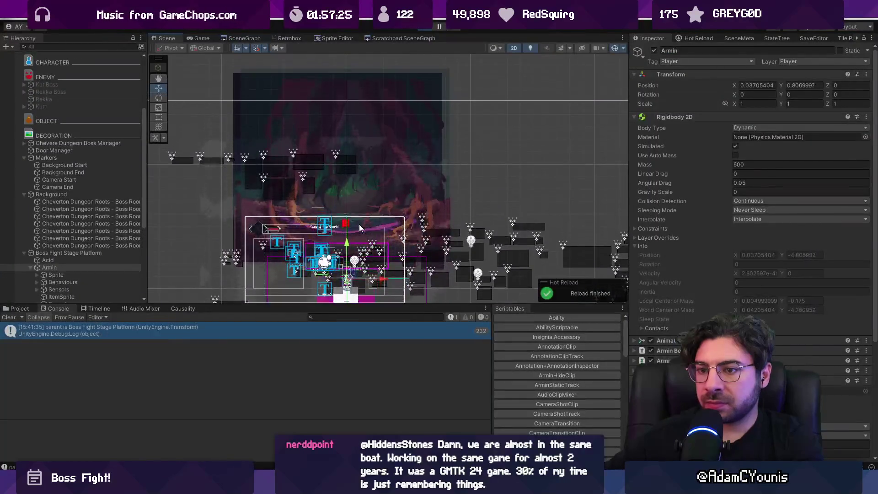
Append '. interpolation is' plus body.interpolation to the Debug.Log, save, and read it in Unity.
key("alt+Tab")
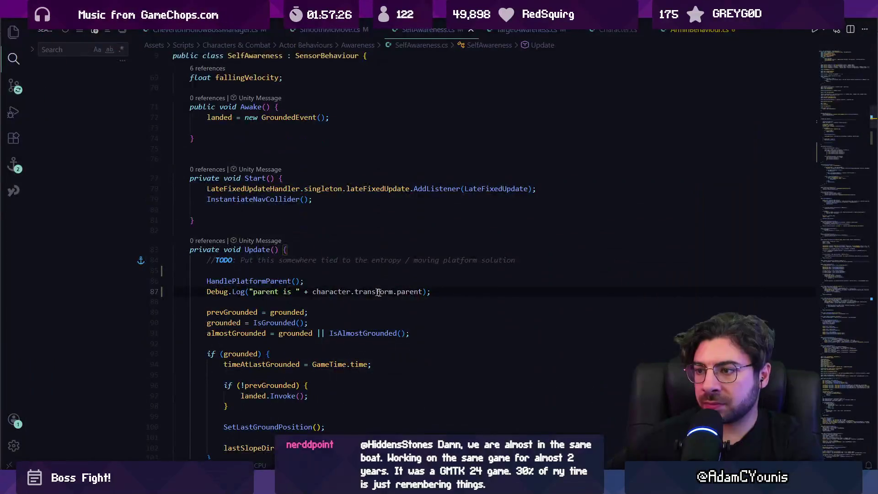
left_click(423, 291)
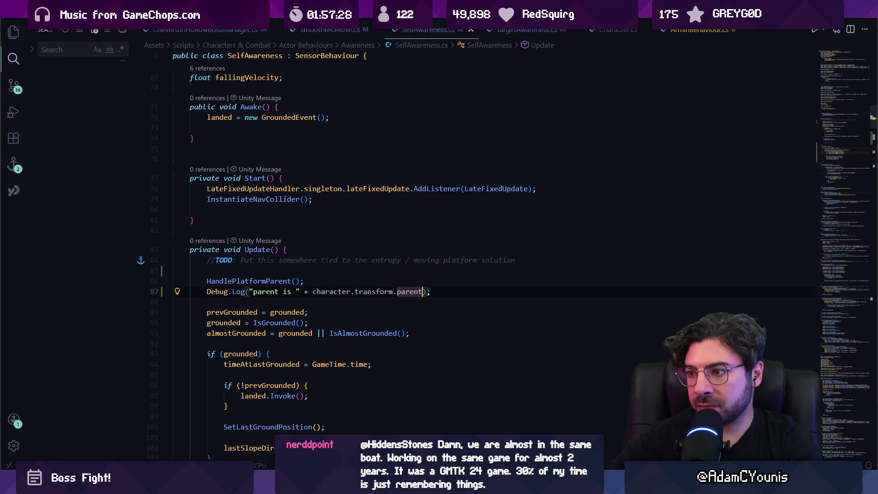
type("+ .")
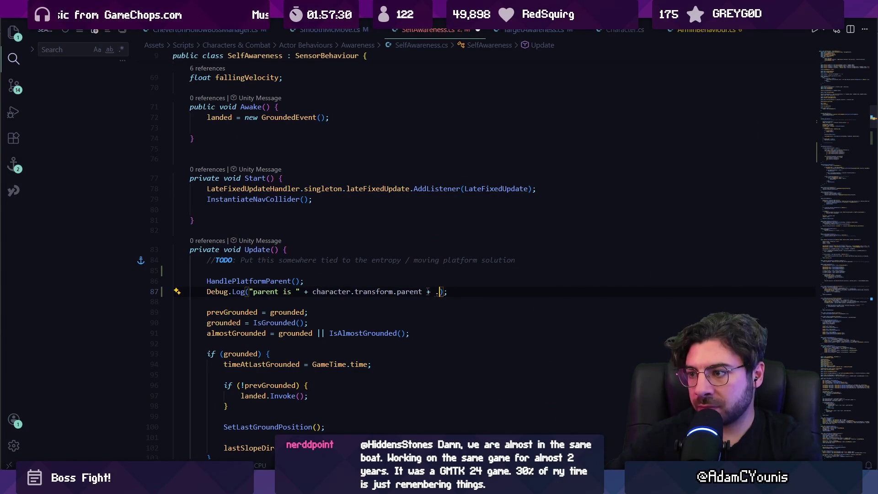
key("BackSpace")
type("\"")
type(". in")
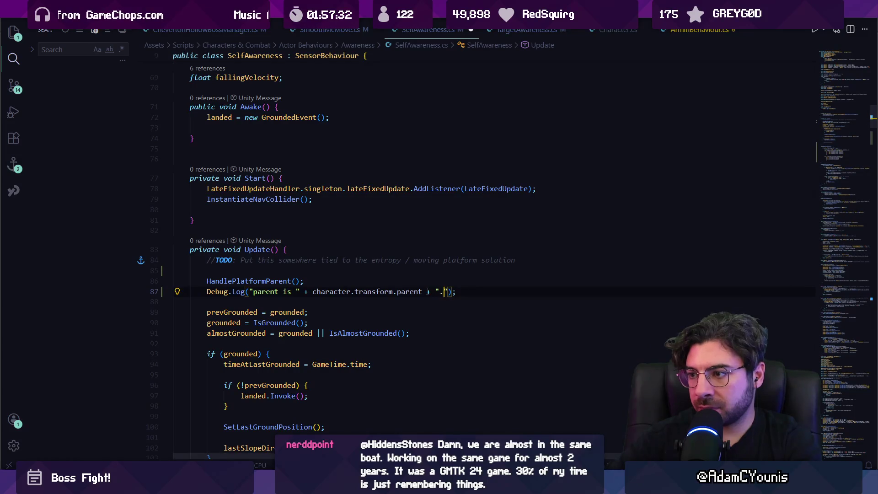
type("terpolation is")
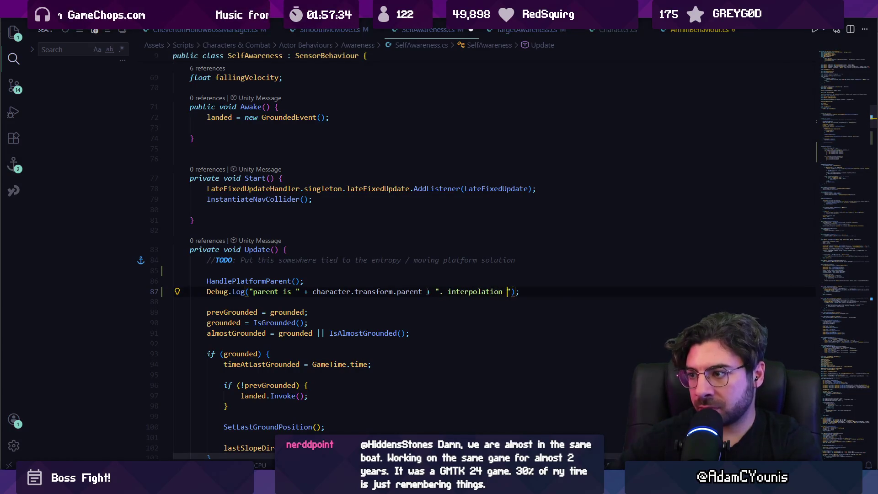
key("Tab")
key("ctrl+s")
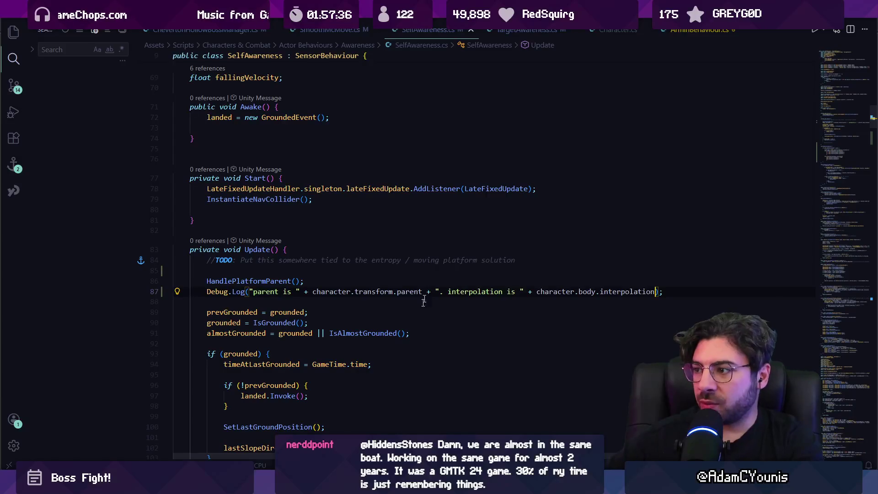
key("alt+Tab")
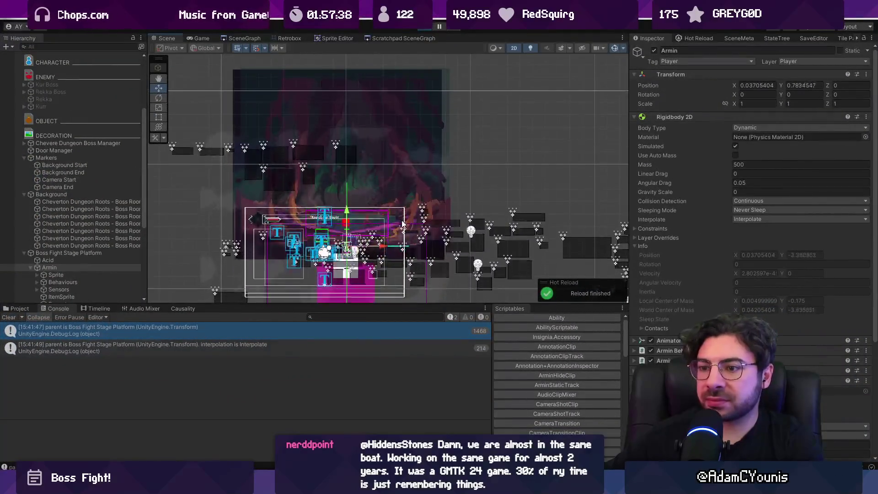
Open the decompiled definition of Rigidbody2D's interpolation property.
key("alt+Tab")
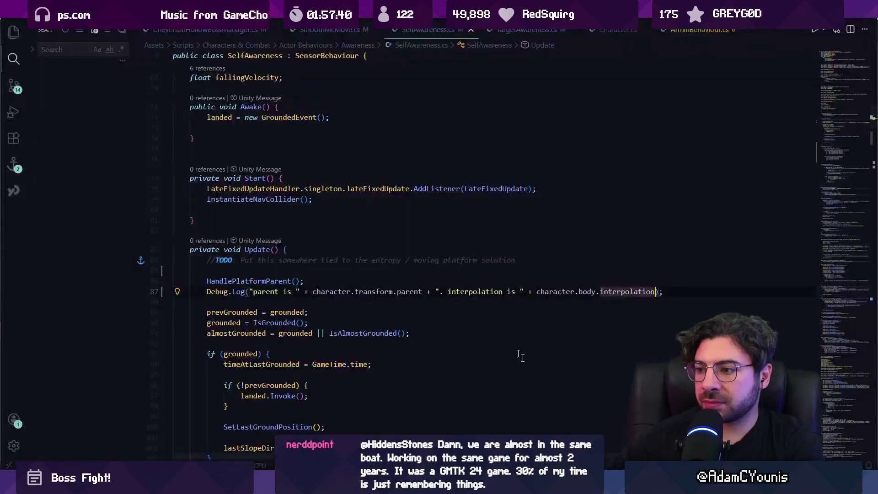
left_click(529, 332)
left_click(612, 291, "ctrl")
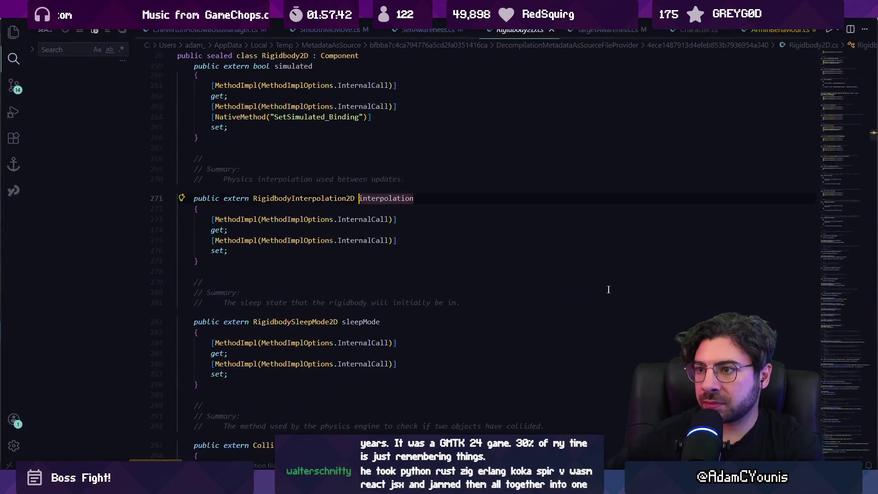
Inspect RigidbodyInterpolation2D in the decompiled Rigidbody2D.cs, then go back to SelfAwareness.cs.
mouse_move(269, 201)
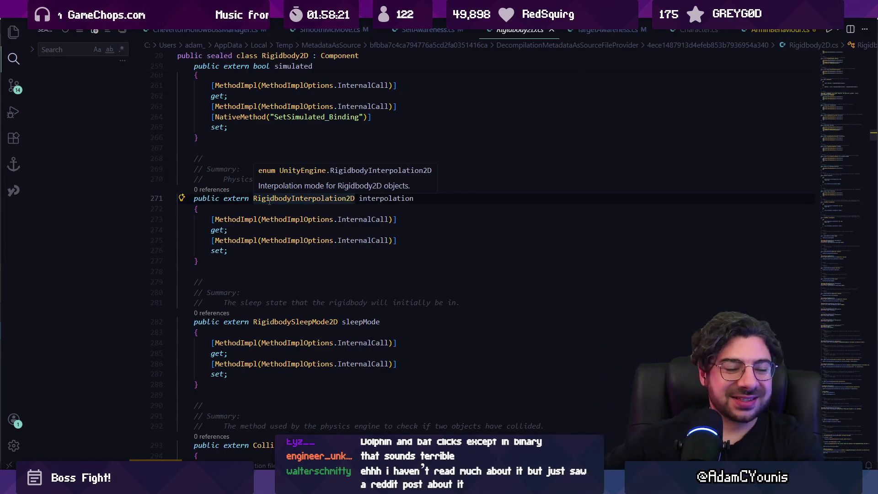
key("alt+Left")
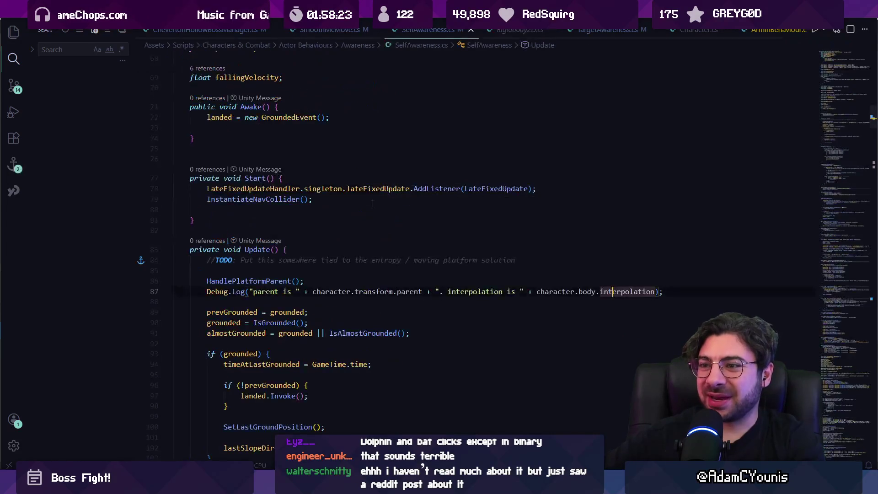
Search all project files for 'interpolation ='.
left_click(558, 292)
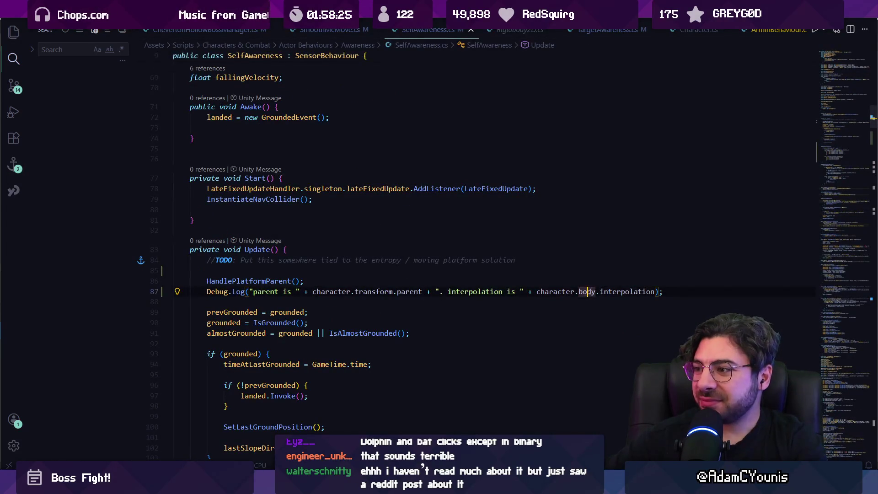
left_click(527, 271)
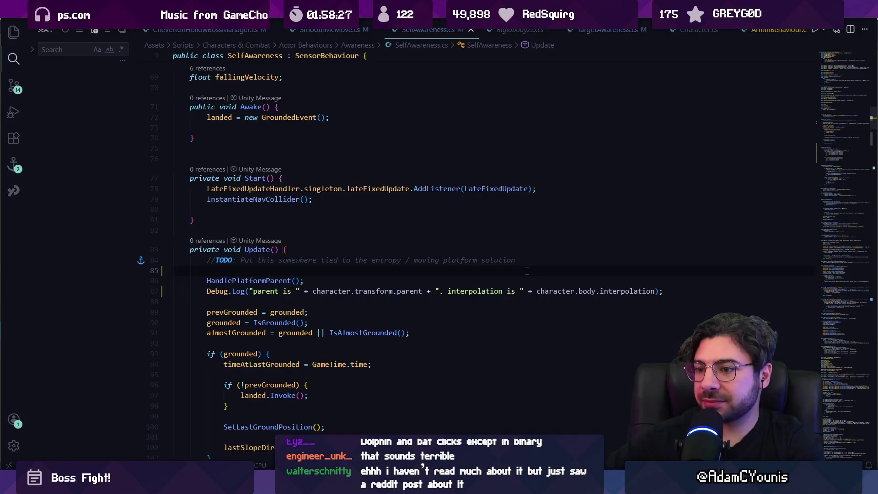
key("ctrl+f")
key("ctrl+shift+f")
type("interpolation =")
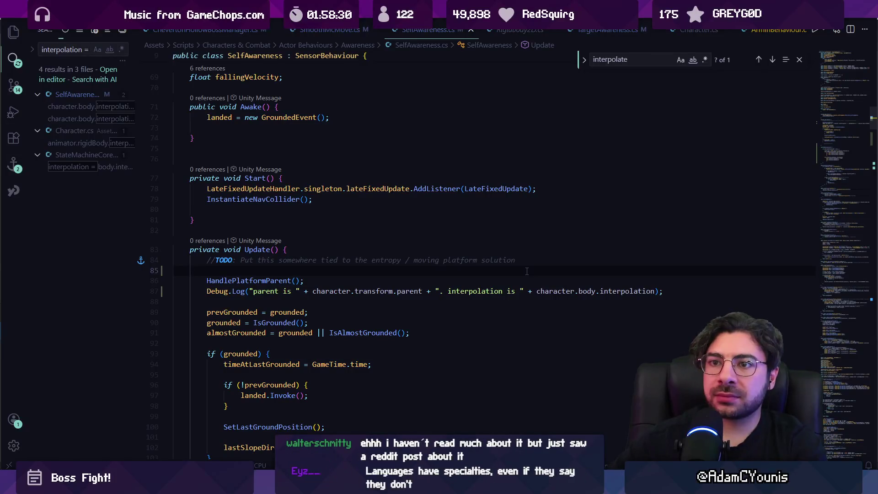
Review the interpolation matches in StateMachineCore.cs and Character.cs.
left_click(98, 170)
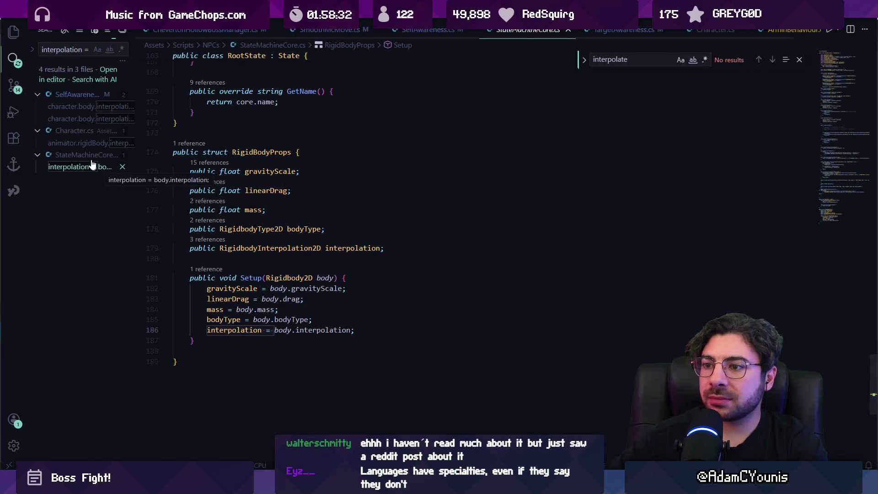
left_click(86, 142)
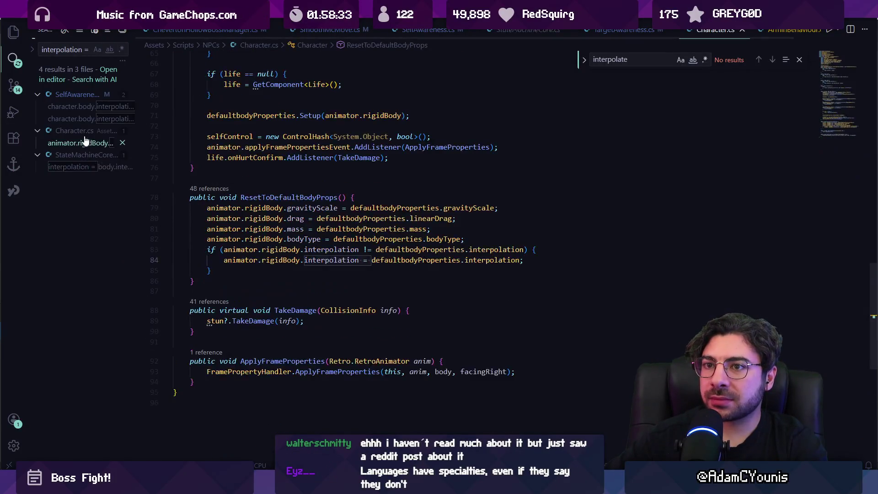
left_click(94, 166)
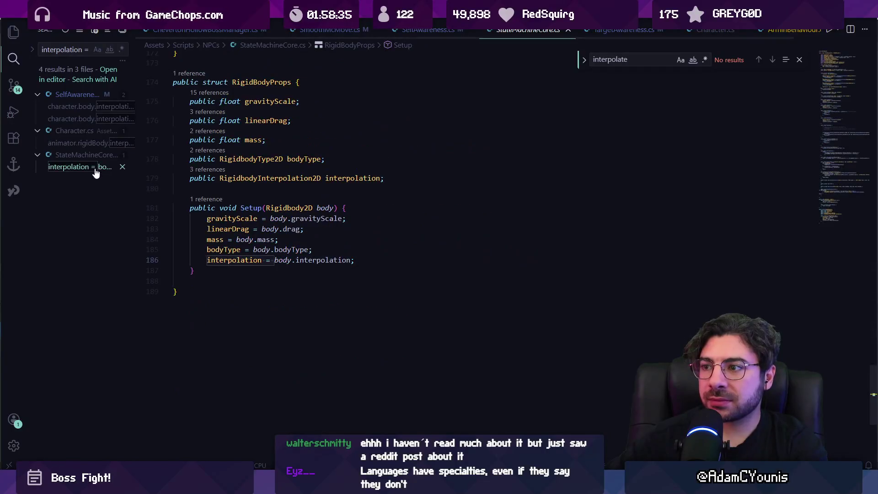
left_click(86, 147)
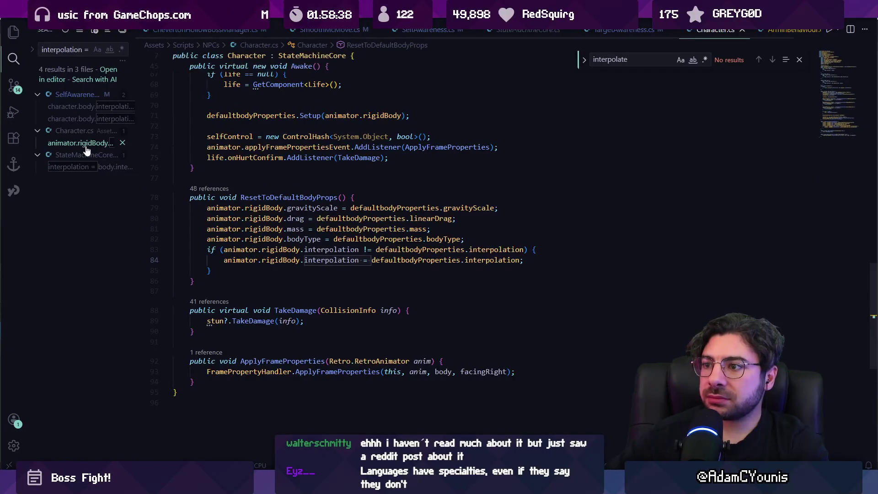
Review the interpolation assignments in SelfAwareness.cs's Parent() and ResetParent, up to HandlePlatformParent.
left_click(83, 120)
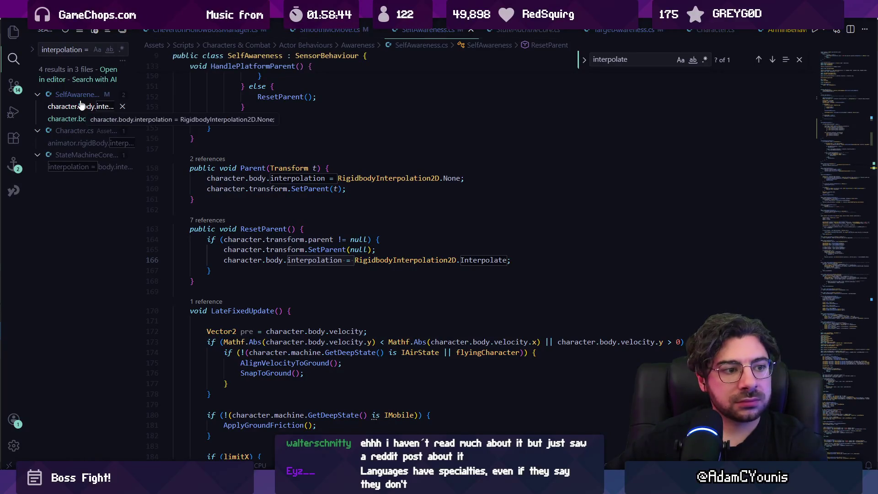
left_click(82, 119)
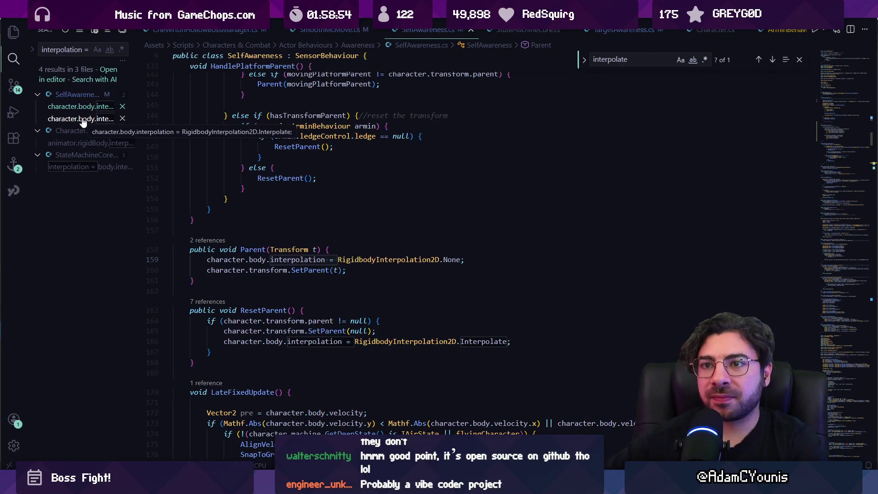
left_click(82, 119)
key("Up")
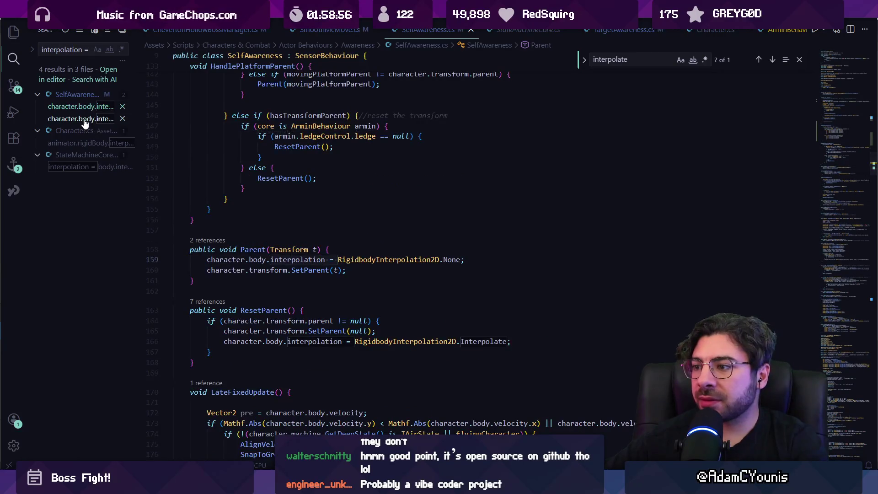
left_click(83, 113)
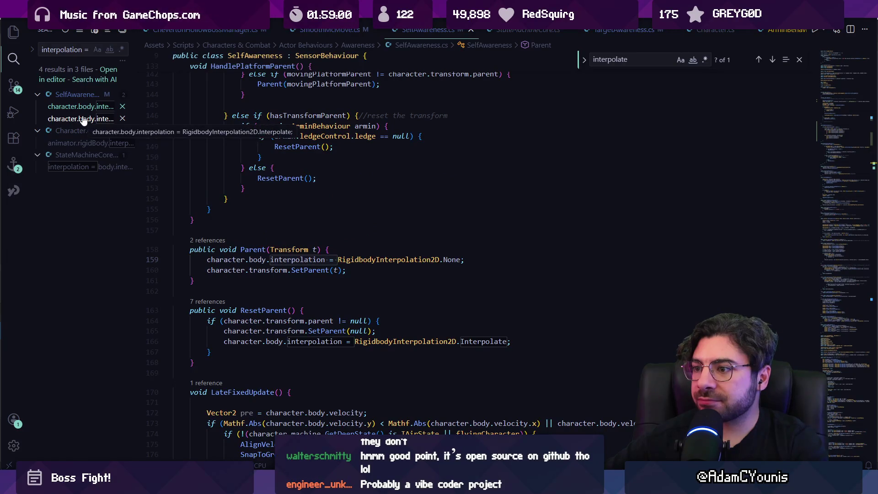
left_click(311, 270)
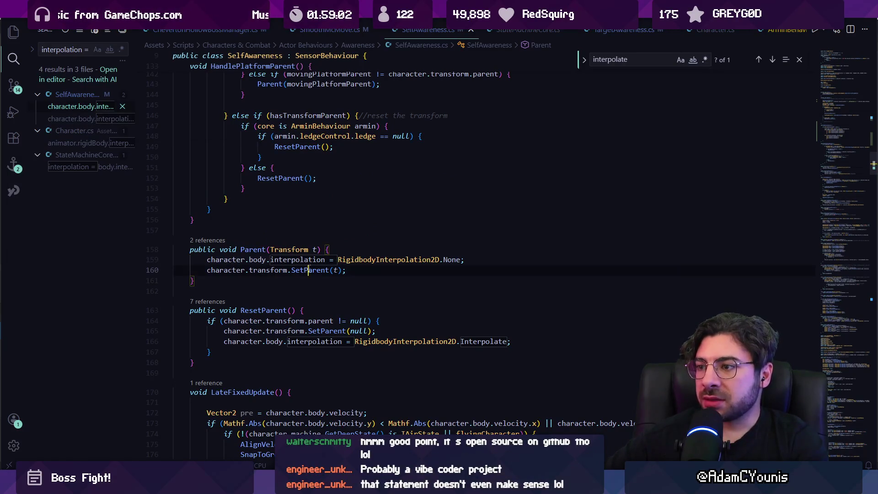
scroll(227, 252, "up", 1)
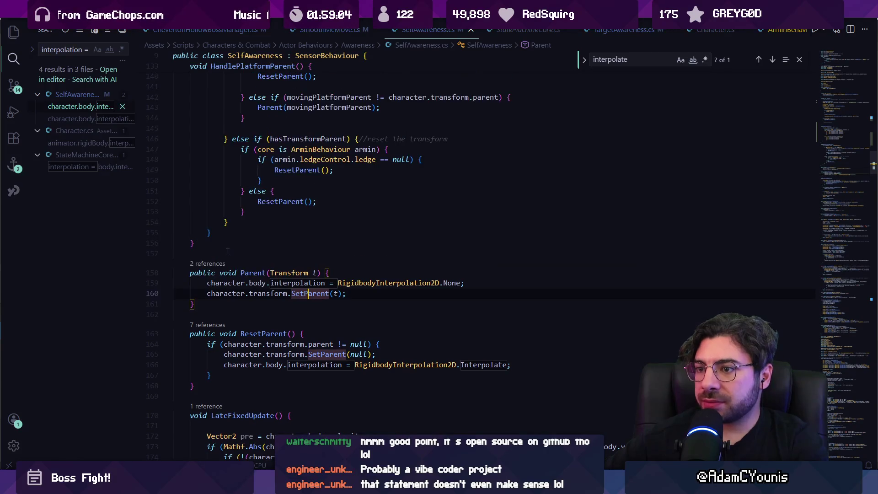
scroll(286, 243, "up", 5)
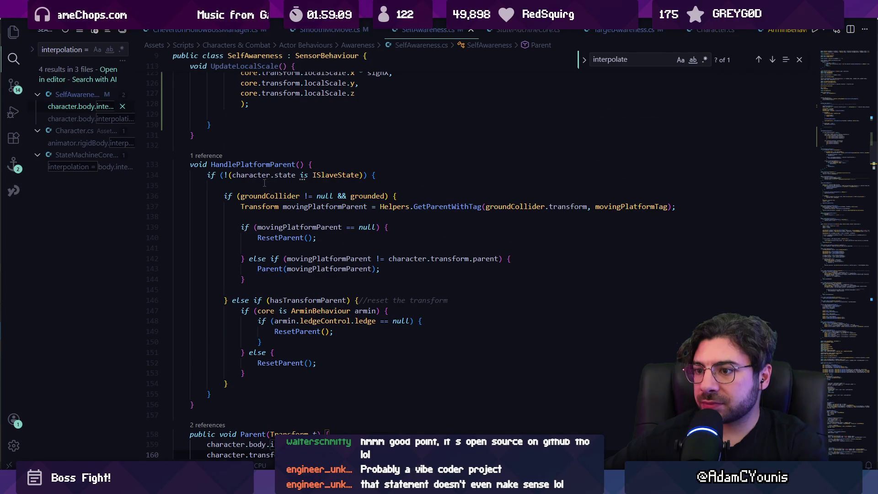
Find Update and cut the commented-out UpdateLocalScale line.
key("ctrl+f")
type("update")
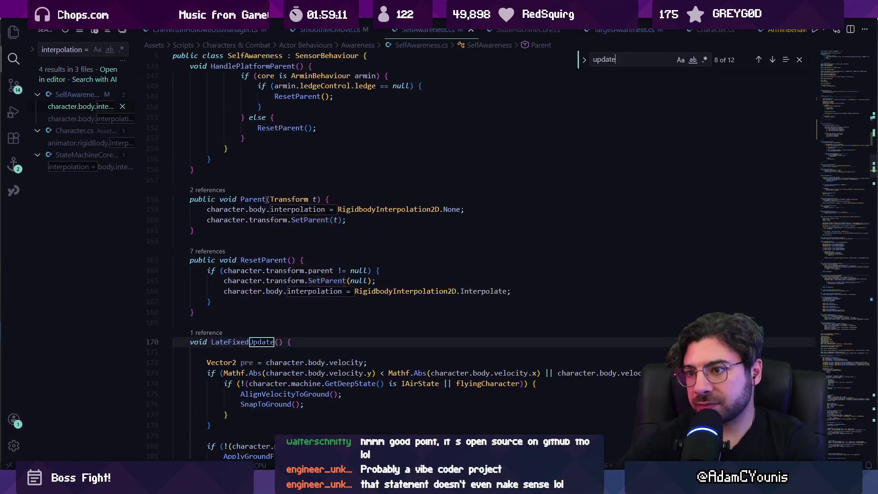
type("(")
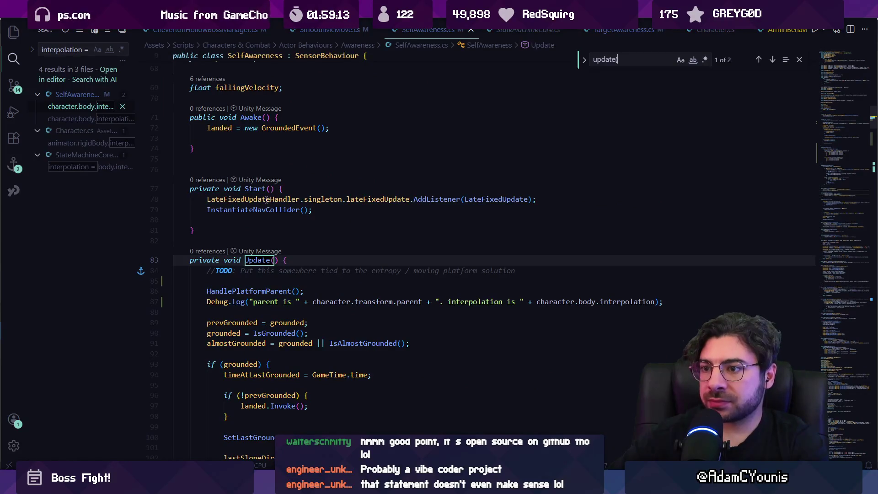
scroll(276, 263, "down", 3)
scroll(265, 342, "down", 2)
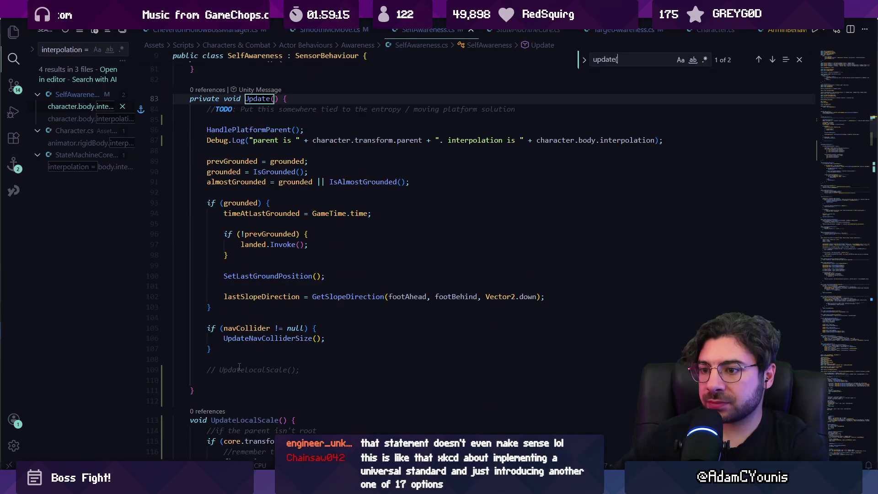
left_click(220, 369)
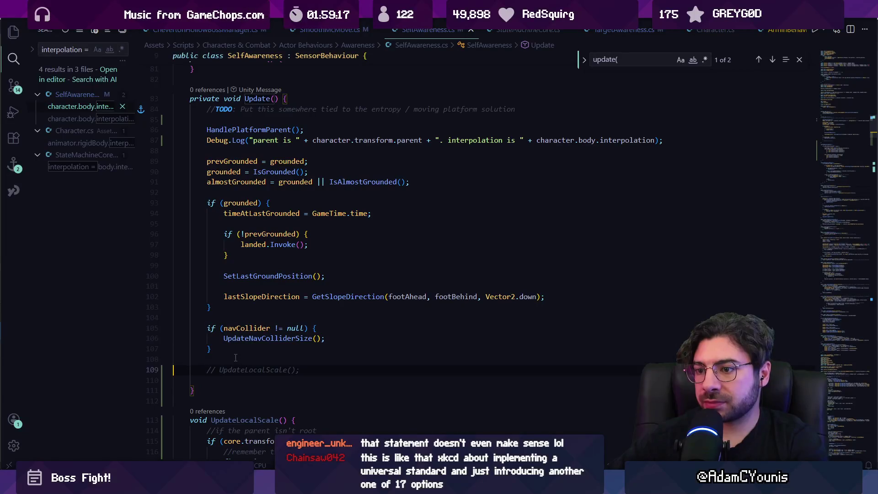
key("shift+Down")
key("Delete")
Paste UpdateLocalScale() below HandlePlatformParent(), uncomment it, and delete the Debug.Log line.
left_click(208, 139)
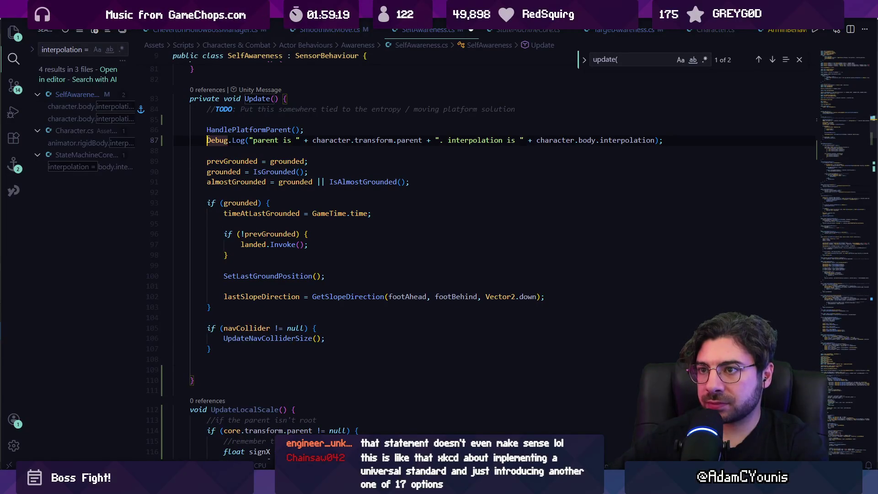
key("Return")
key("Up")
type("// UpdateLocalScale();")
key("Up")
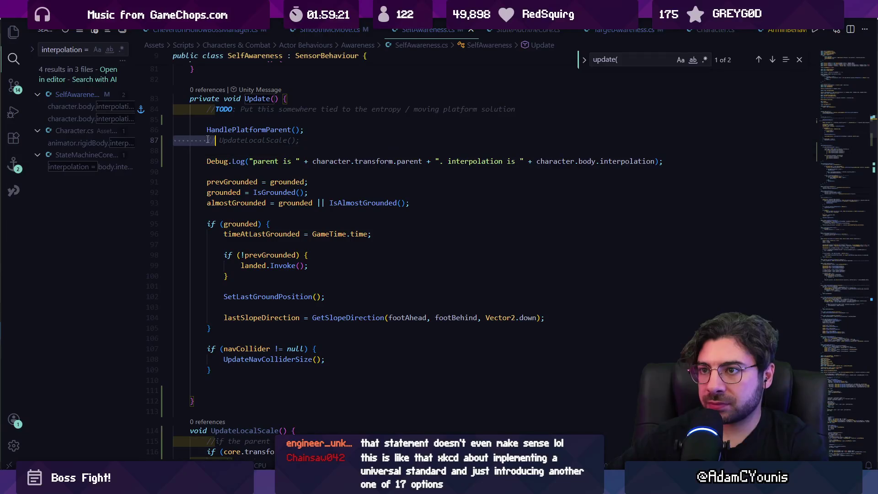
key("ctrl+slash")
key("Down")
key("Down")
key("shift+Down")
key("Delete")
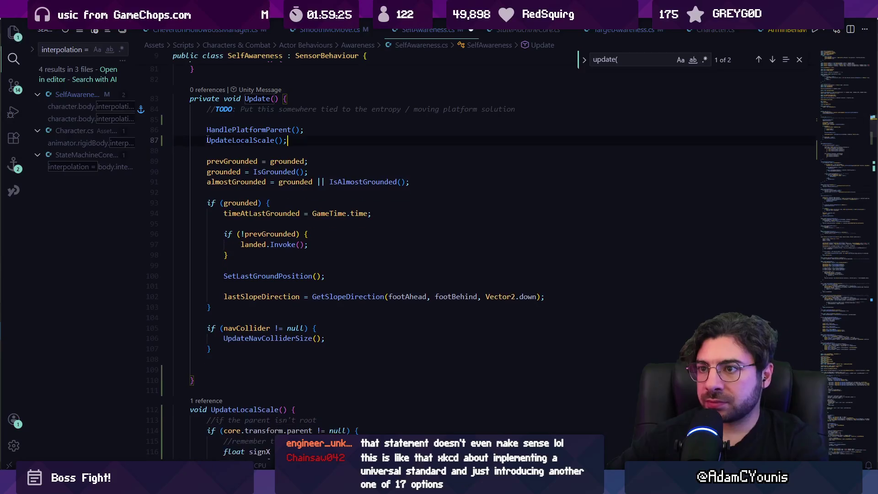
Jump to the HandlePlatformParent definition, to its ISlaveState condition.
left_click(247, 131, "ctrl")
scroll(282, 191, "down", 3)
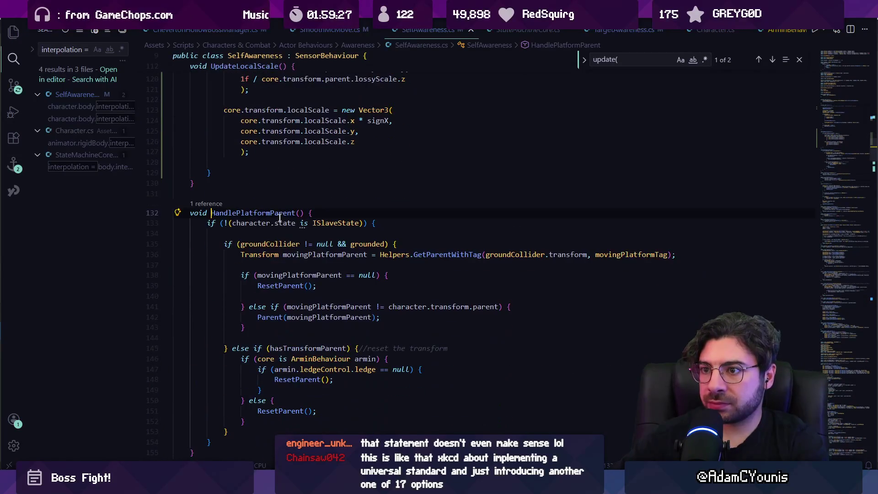
scroll(284, 217, "down", 2)
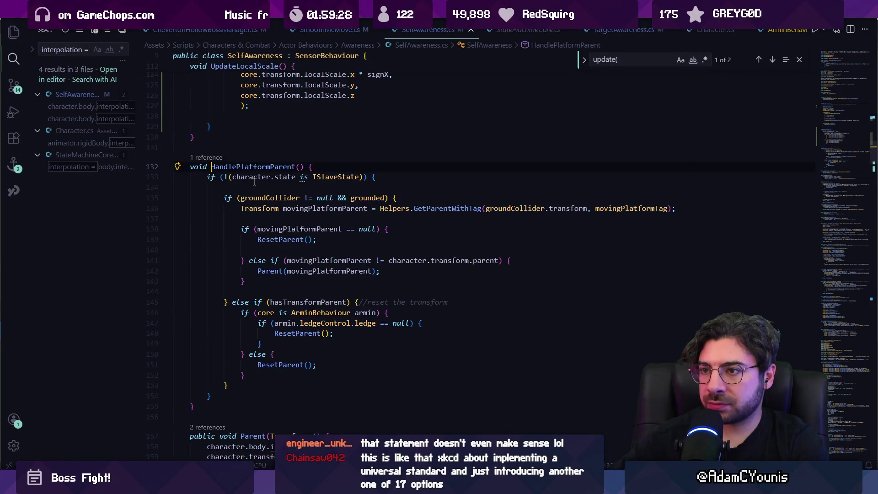
left_click(221, 177)
Turn the negated ISlaveState check into an early 'return;', remove the stray brace, and save.
key("Delete")
key("Delete")
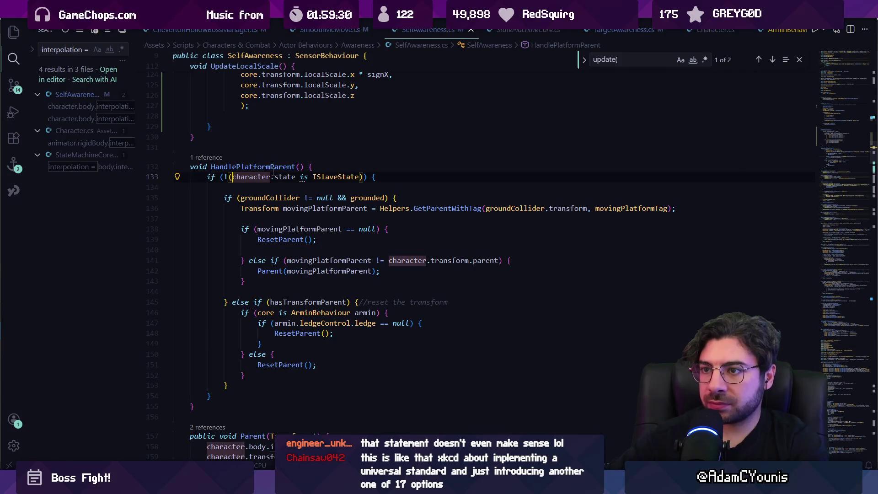
key("End")
key("Left")
key("Left")
key("BackSpace")
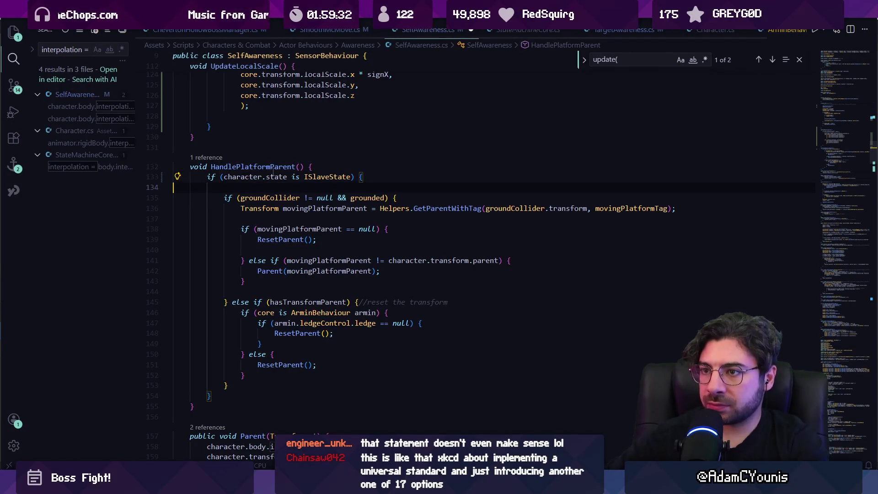
key("End")
type("}")
key("Left")
key("Return")
type("re")
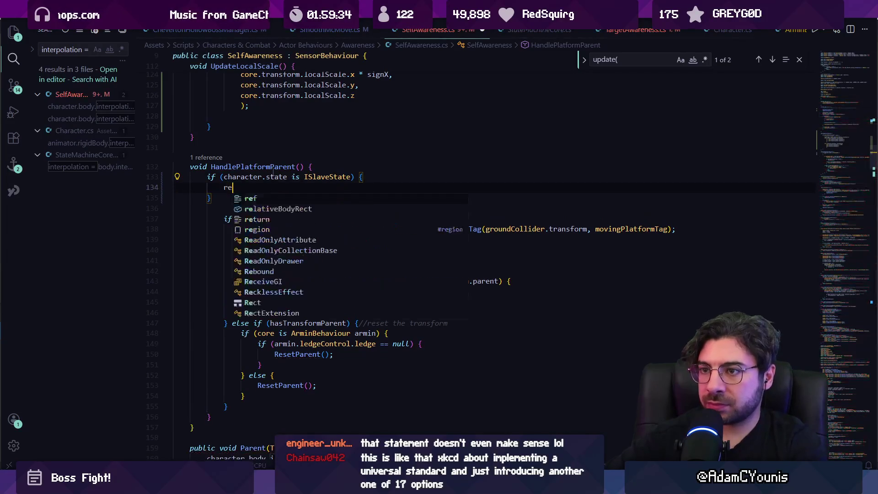
type("turn;")
left_click(212, 414)
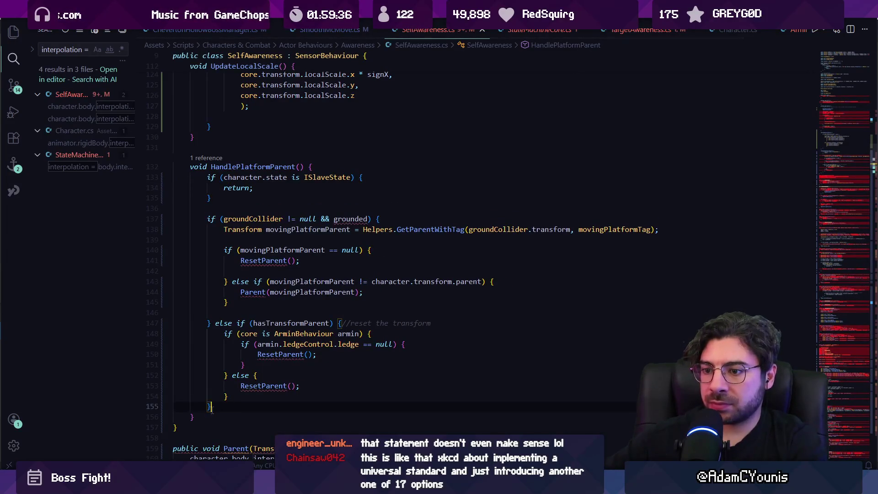
key("ctrl+s")
key("BackSpace")
key("ctrl+s")
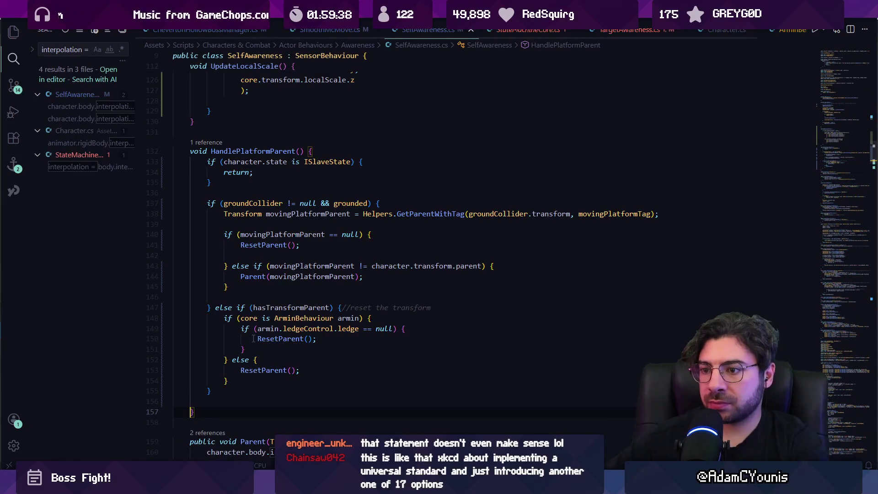
Review the grounded check and the uses of ResetParent, movingPlatformParent and transform.
left_click(332, 194)
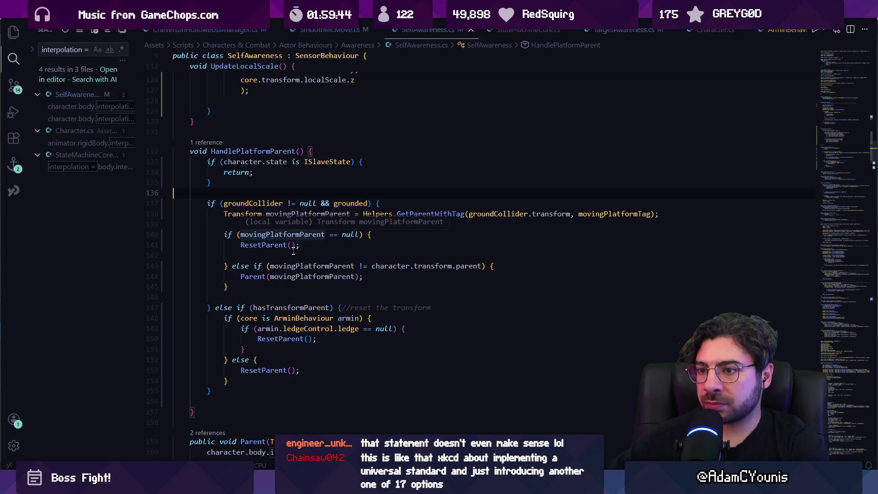
left_click(277, 244)
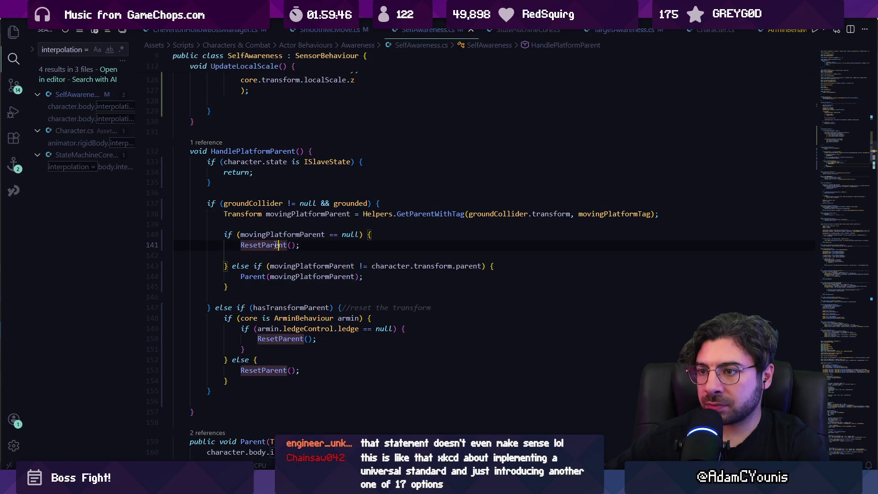
left_click(259, 275)
left_click(316, 266)
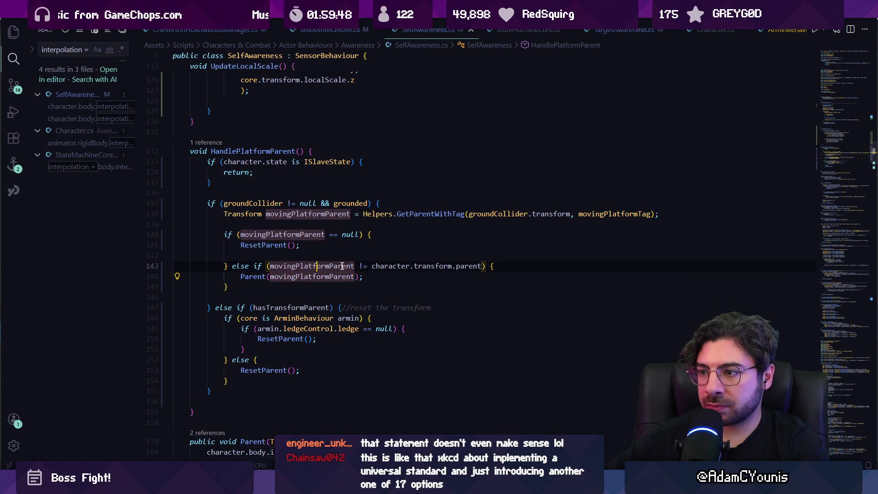
left_click(439, 265)
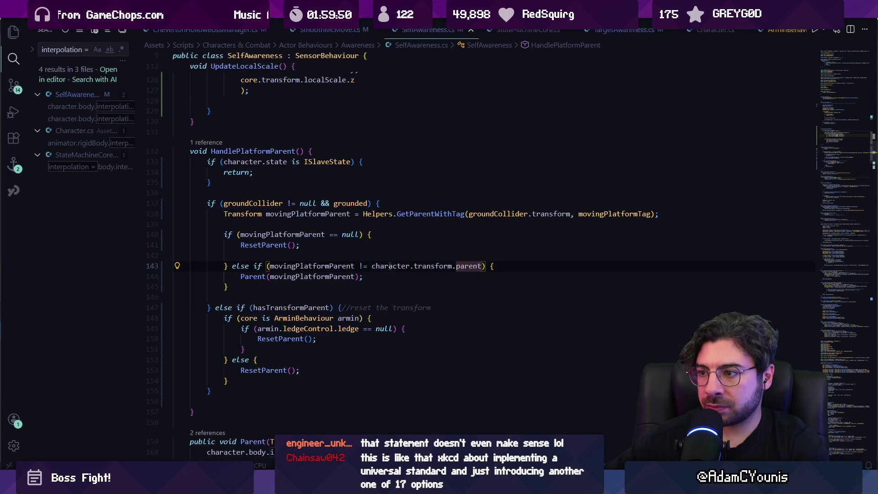
left_click(250, 387)
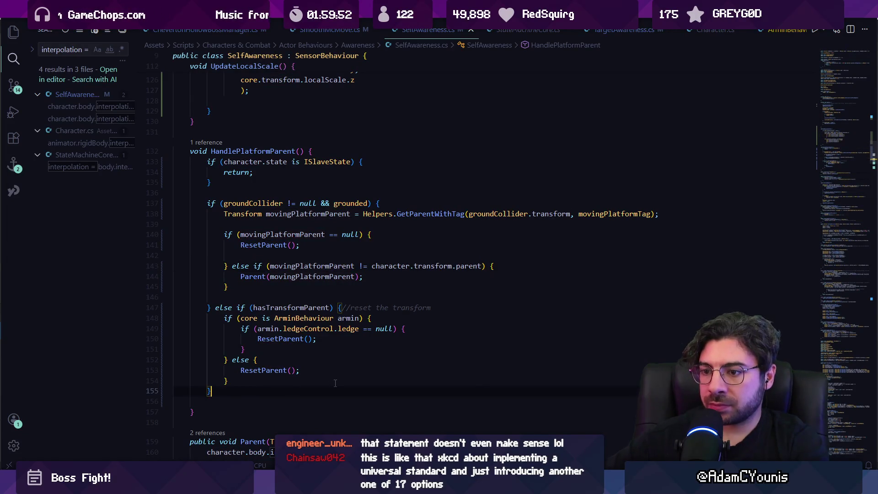
Add an empty if(movingPlatformParent != null) block after the reset branch.
key("Return")
type("if(movingpa")
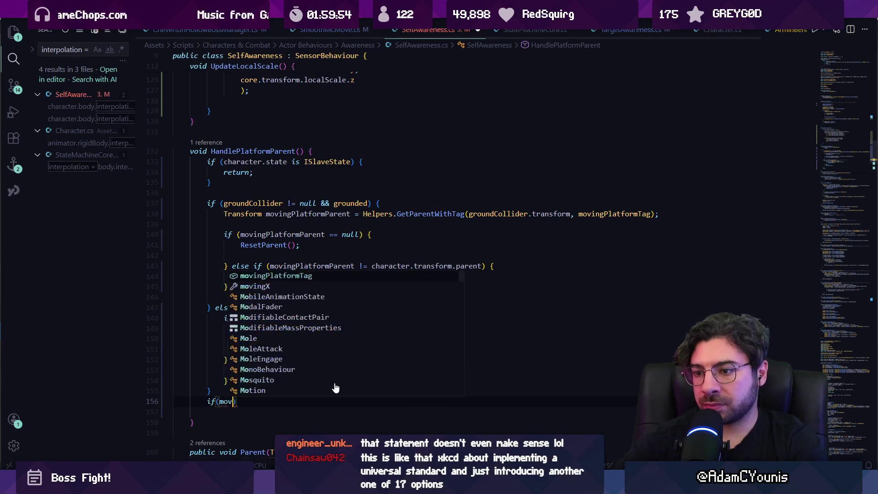
key("BackSpace")
key("BackSpace")
type("Parent")
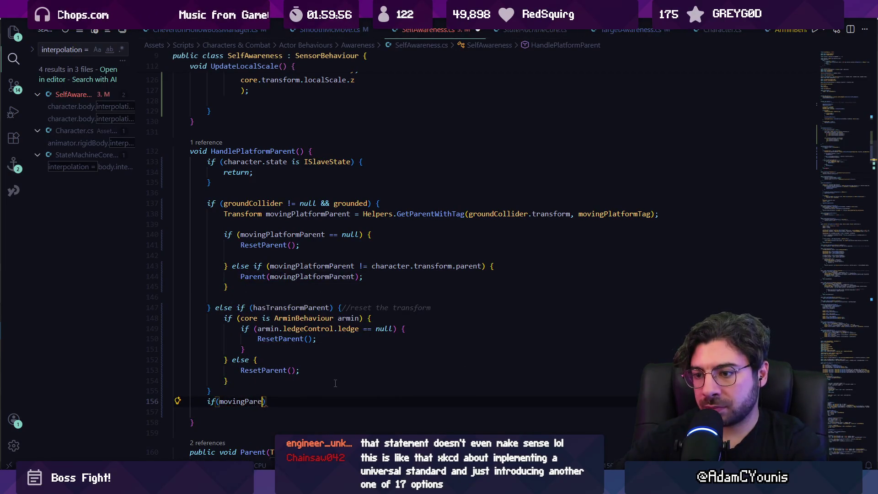
key("BackSpace")
key("BackSpace")
key("BackSpace")
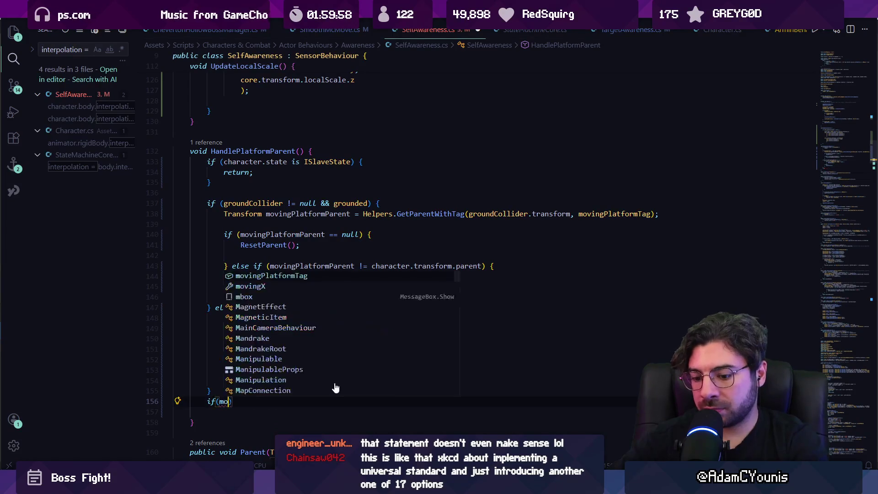
type("plat")
key("Tab")
key("BackSpace")
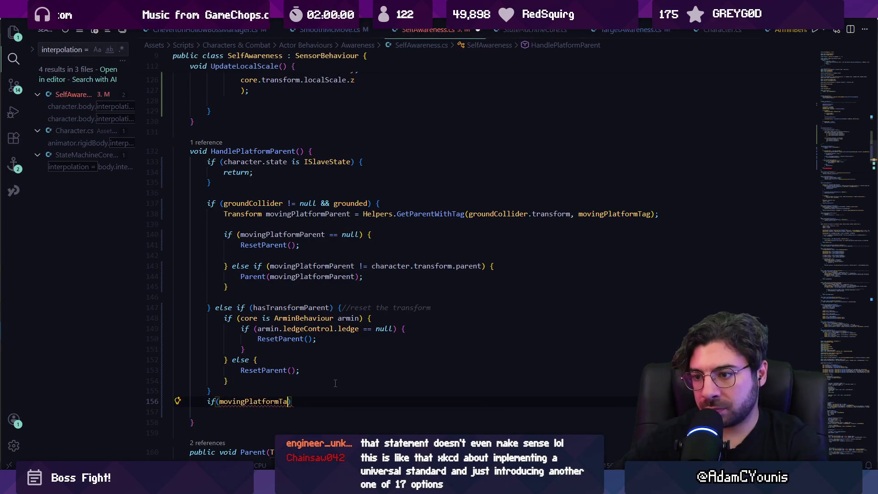
type("arent != null")
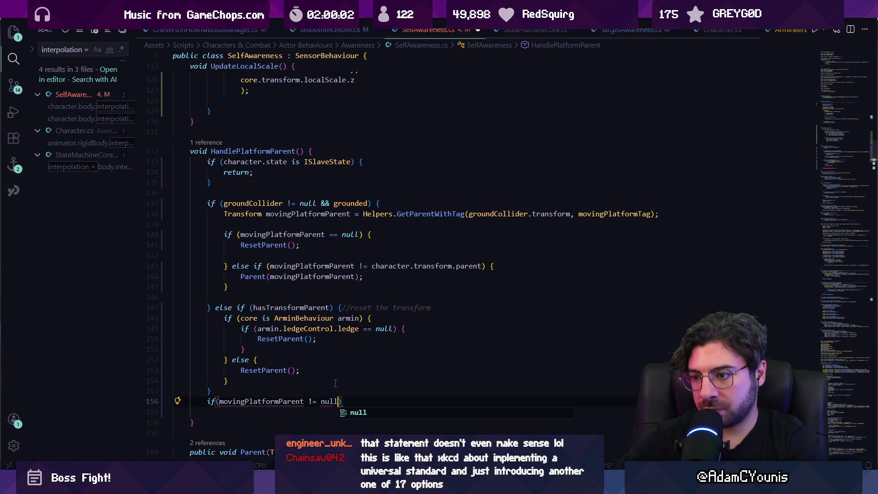
type("{")
key("Return")
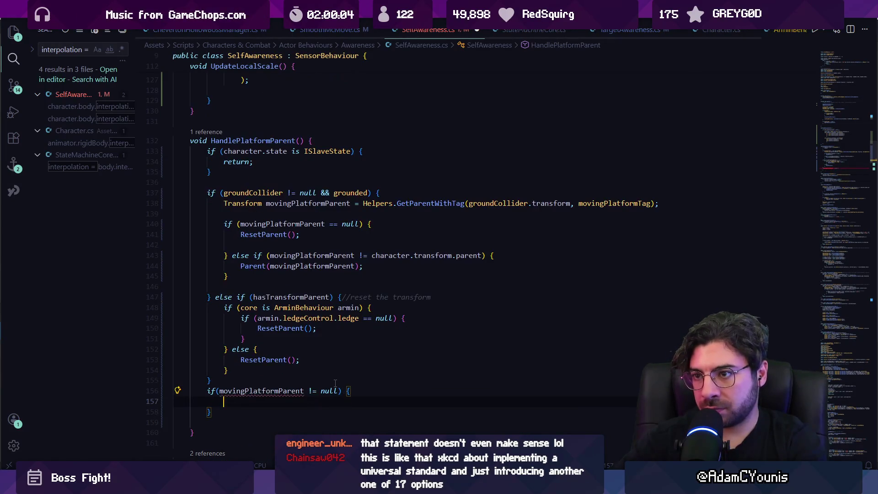
Change the condition's variable to platform, giving if(platform != null).
double_click(251, 389)
type("pan")
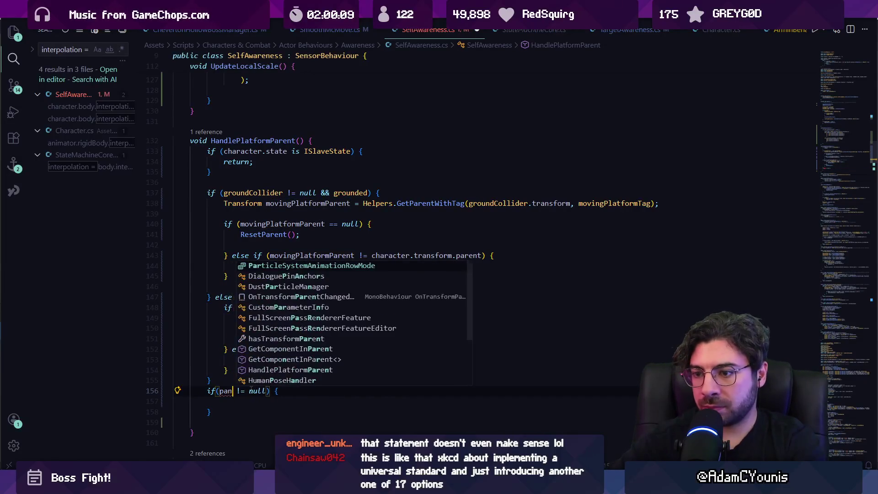
key("BackSpace")
type("rent")
key("BackSpace")
key("BackSpace")
key("BackSpace")
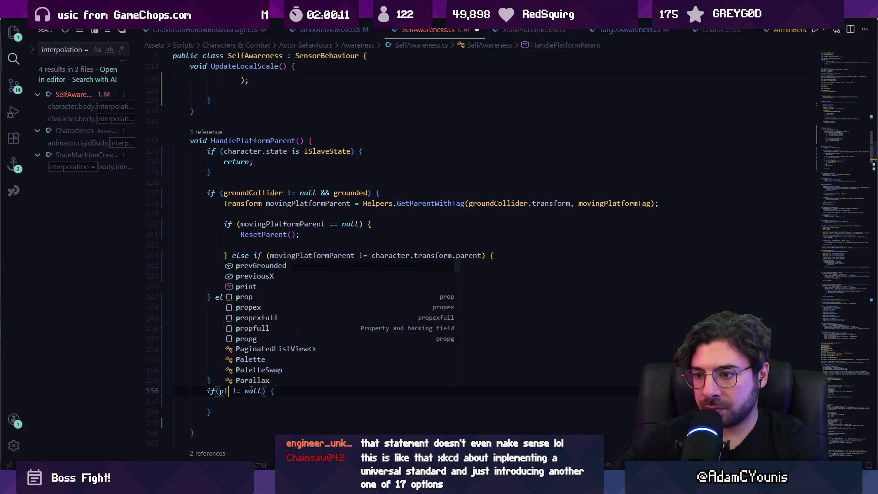
type("latform")
key("Escape")
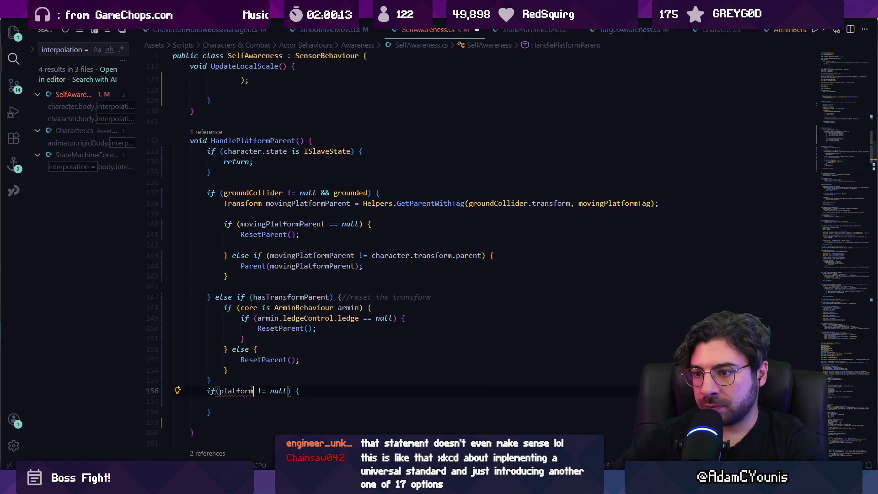
scroll(391, 184, "up", 5)
key("ctrl+f")
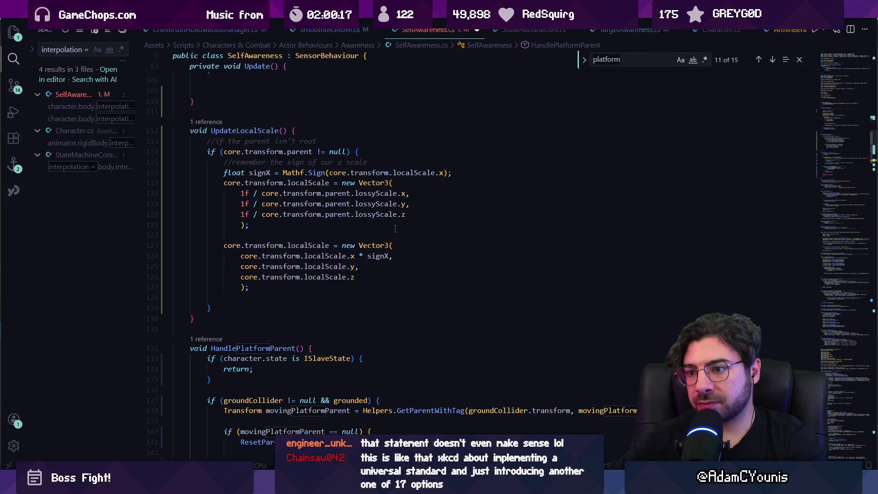
Copy the SetParent line from Parent and paste it over platform in the new condition.
scroll(395, 228, "down", 9)
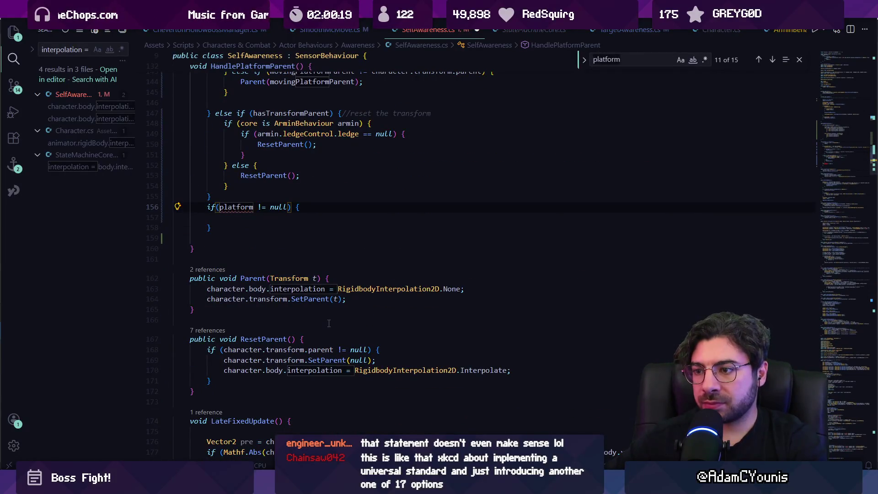
triple_click(330, 361)
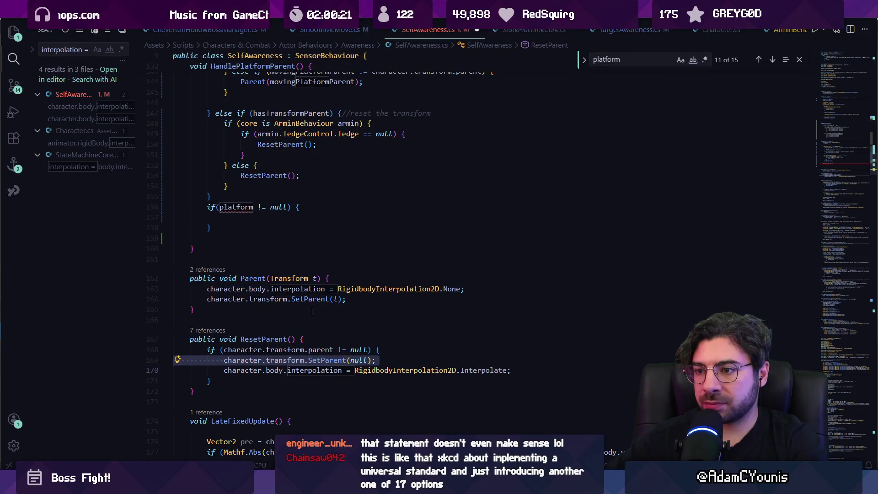
scroll(311, 311, "down", 1)
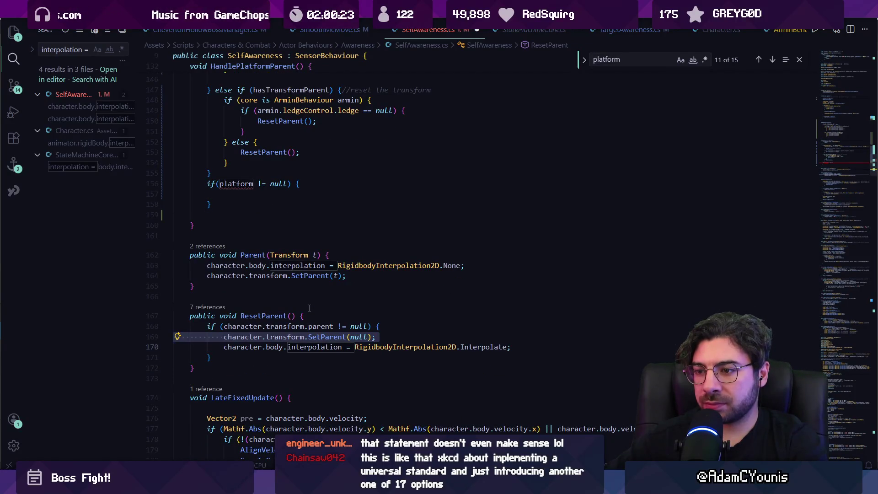
triple_click(275, 276)
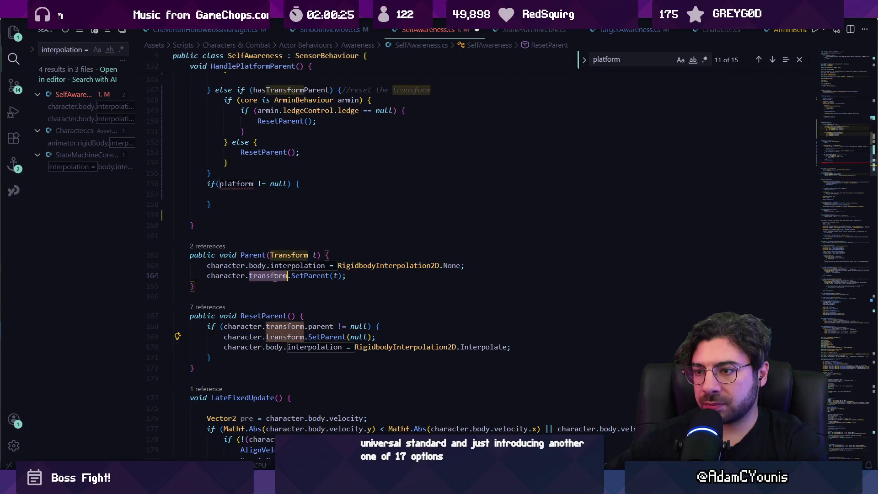
scroll(249, 317, "up", 3)
key("ctrl+c")
double_click(247, 321)
key("ctrl+v")
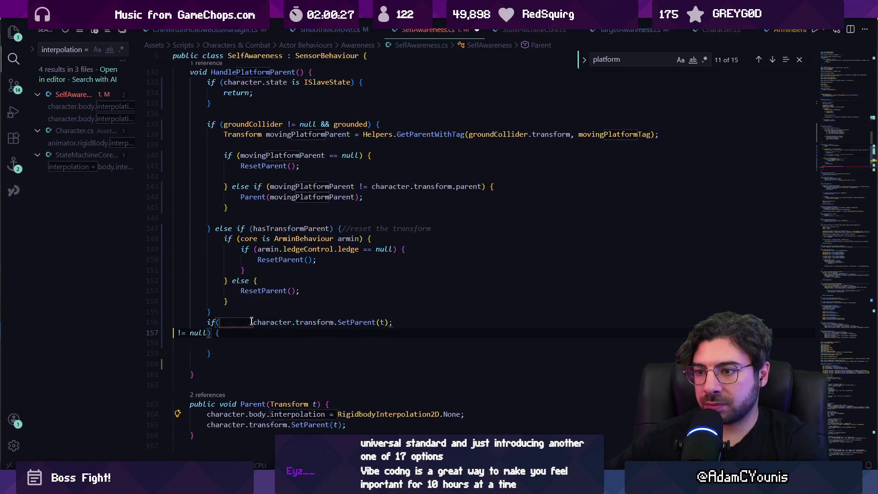
key("BackSpace")
key("BackSpace")
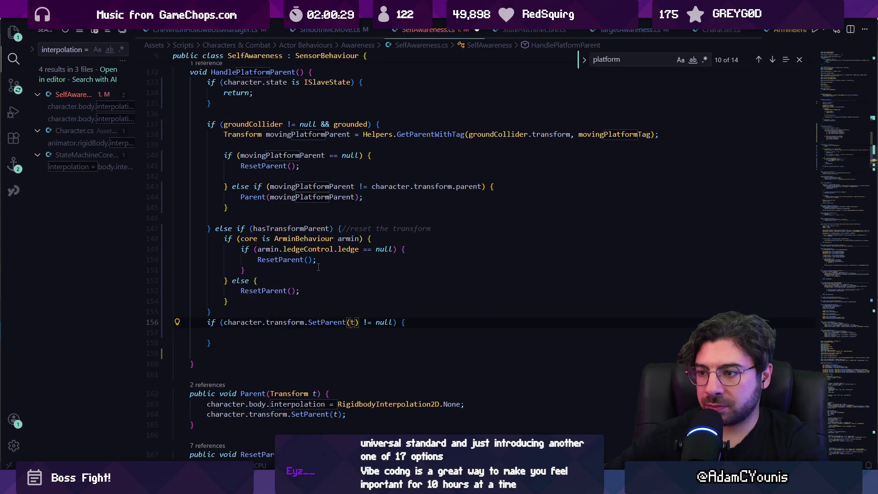
key("ctrl+Right")
key("ctrl+Right")
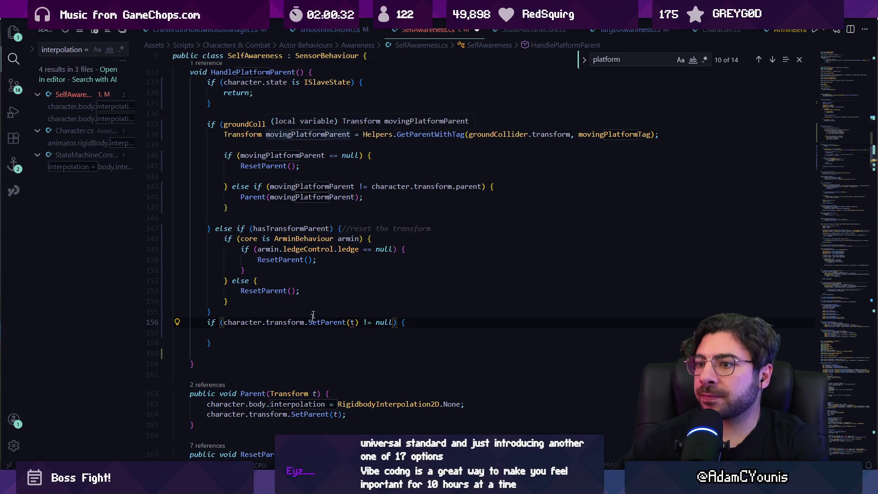
Delete the whole if-platform block.
left_click(276, 343)
key("shift+Up")
key("shift+Up")
key("shift+Home")
key("shift+Home")
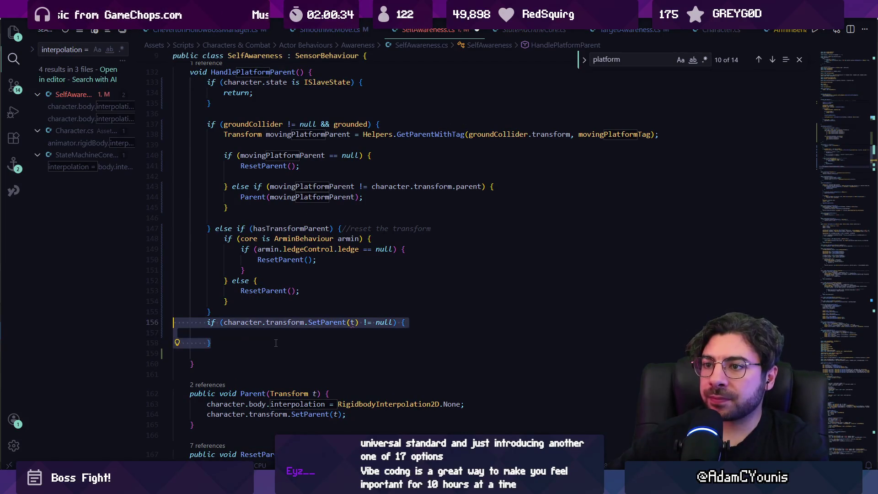
key("BackSpace")
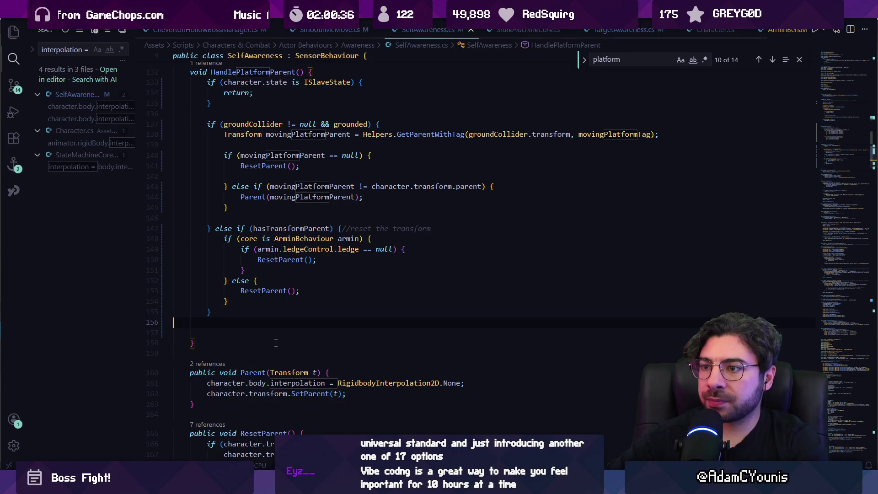
key("BackSpace")
Search the file for 'has' to locate the hasTransformParent variable.
left_click(285, 223)
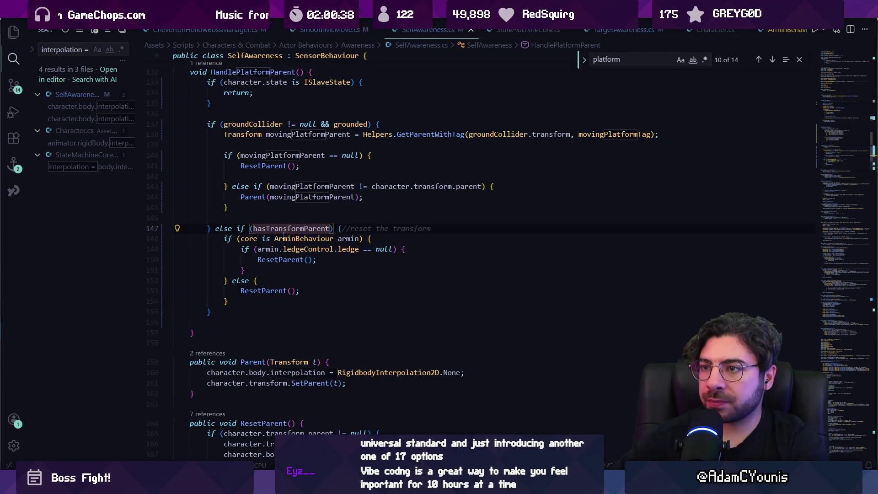
scroll(283, 227, "up", 4)
key("ctrl+f")
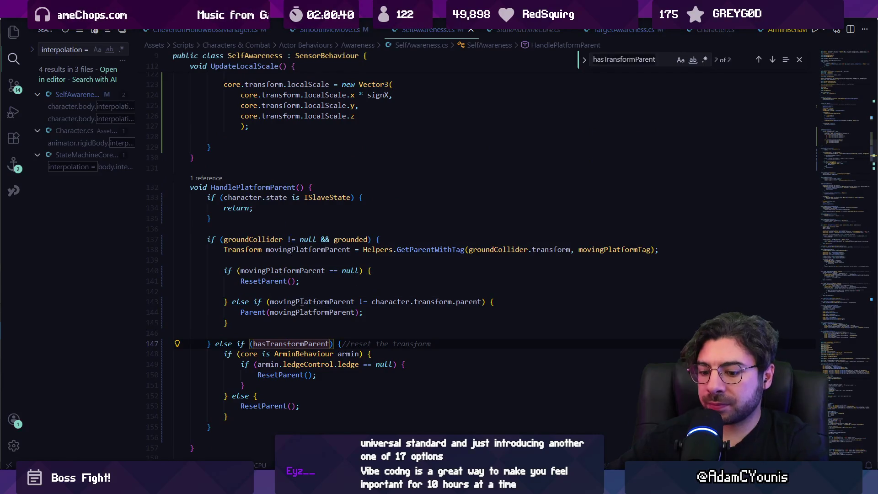
type("has")
key("shift+Return")
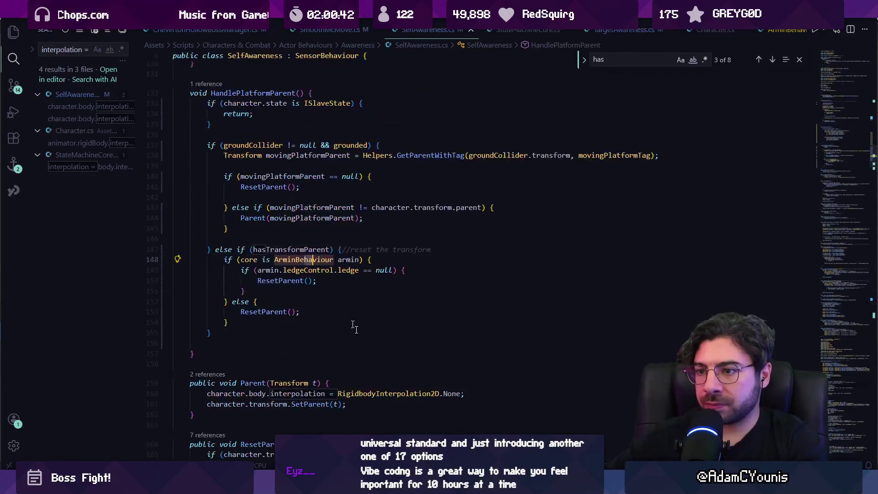
key("Escape")
Add an if(hasTransformParent) block setting body interpolation to None, then switch to Unity.
left_click(269, 333)
key("Return")
type("if(hasTransformParent")
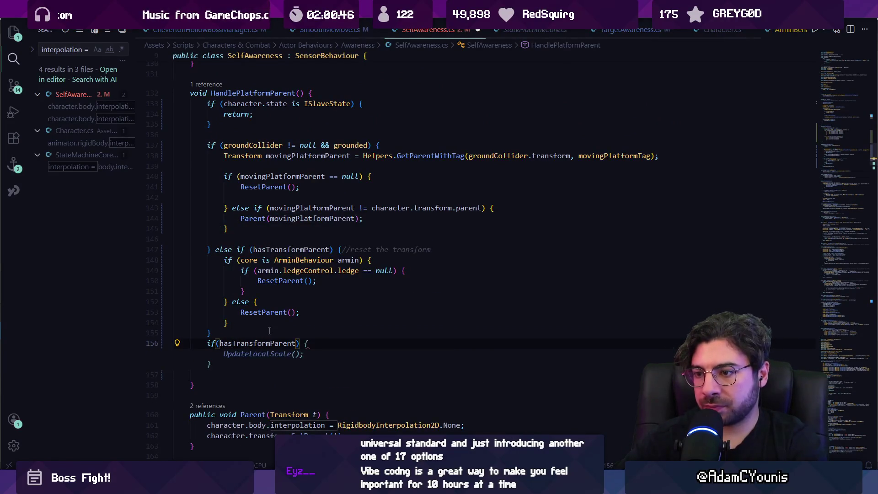
type(" &&")
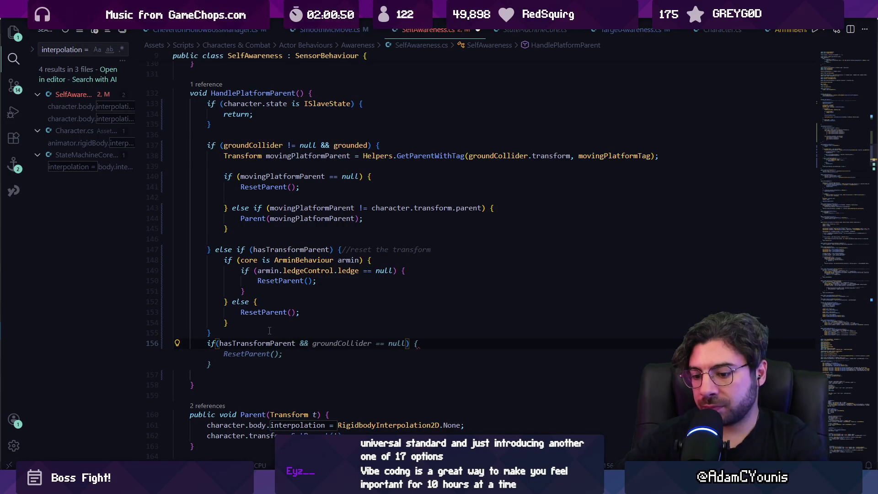
key("Escape")
type(") {")
key("Return")
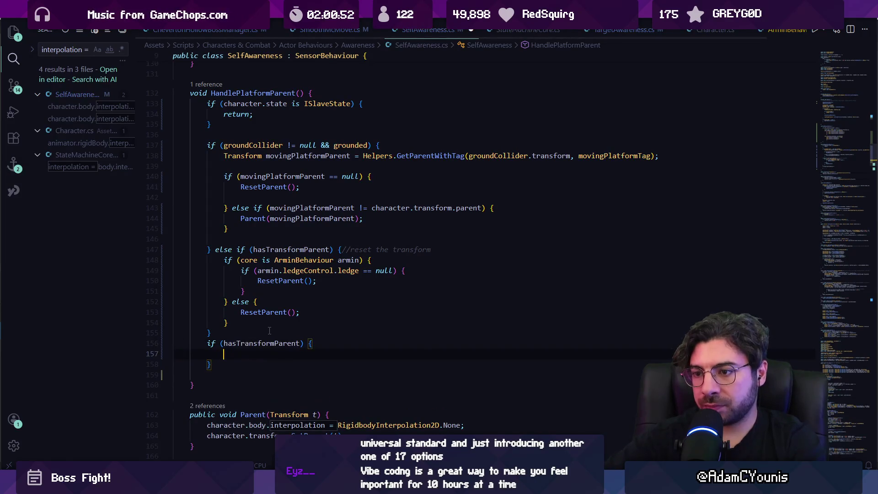
type("bo")
key("BackSpace")
key("BackSpace")
key("Tab")
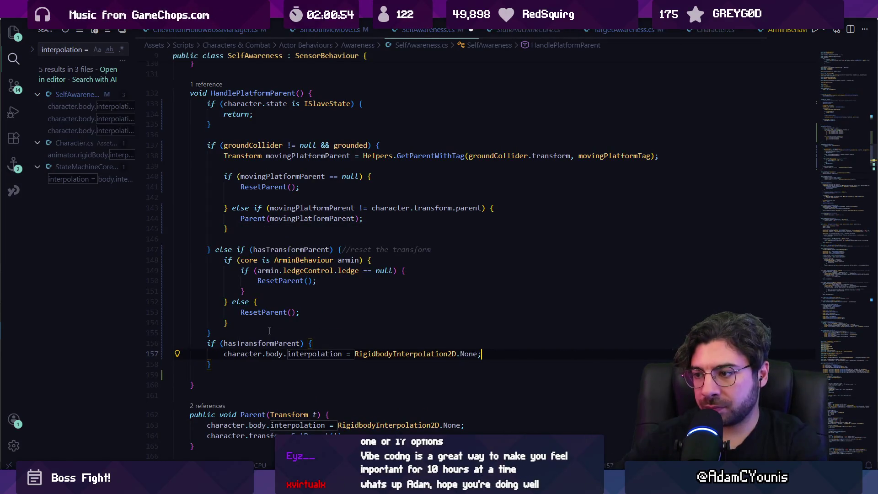
key("alt+Tab")
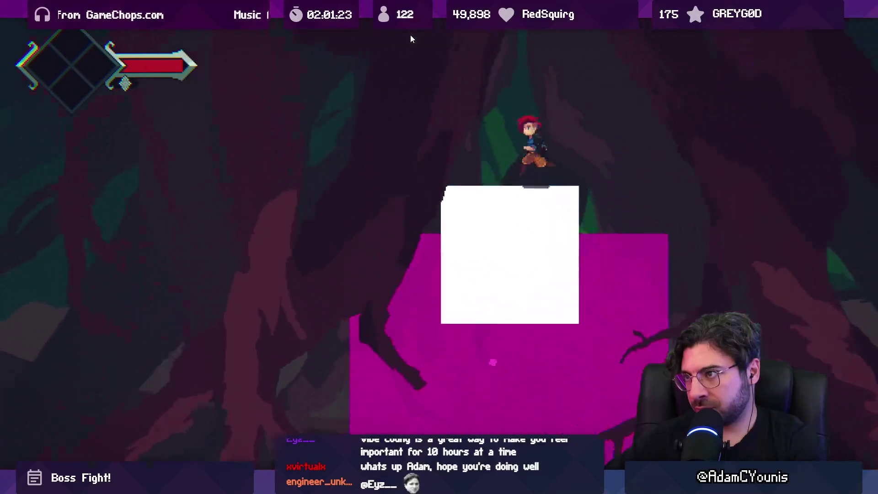
Leave full screen, stop Play mode, and inspect Camera Start and Markers in the Hierarchy.
key("ctrl+1")
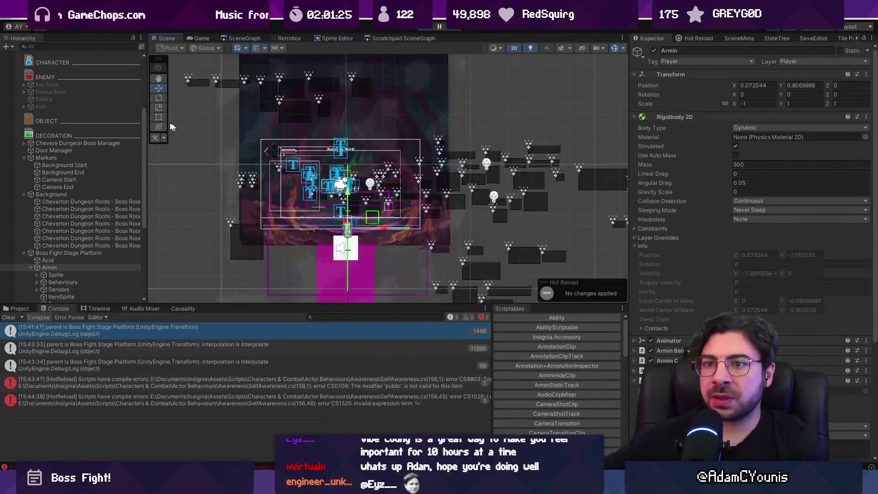
key("ctrl+p")
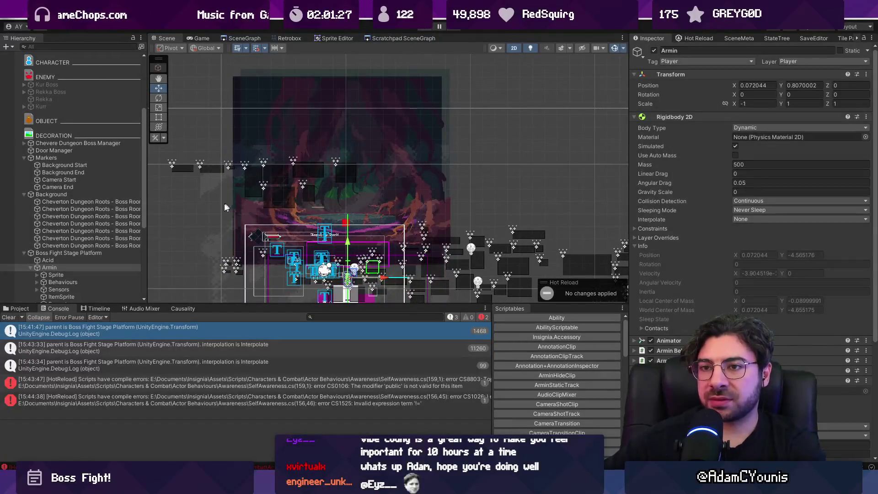
scroll(112, 201, "down", 5)
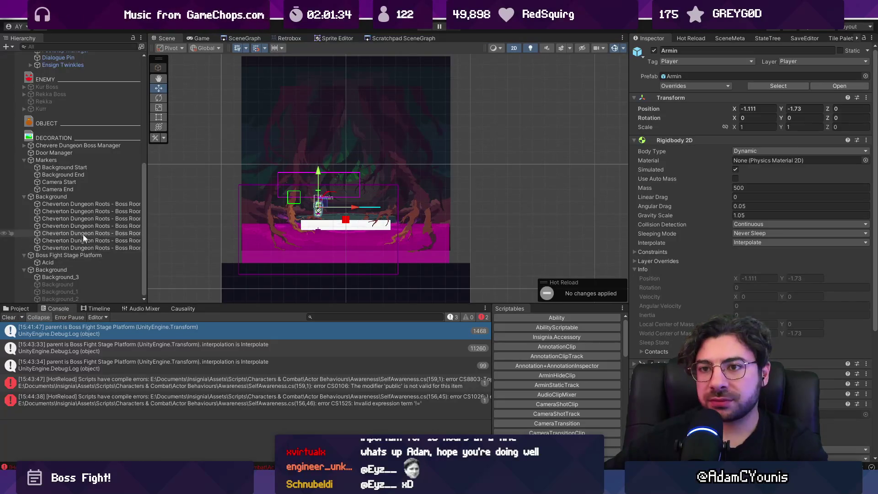
left_click(63, 183)
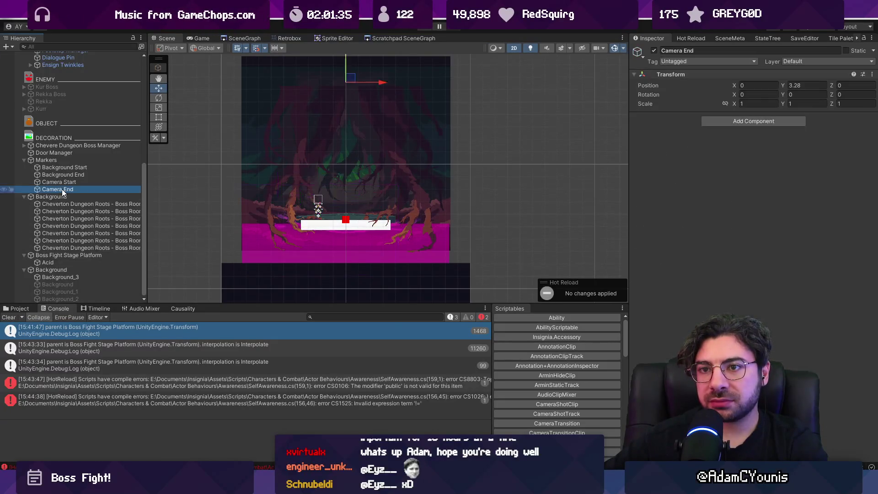
left_click(62, 160)
scroll(64, 161, "up", 5)
scroll(90, 197, "down", 5)
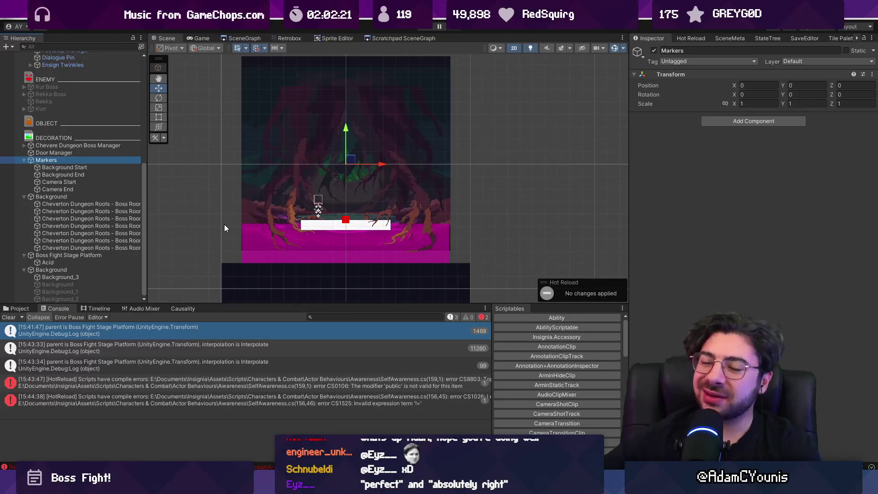
Inspect the Background group and the Boss Fight Stage Platform's collider component.
left_click(104, 197)
left_click(104, 255)
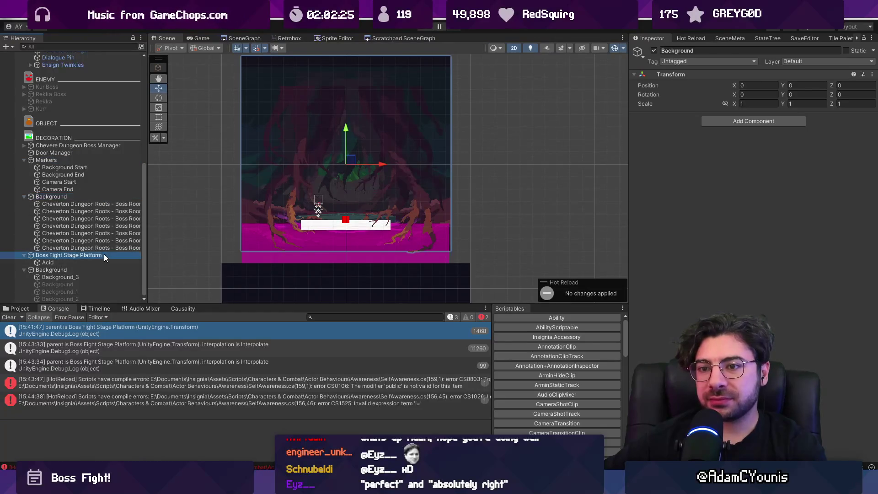
scroll(653, 333, "down", 1)
right_click(695, 258)
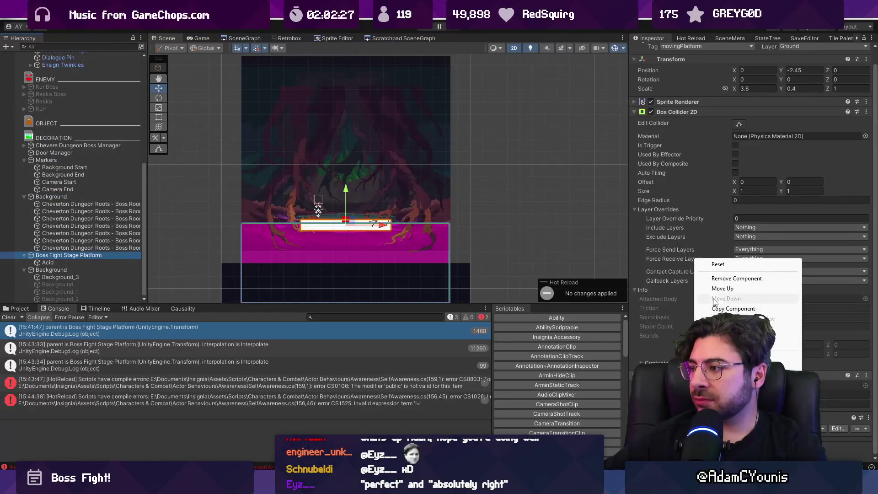
left_click(372, 165)
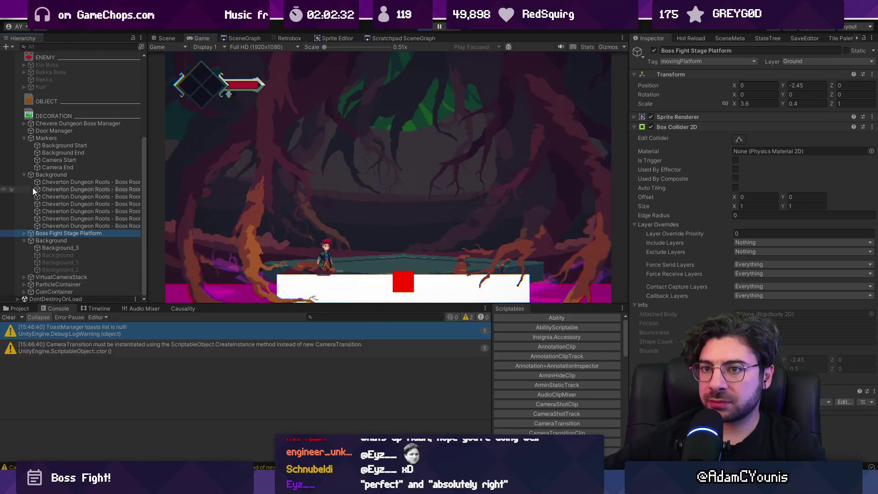
Move Boss Fight Stage Platform to sit under the Chevere Dungeon Boss Manager.
left_click(80, 124)
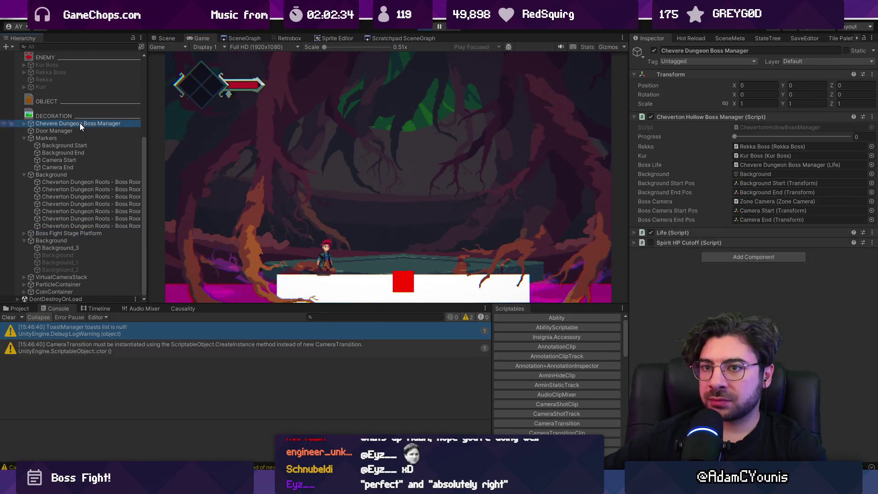
left_click(25, 138)
left_click(24, 175)
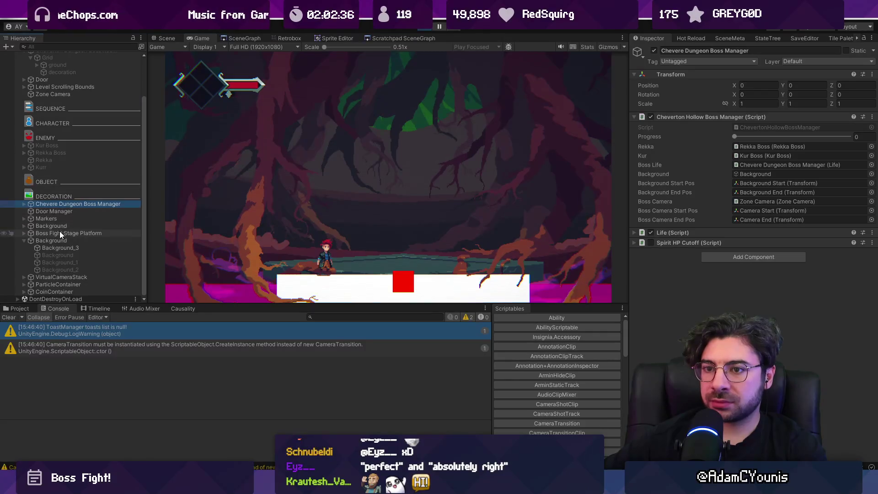
left_click_drag(60, 231, 61, 207)
Scrub the boss manager's Progress slider to watch the scroll, then stop the game.
left_click(64, 204)
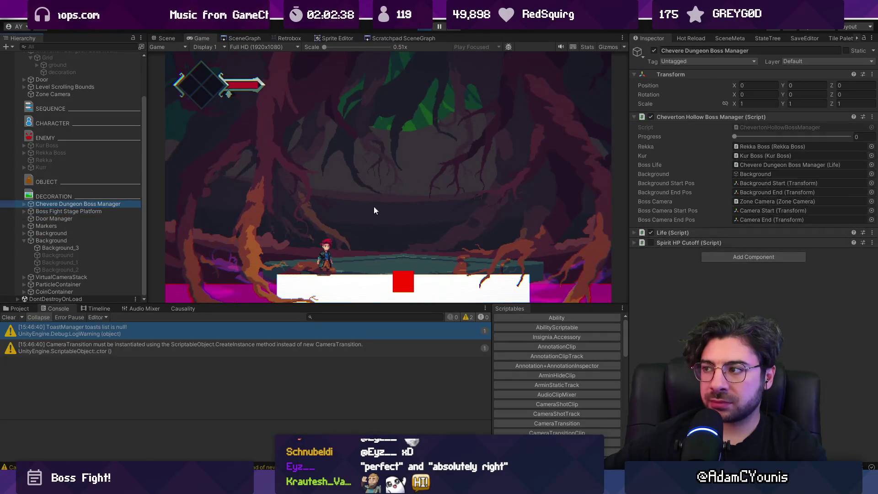
mouse_move(739, 137)
left_mouse_down()
mouse_move(788, 139)
mouse_move(732, 139)
mouse_move(758, 138)
left_mouse_up()
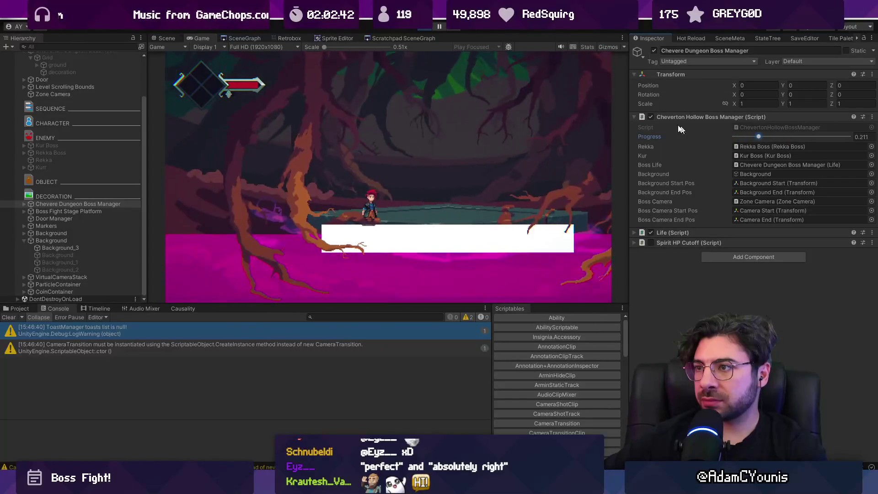
left_click(430, 27)
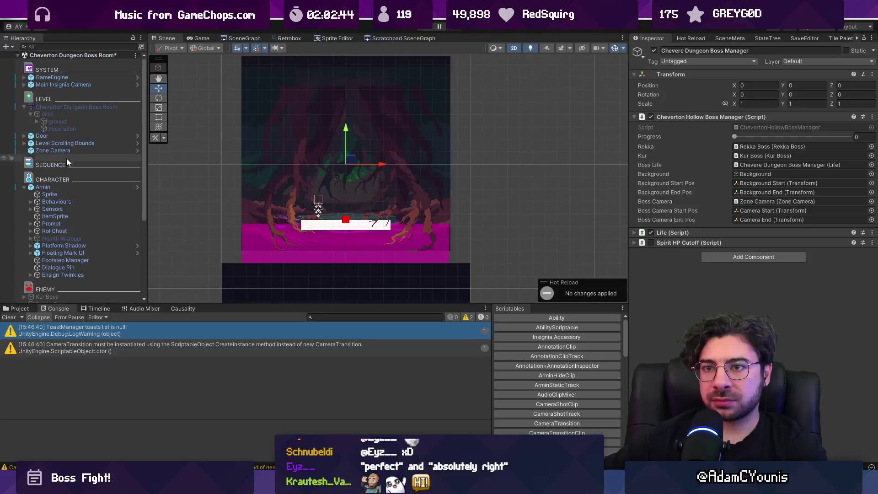
Lower the Camera End marker onto the boss platform at Y -2.21.
left_click(24, 187)
double_click(52, 151)
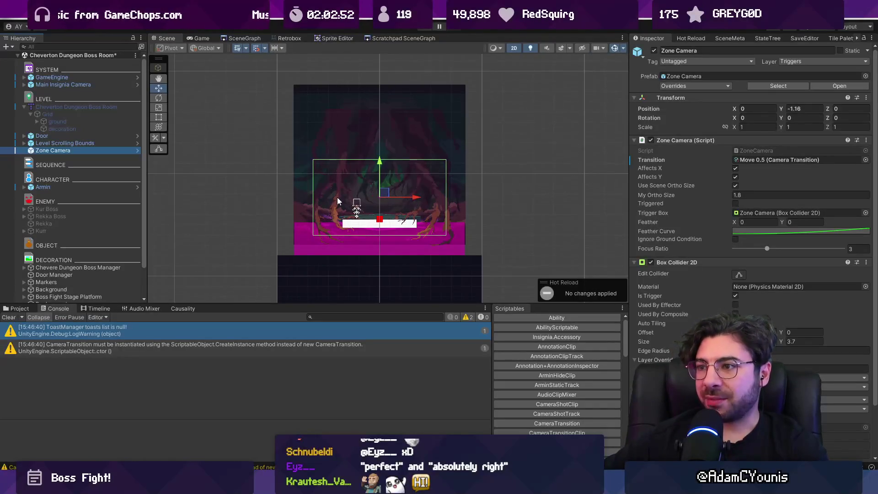
scroll(50, 237, "down", 3)
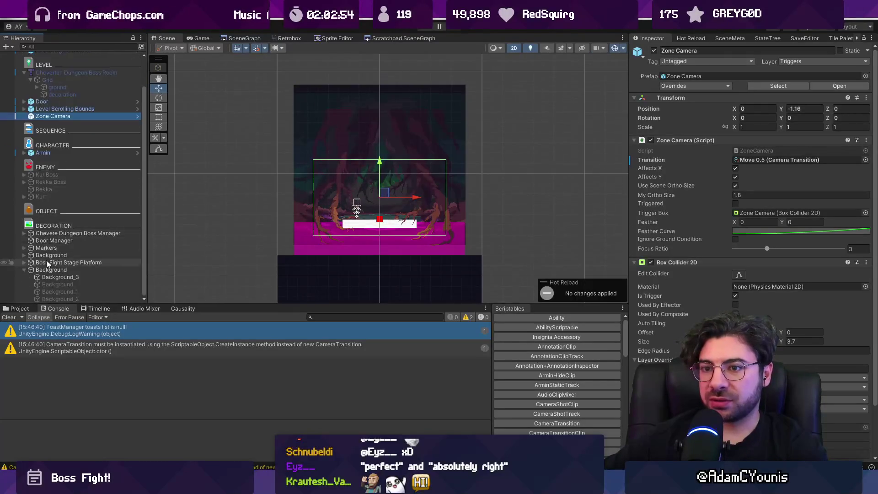
left_click(42, 262)
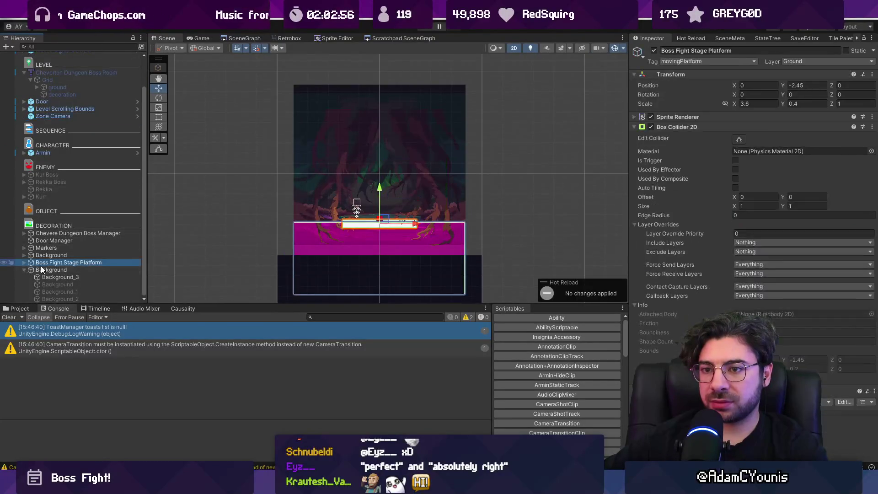
left_click(46, 248)
left_click(23, 247)
left_click(58, 270)
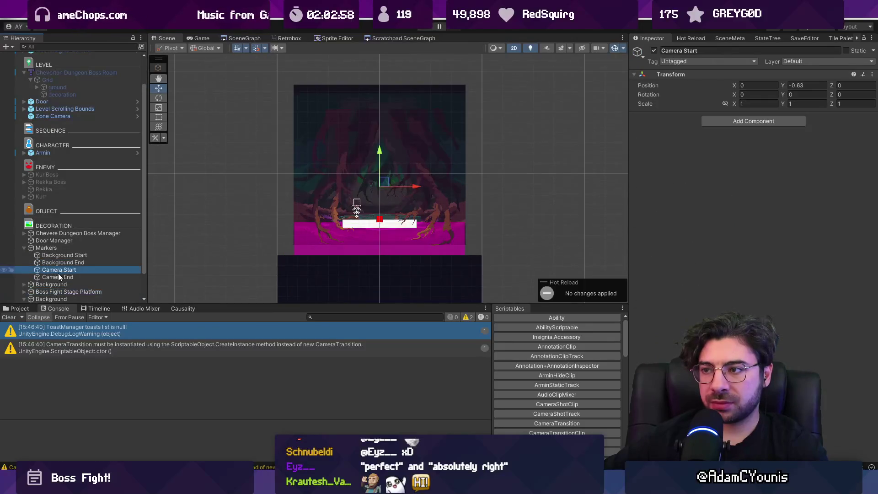
left_click(59, 277)
left_click_drag(389, 67, 394, 181)
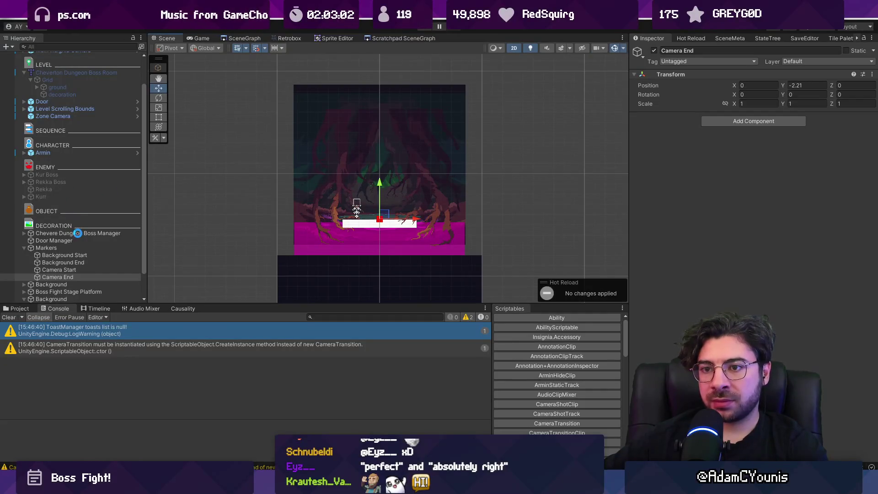
Select the Chevere Dungeon Boss Manager and run the game to retest the scroll.
left_click(80, 233)
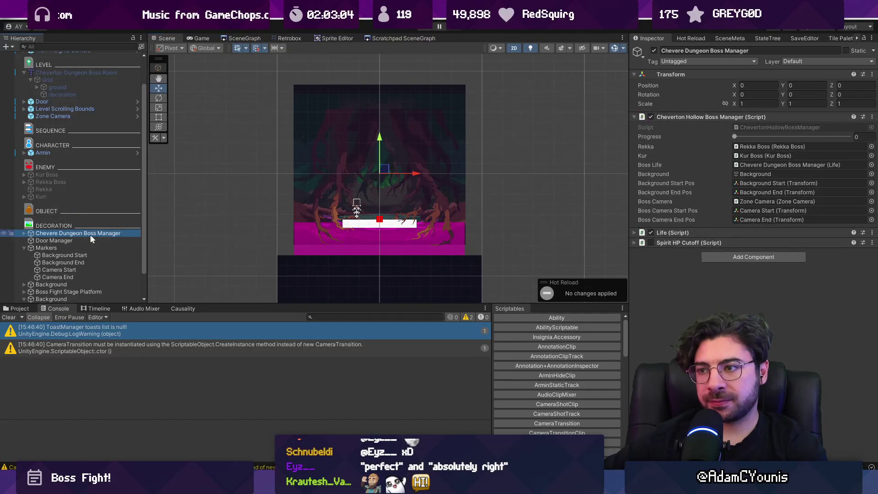
left_click(667, 151)
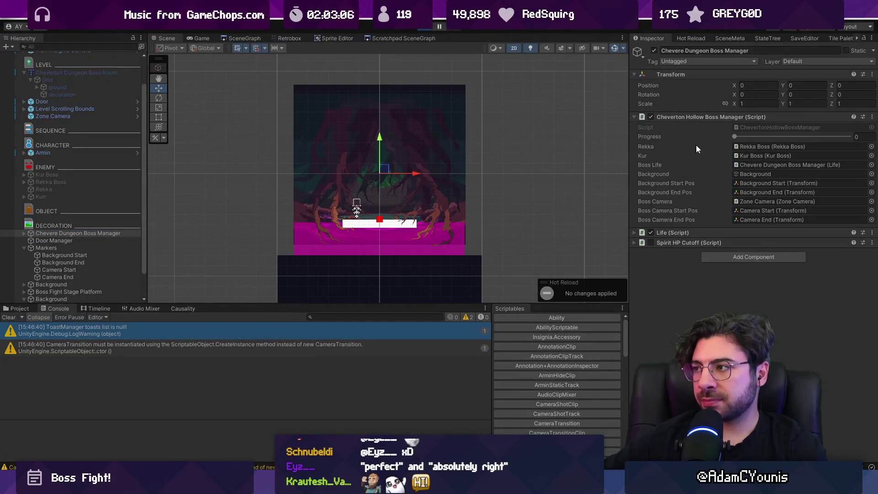
key("ctrl+p")
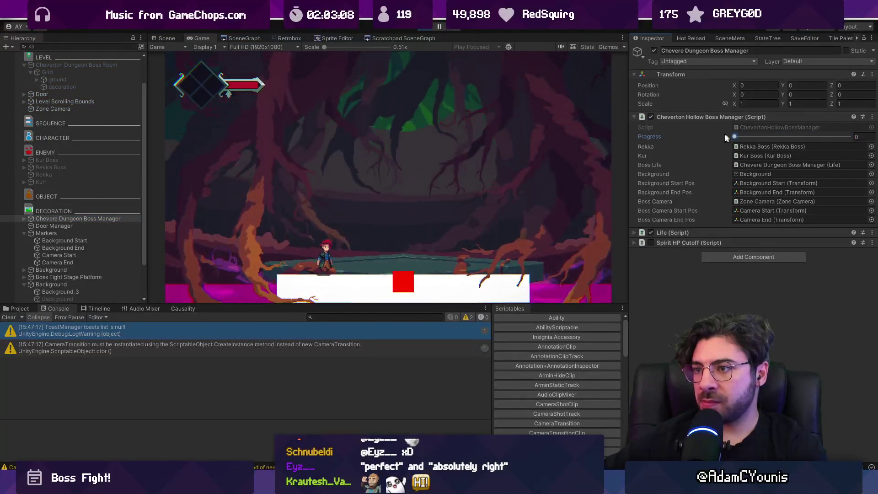
Stop the game and change the Boss Fight Stage Platform's tag from movingPlatform to Untagged.
left_click_drag(873, 143, 620, 133)
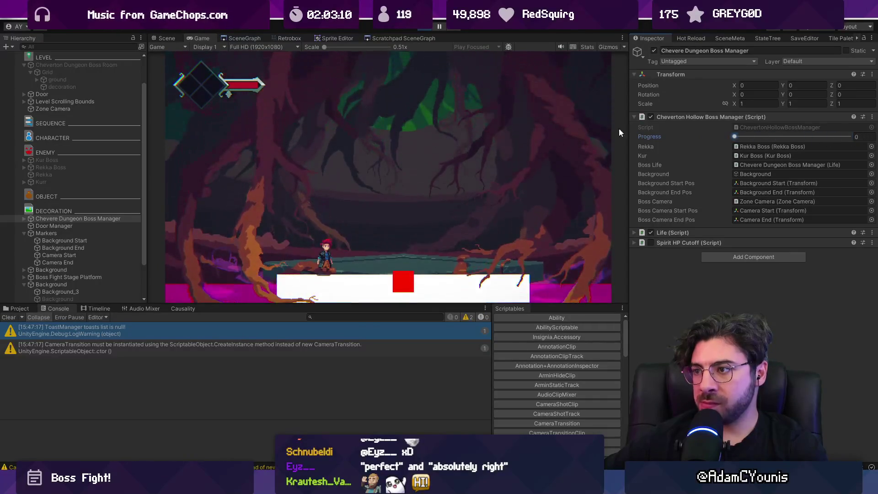
left_click(425, 26)
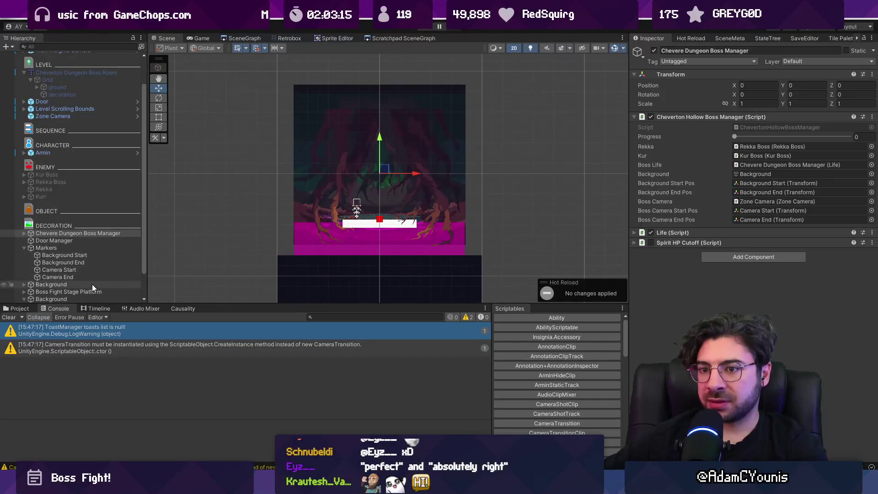
left_click(91, 292)
left_click(666, 63)
left_click(681, 70)
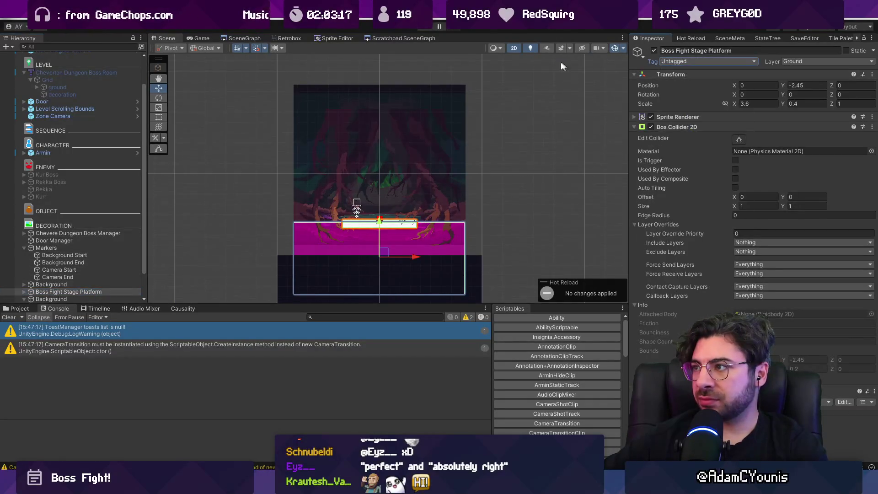
Play-test by jumping and running the character left across the platform, then stop.
key("ctrl+p")
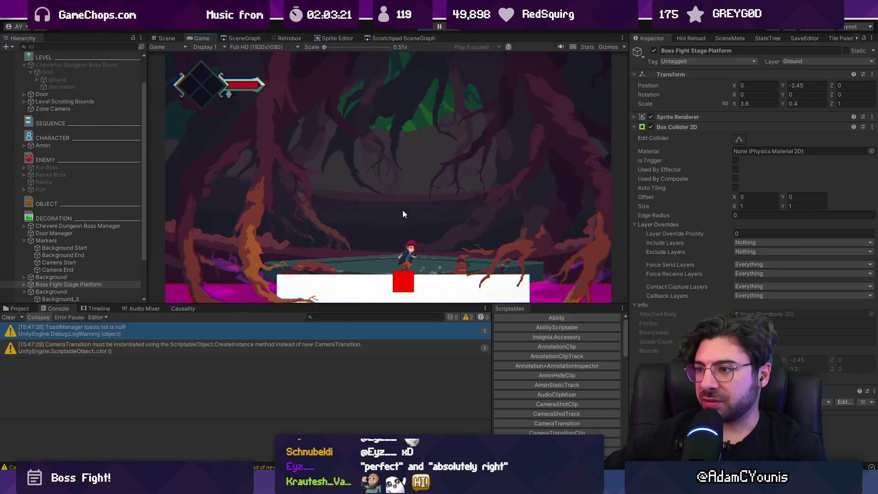
key("space")
key("Left")
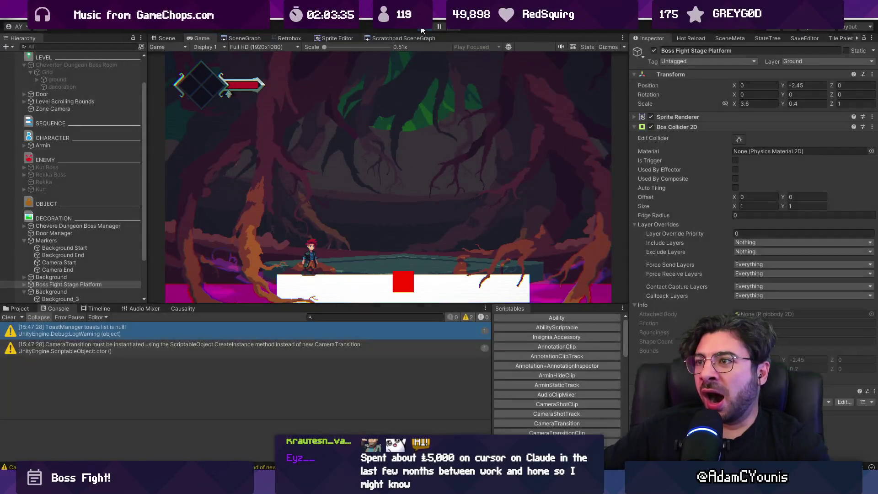
left_click(421, 30)
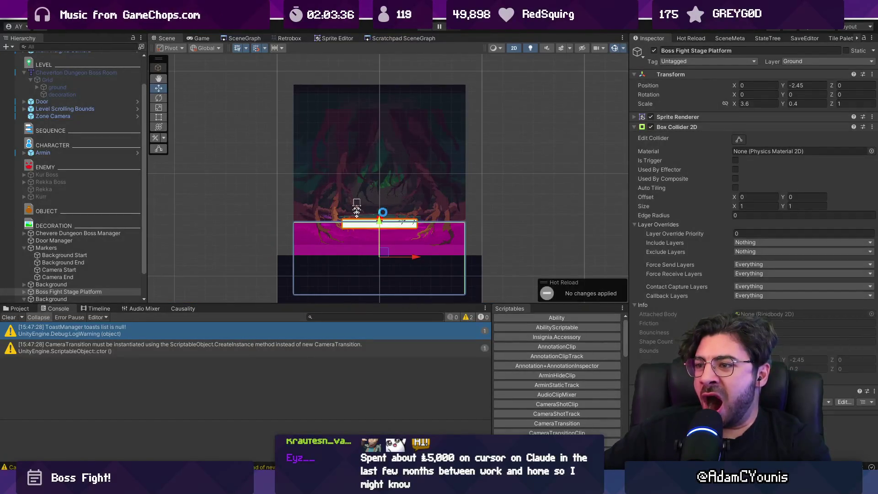
Expand the Background group and delete Background_3.
scroll(380, 237, "up", 5)
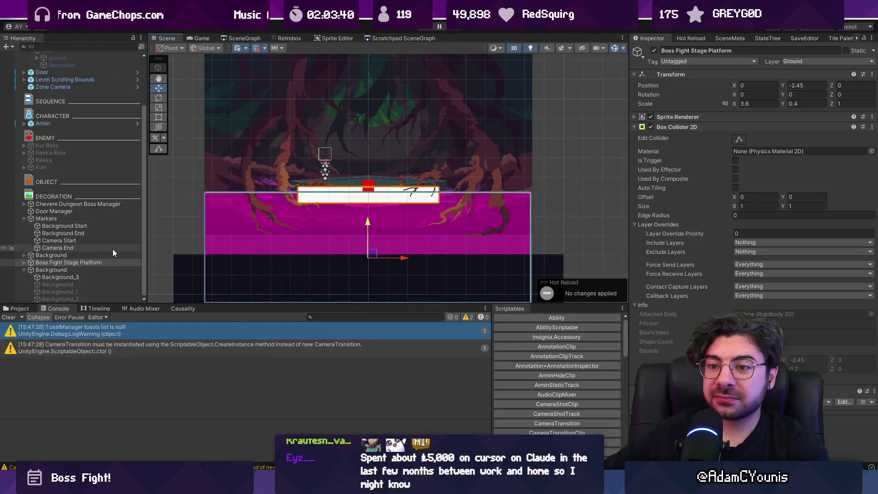
scroll(113, 249, "down", 1)
left_click(80, 269)
left_click(80, 277)
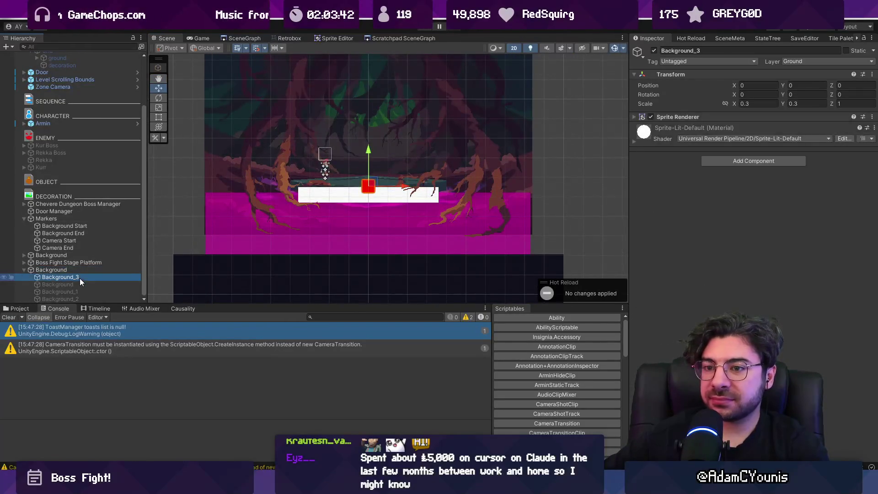
key("Delete")
Select Background, Background_1 and Background_2 together and enable them.
left_click(89, 284)
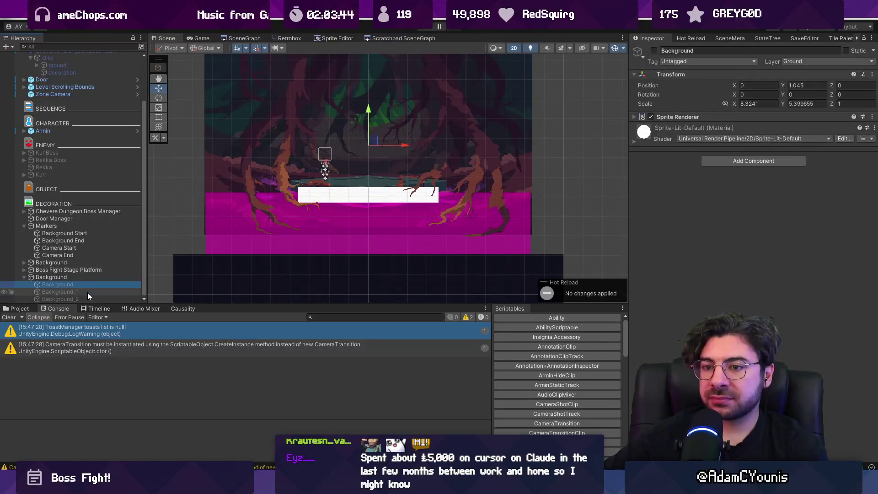
left_click(89, 298, "shift")
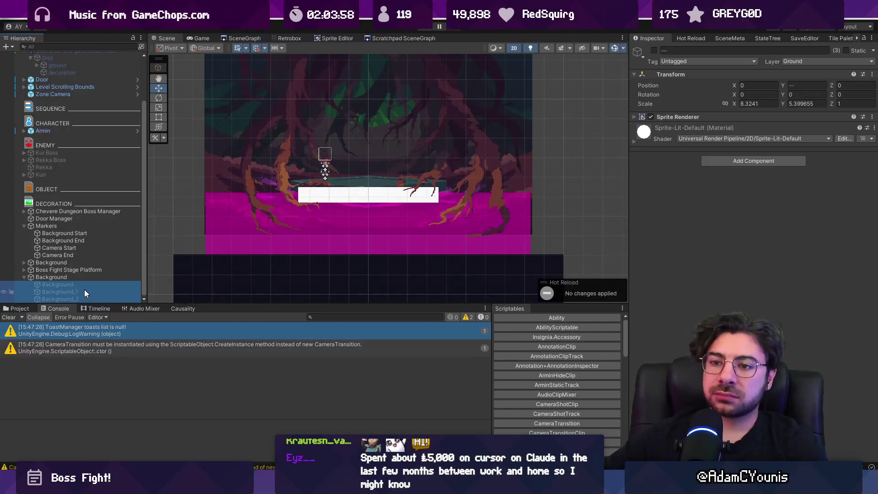
left_click(67, 206)
left_click(70, 224)
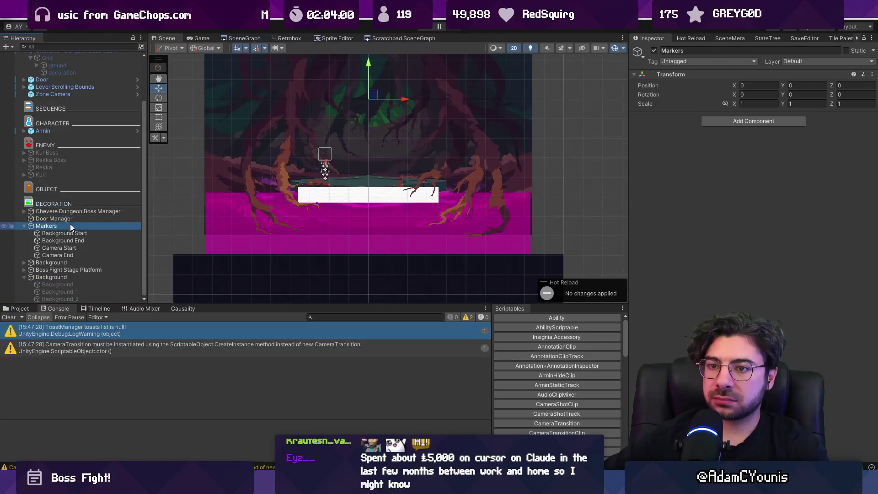
left_click(84, 284)
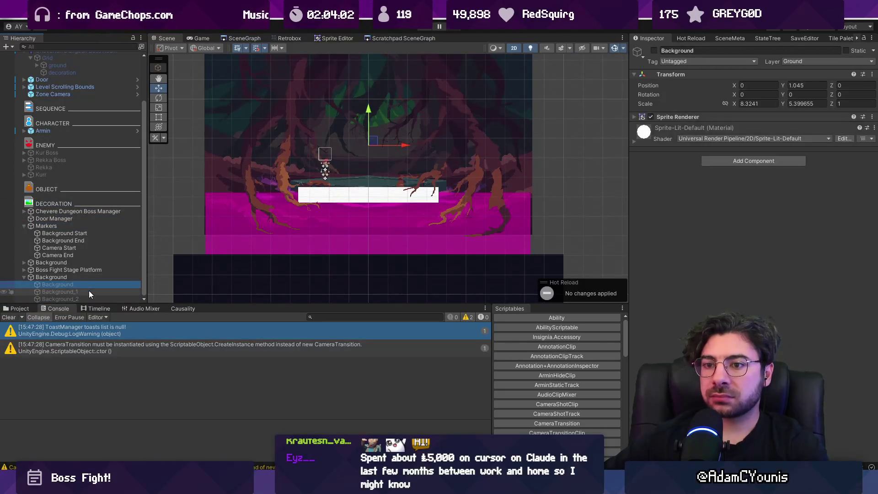
left_click(91, 296, "shift")
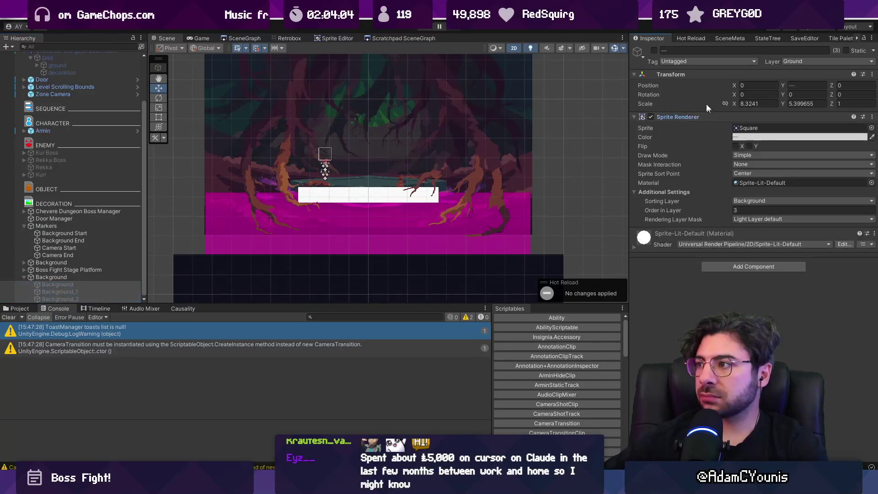
left_click(654, 51)
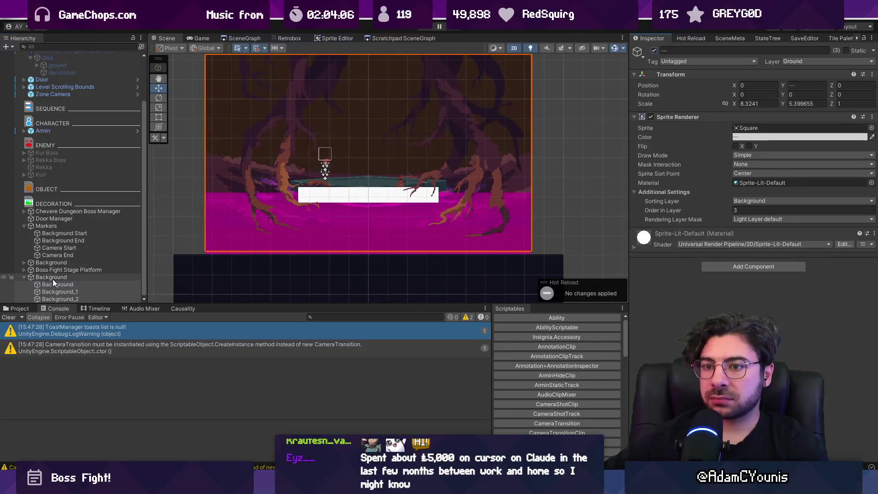
Add a Parallax component to the three layers and open Parallax.cs in the code editor.
left_click(732, 262)
type("parallax")
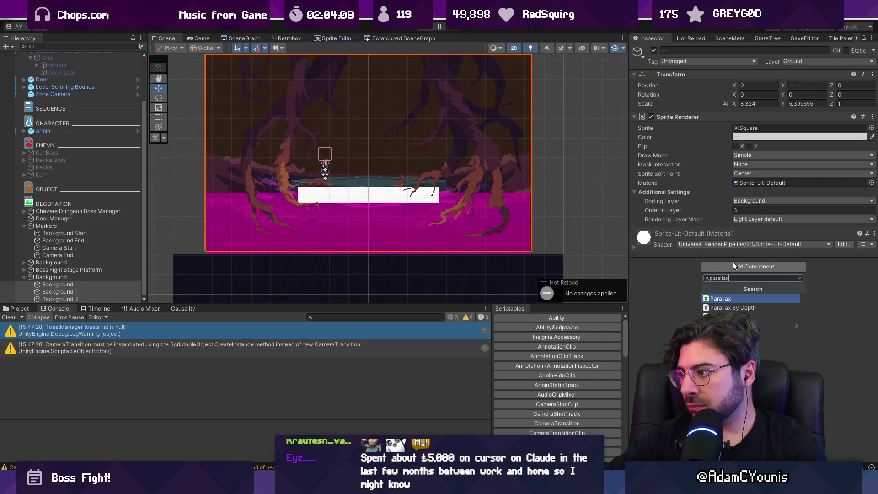
key("Return")
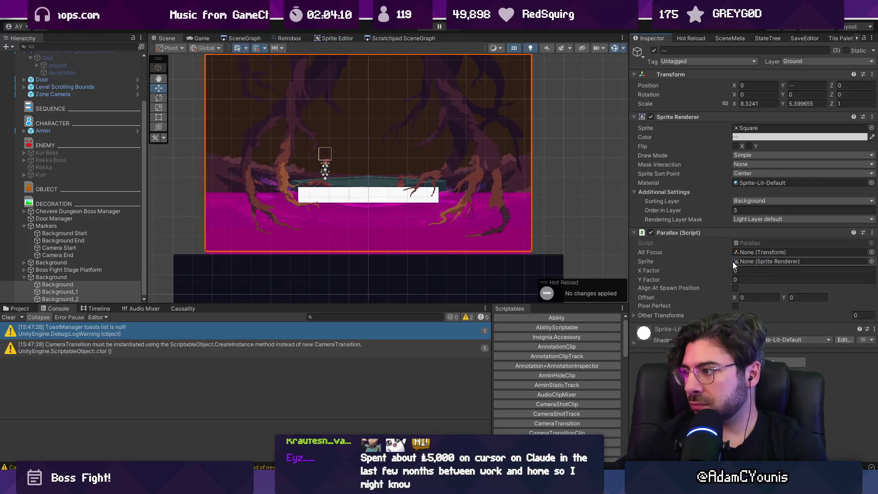
double_click(745, 244)
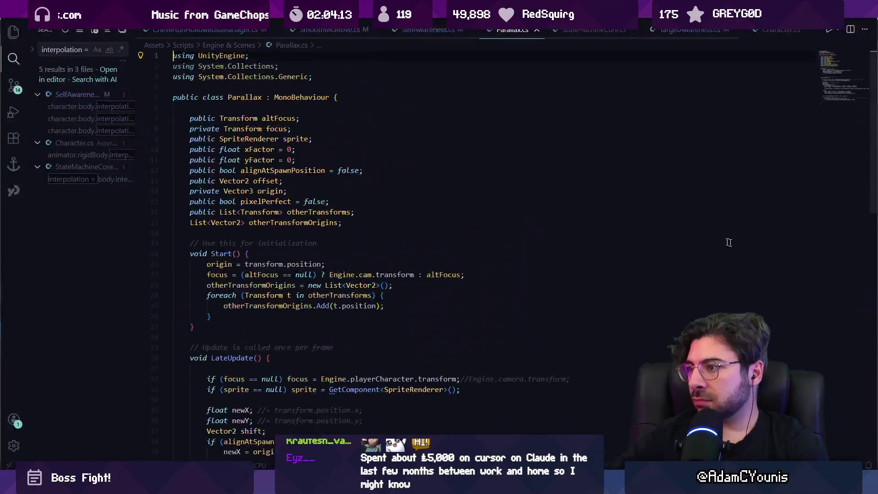
Read through Parallax.cs, search for 'distance', and highlight the uses of newY and offset.
scroll(374, 171, "down", 10)
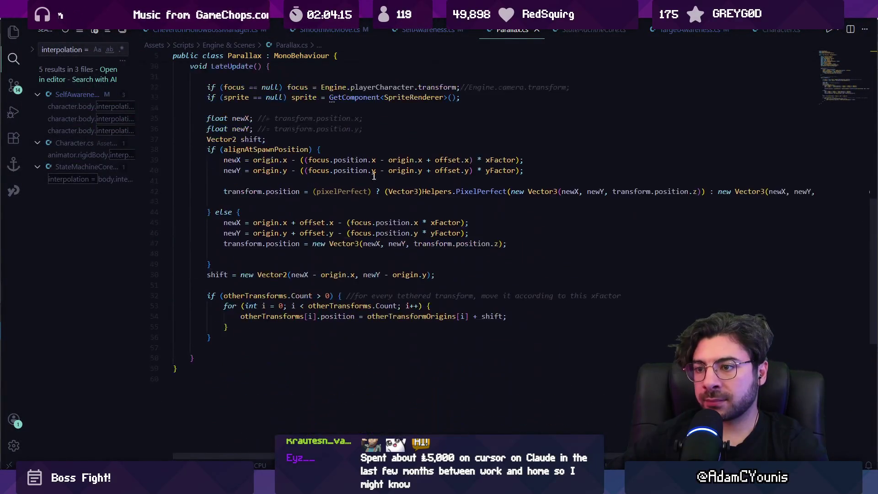
scroll(380, 179, "up", 10)
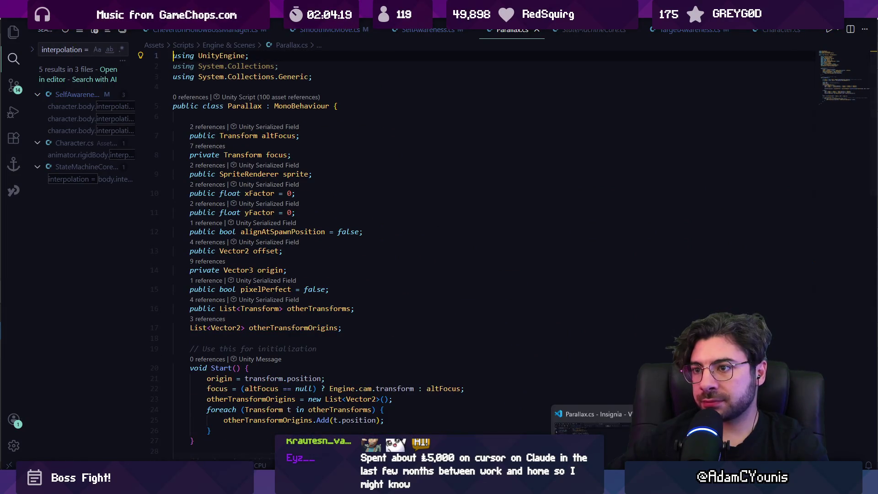
scroll(405, 257, "down", 8)
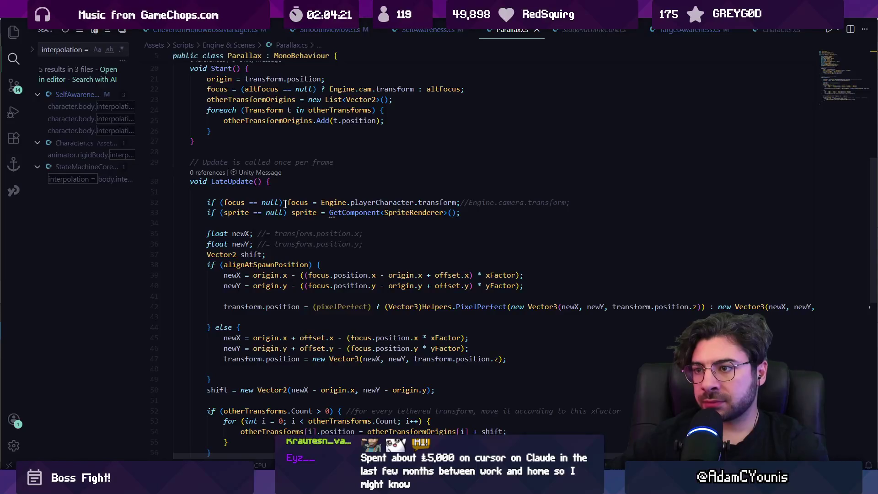
scroll(250, 220, "up", 1)
key("ctrl+f")
type("distance")
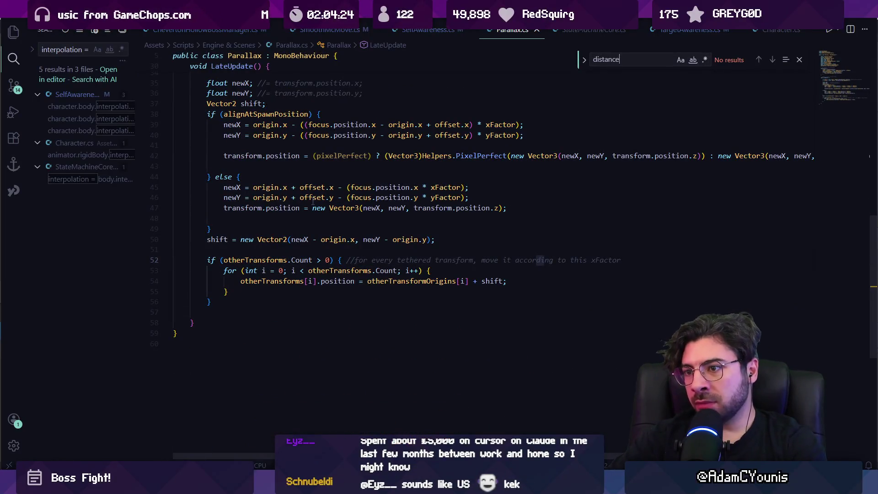
key("Escape")
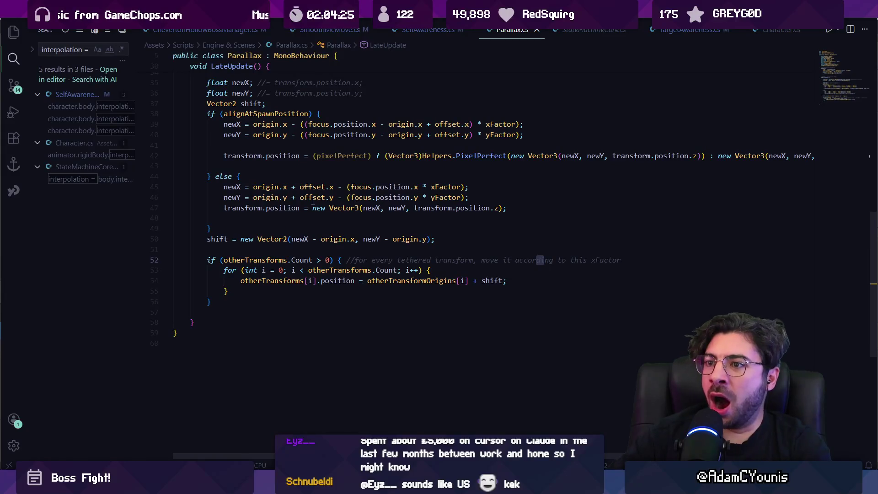
double_click(395, 209)
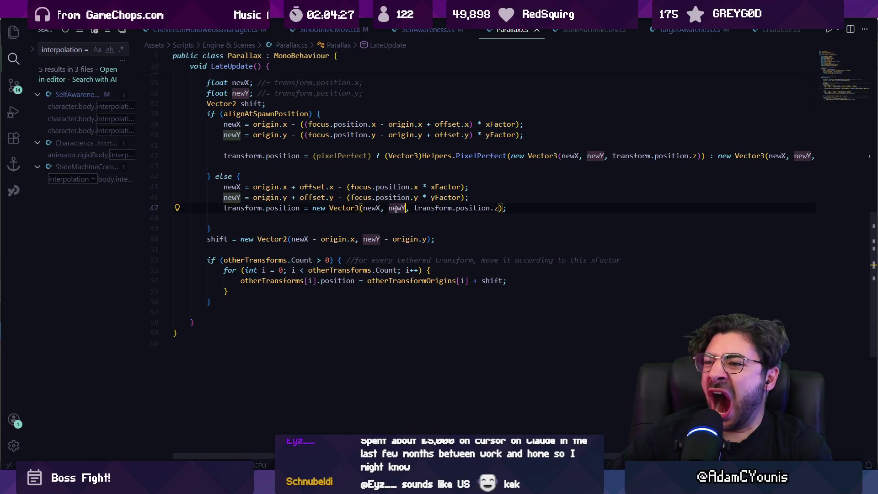
left_click(315, 197)
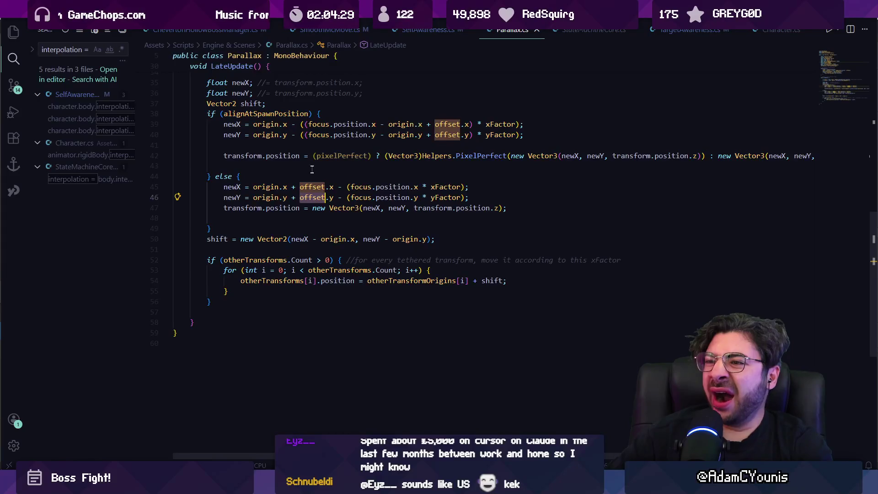
Find the offset declaration, highlight xFactor's references, then return to Unity.
scroll(319, 178, "up", 10)
scroll(318, 178, "up", 2)
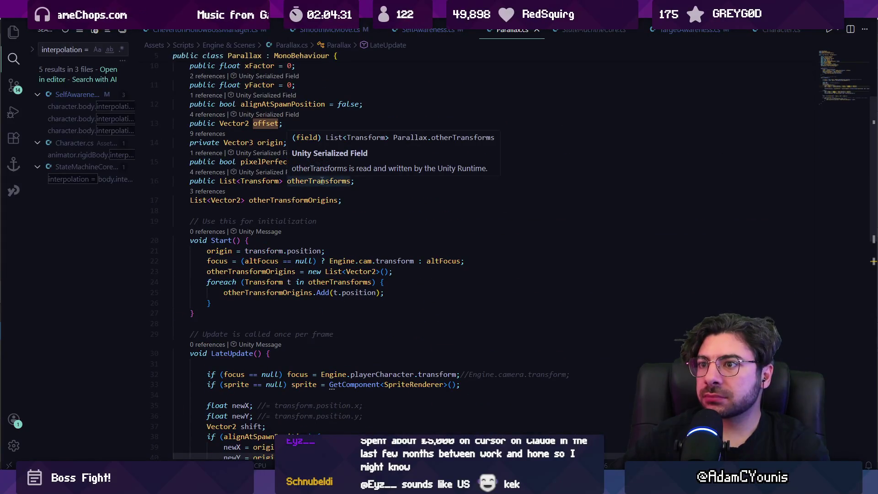
scroll(322, 180, "down", 2)
scroll(308, 166, "down", 3)
key("ctrl+f")
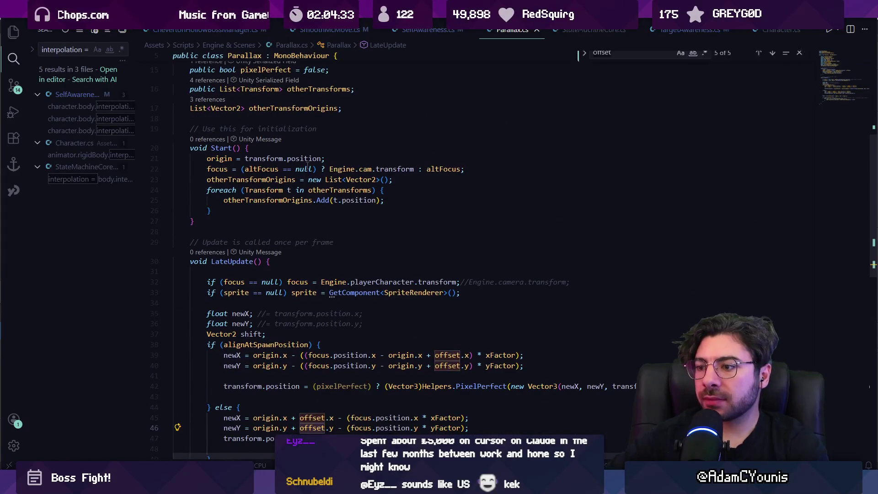
type("offsewt")
key("BackSpace")
key("BackSpace")
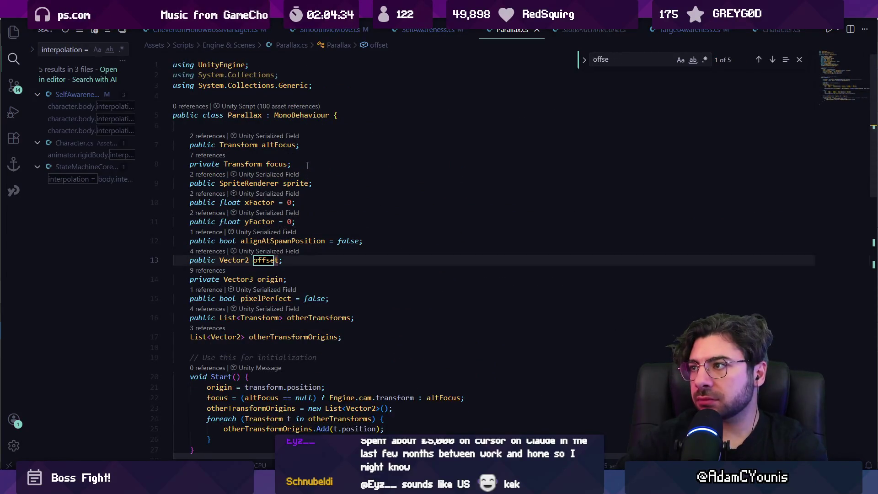
type("t")
key("Escape")
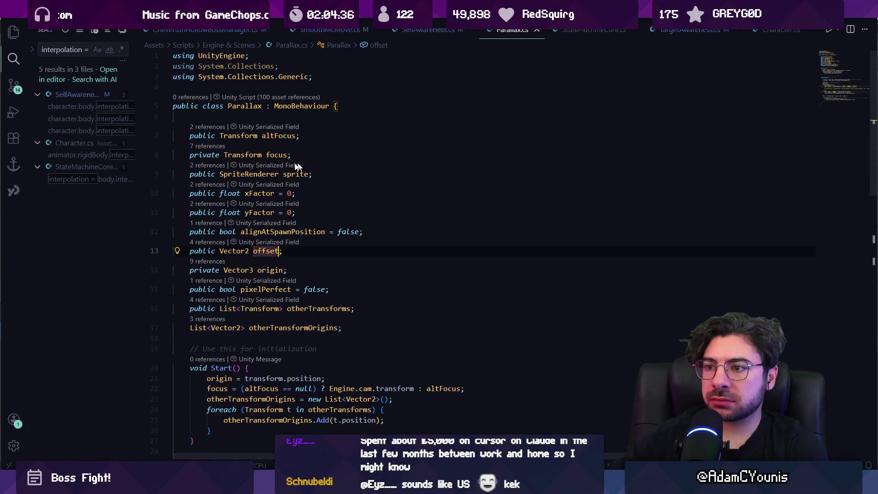
left_click(258, 193)
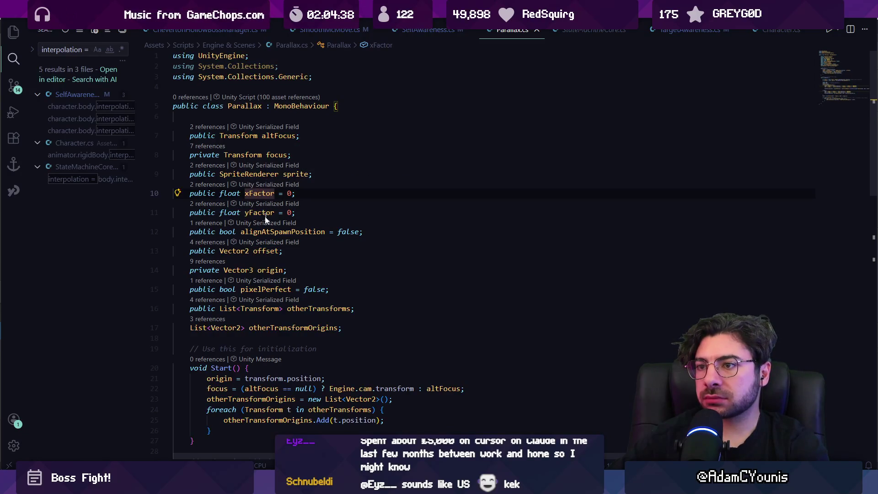
scroll(266, 219, "down", 8)
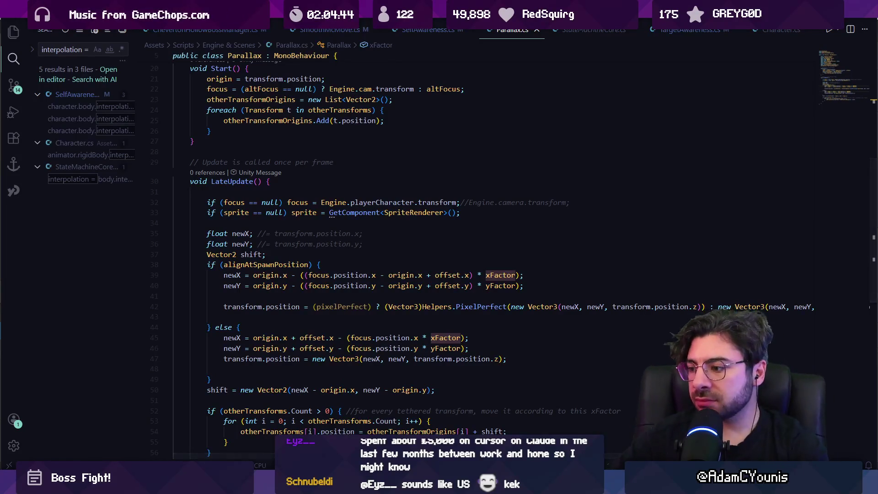
key("alt+Tab")
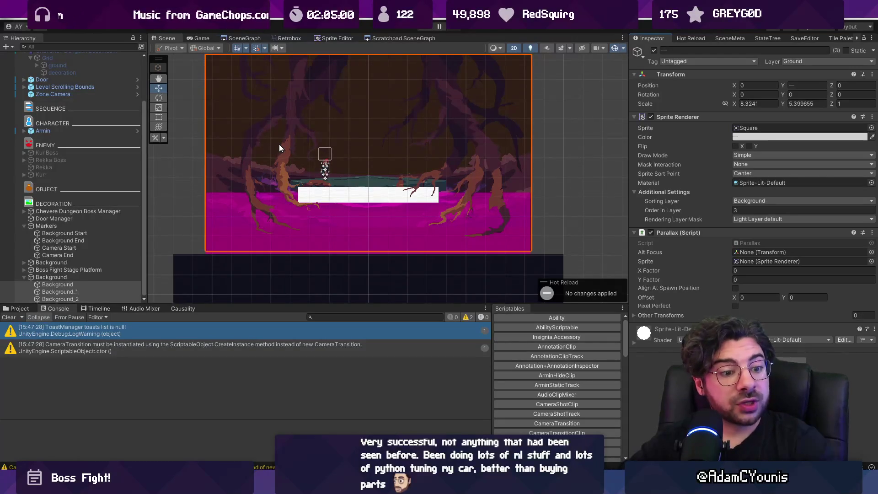
Disable the first Background group in the boss room.
left_click(104, 276)
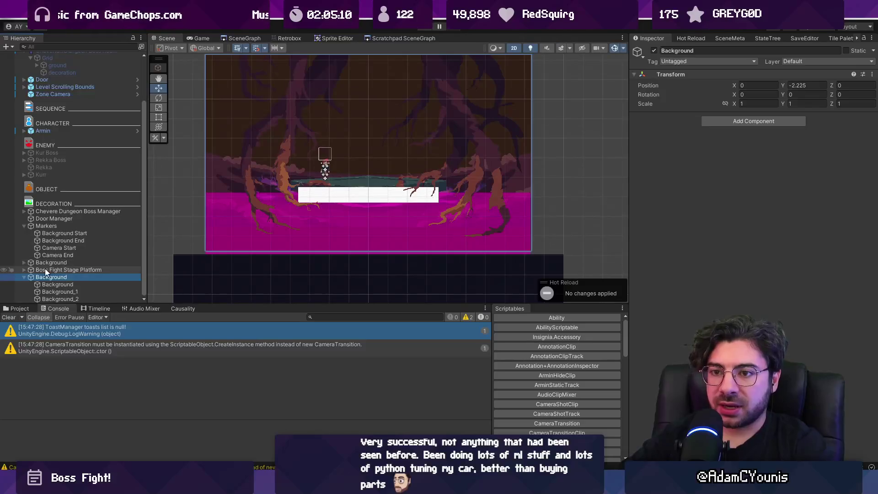
left_click(25, 263)
left_click(36, 263)
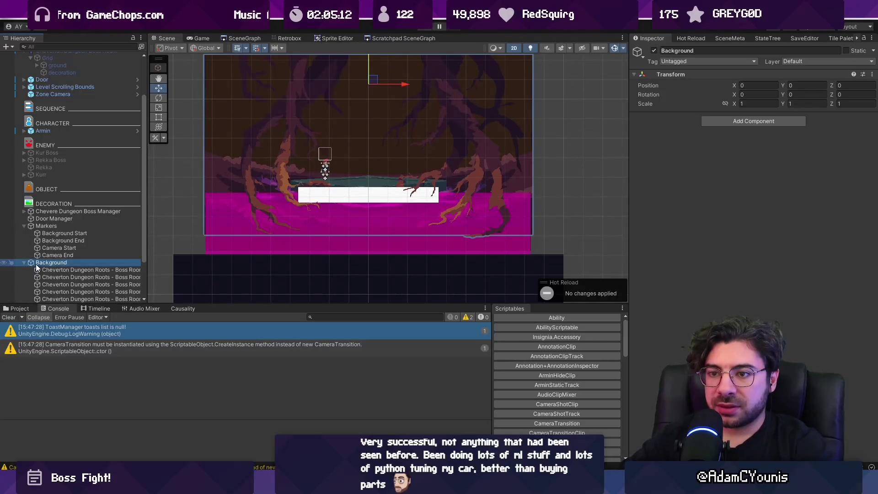
scroll(145, 235, "down", 2)
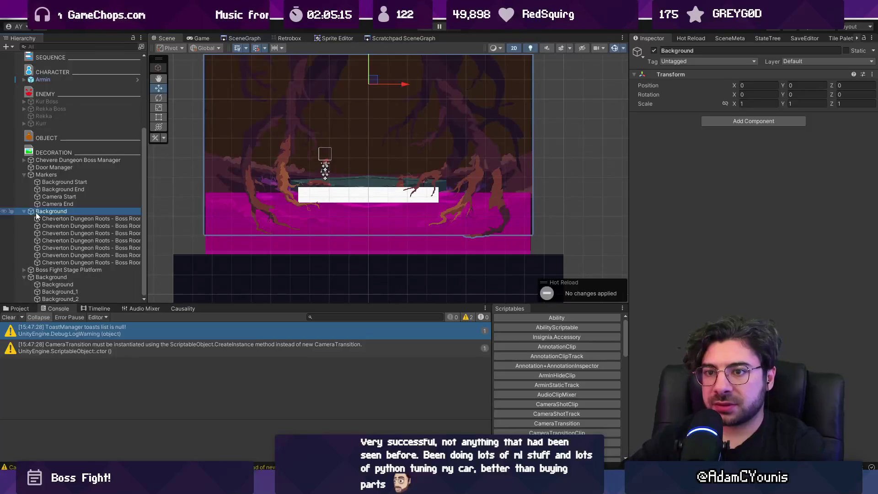
left_click(24, 211)
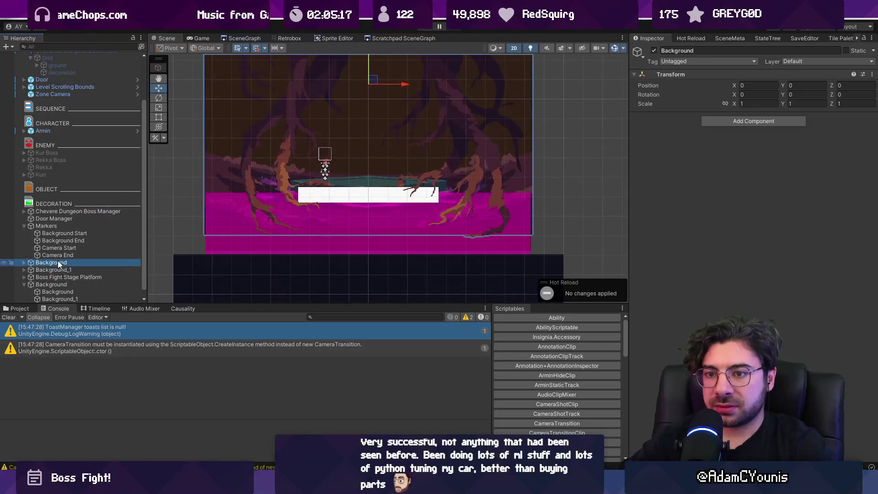
left_click(644, 52)
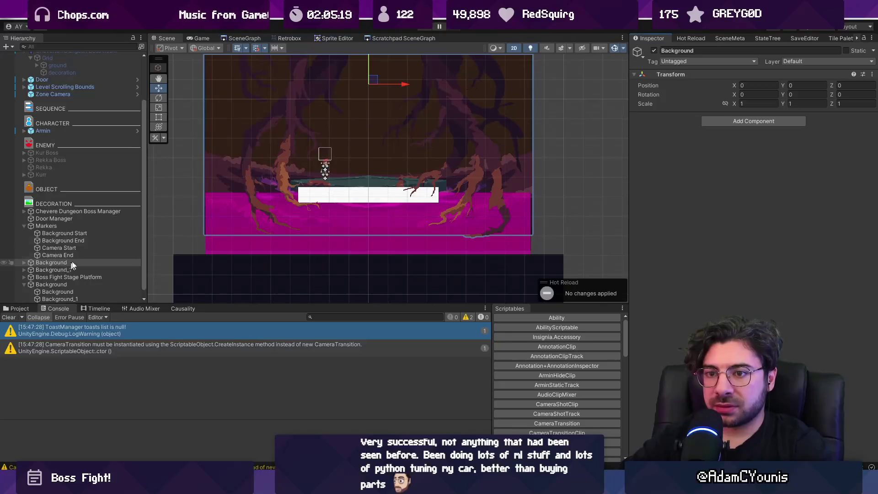
left_click(653, 51)
Rename Background_1 to 'Background parallax version' and expand its Cheverton Dungeon Roots layers.
left_click(75, 284)
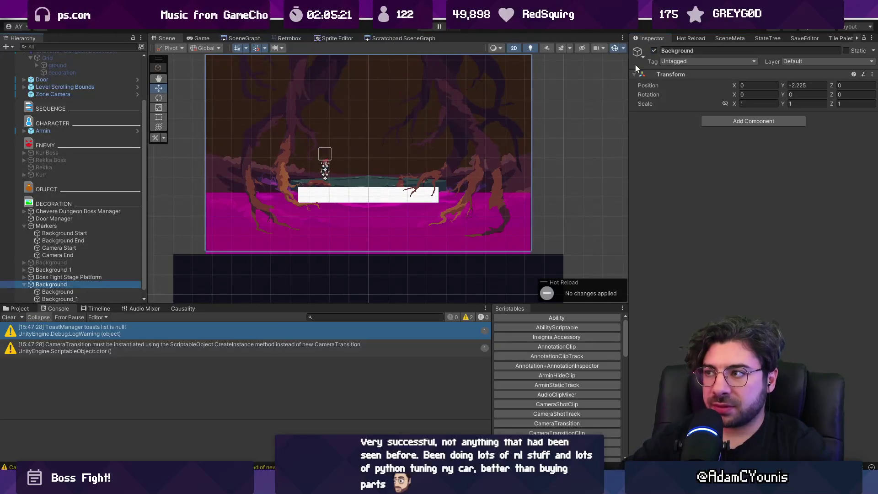
left_click(655, 51)
left_click(87, 270)
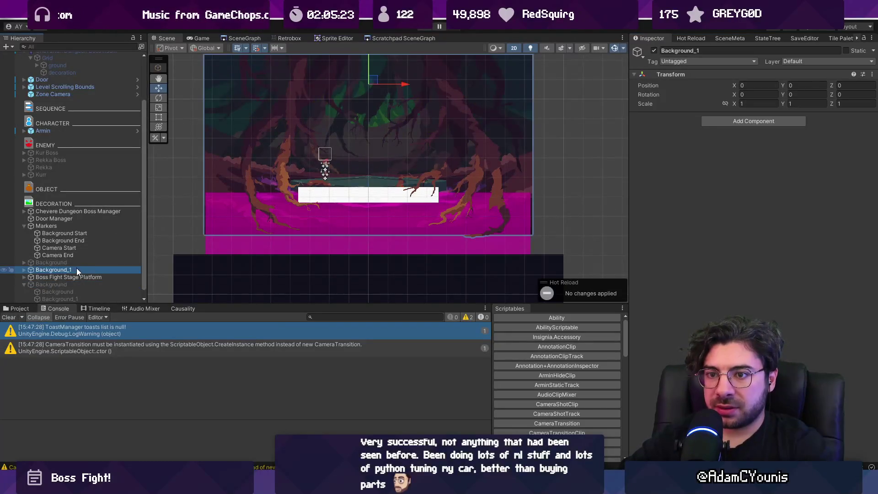
left_click(85, 269)
type("ol")
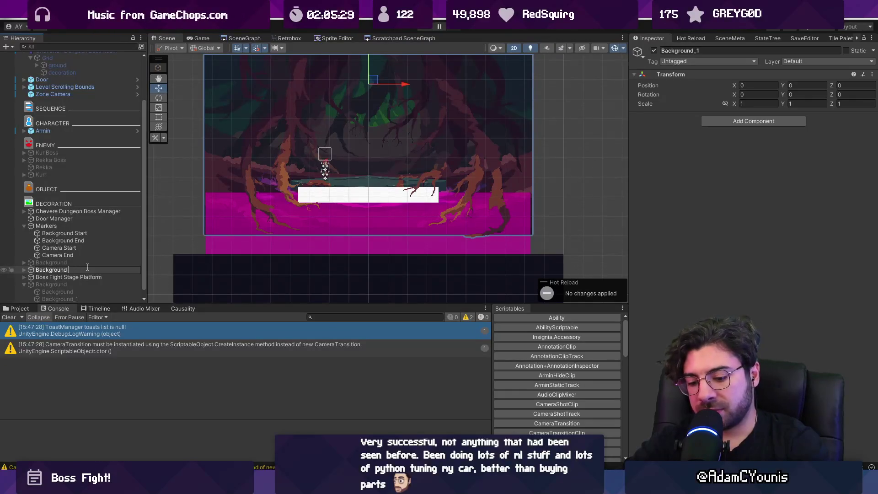
type("n")
key("Return")
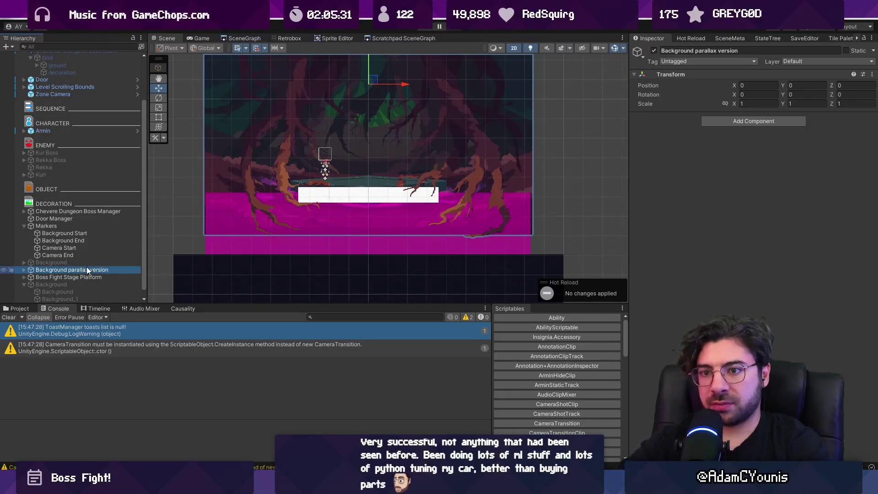
left_click(24, 269)
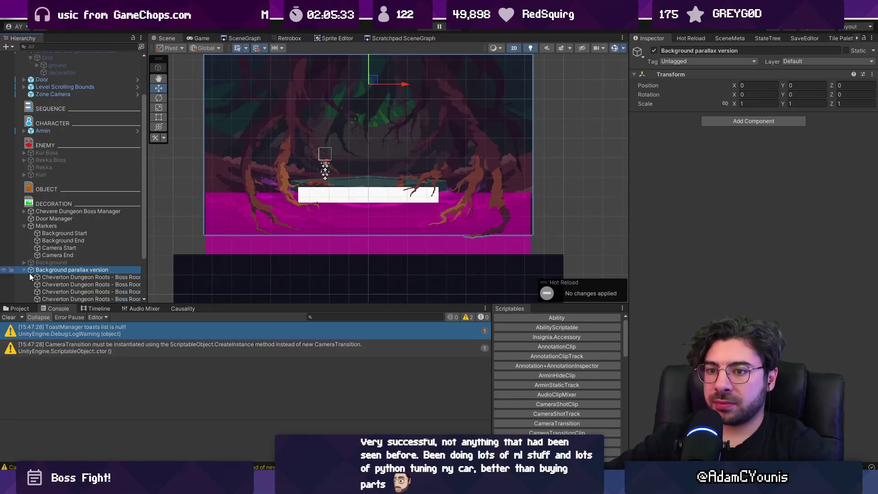
Replace Parallax By Depth with the Parallax script on all seven Cheverton Dungeon Roots layers.
left_click(90, 278)
scroll(89, 274, "down", 3)
left_click(97, 260, "shift")
right_click(685, 233)
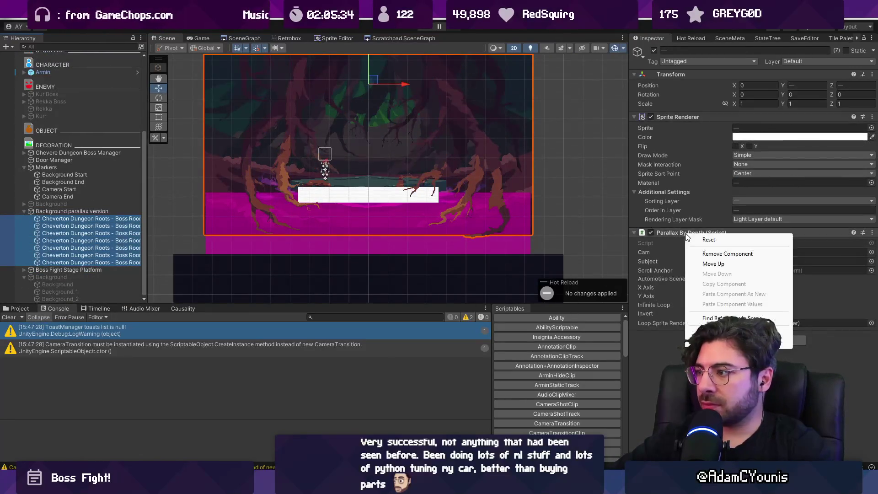
left_click(713, 251)
left_click(731, 235)
type("parallax")
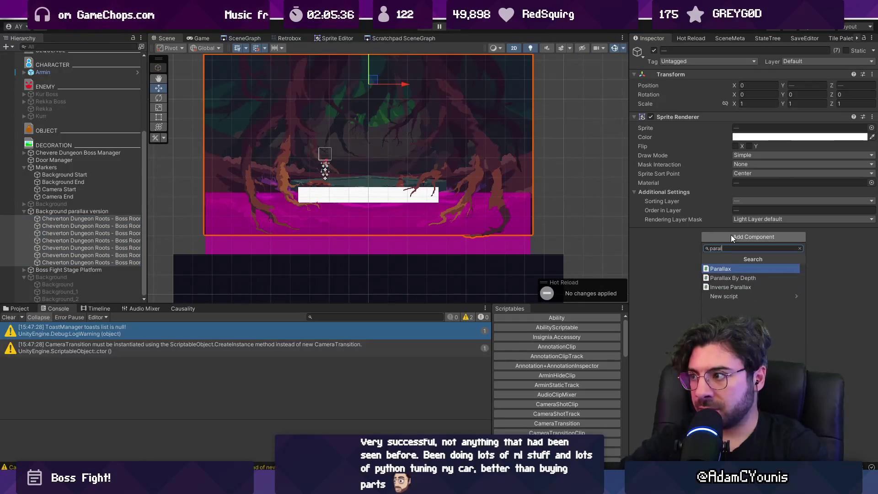
key("Return")
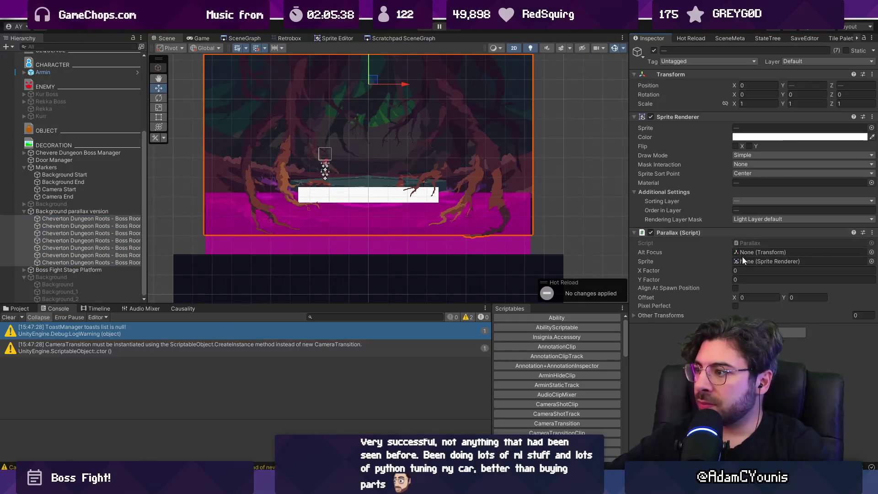
Link each layer's own sprite renderer into Parallax Sprite: foreground_2, midground_2, mid/far/max background_2.
mouse_move(715, 114)
left_mouse_down()
mouse_move(777, 238)
mouse_move(770, 262)
left_mouse_up()
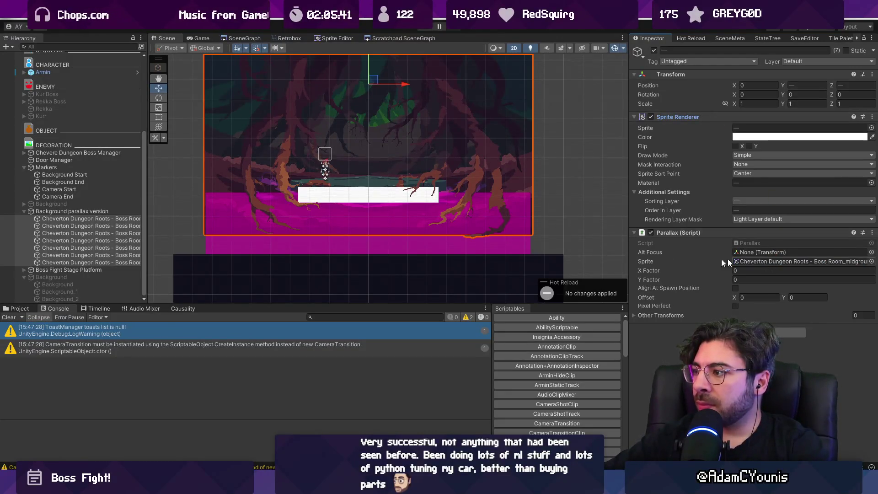
left_click(113, 220)
mouse_move(759, 118)
left_mouse_down()
mouse_move(751, 122)
mouse_move(770, 263)
left_mouse_up()
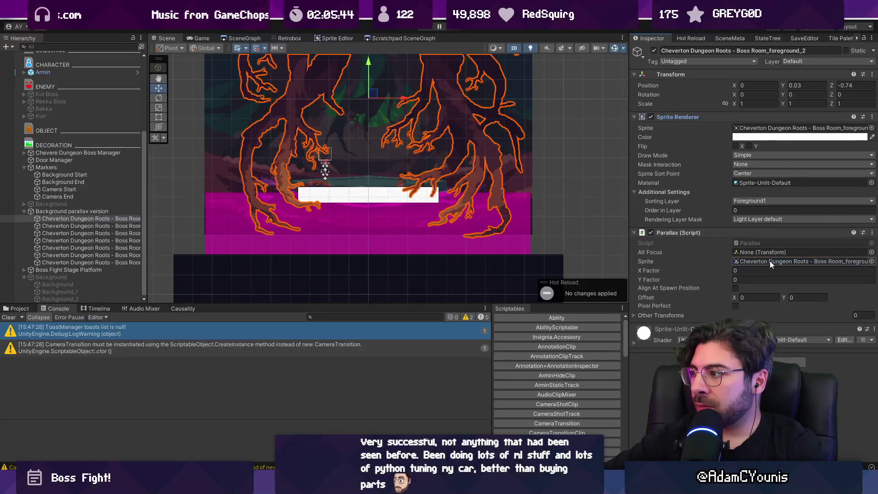
left_click(130, 225)
mouse_move(677, 117)
left_mouse_down()
mouse_move(770, 176)
mouse_move(771, 261)
left_mouse_up()
left_click(131, 232)
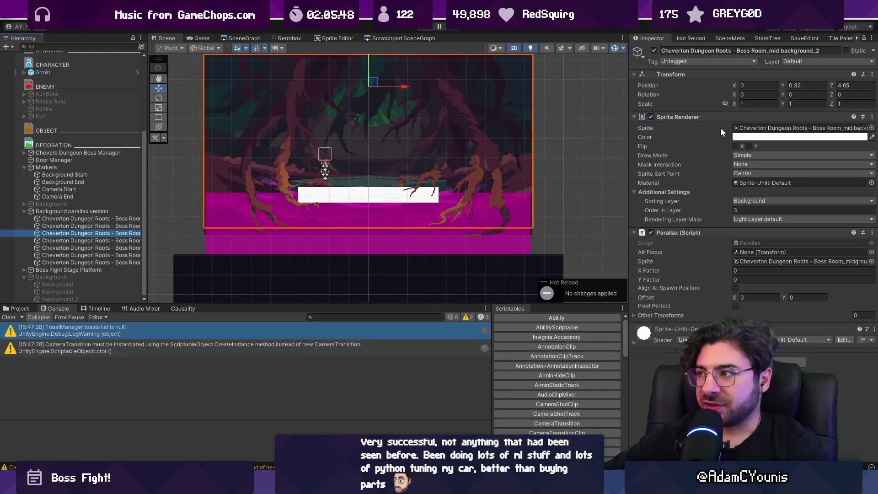
left_click_drag(720, 127, 780, 263)
left_click(114, 240)
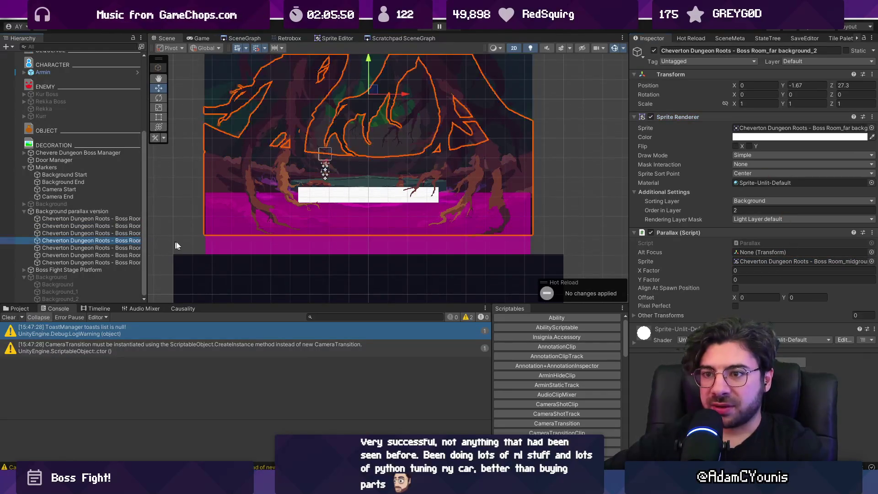
left_click_drag(720, 127, 777, 262)
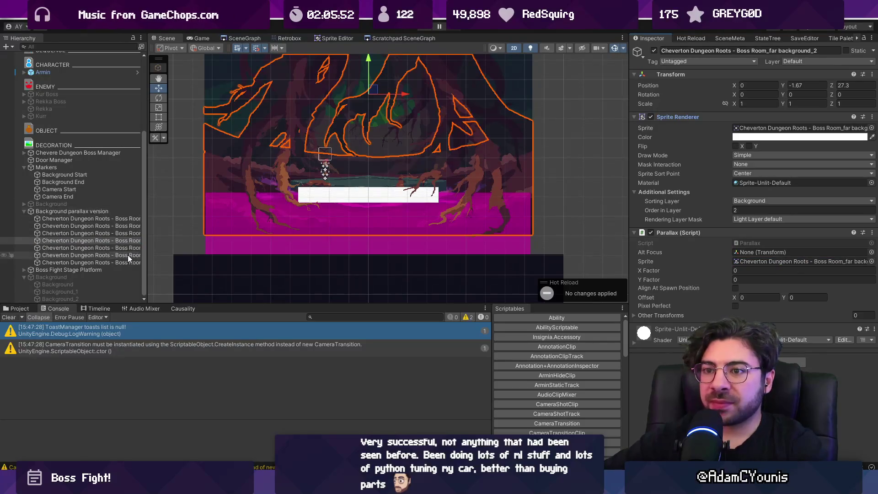
left_click(92, 247)
left_click_drag(732, 128, 787, 260)
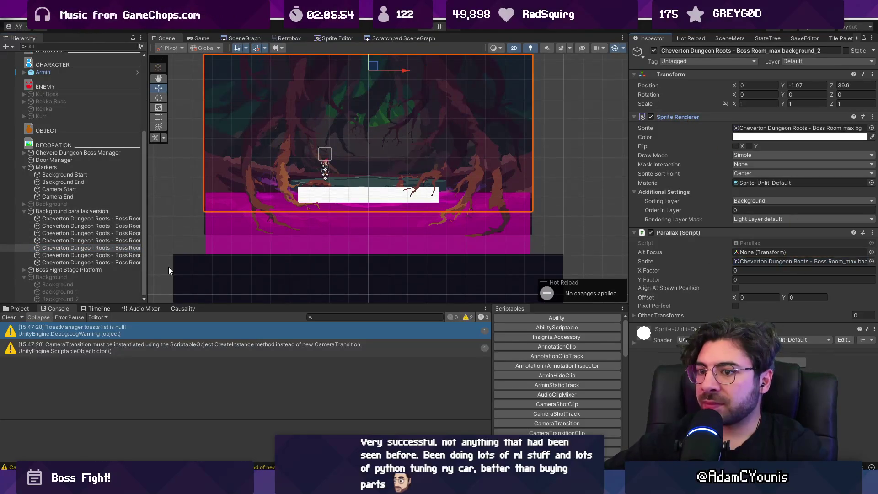
Point max background_2.1's Parallax Sprite at its own max background art, then view layers in 3D.
left_click(122, 254)
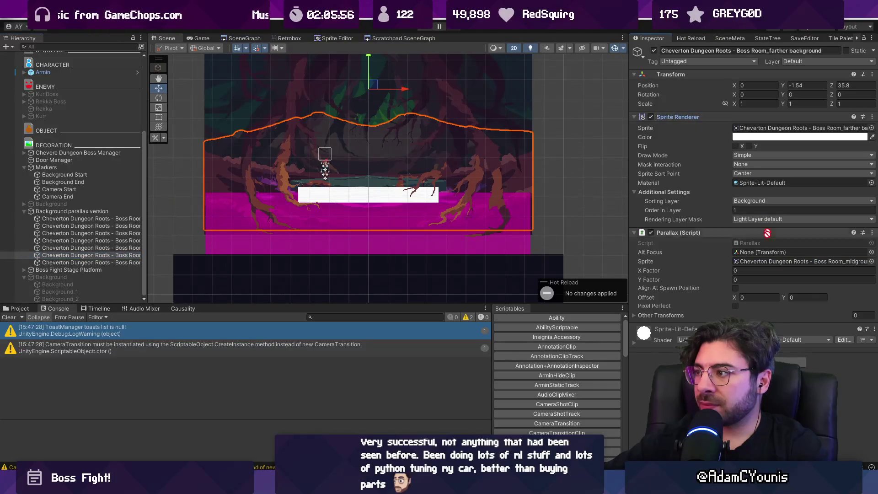
left_click(91, 262)
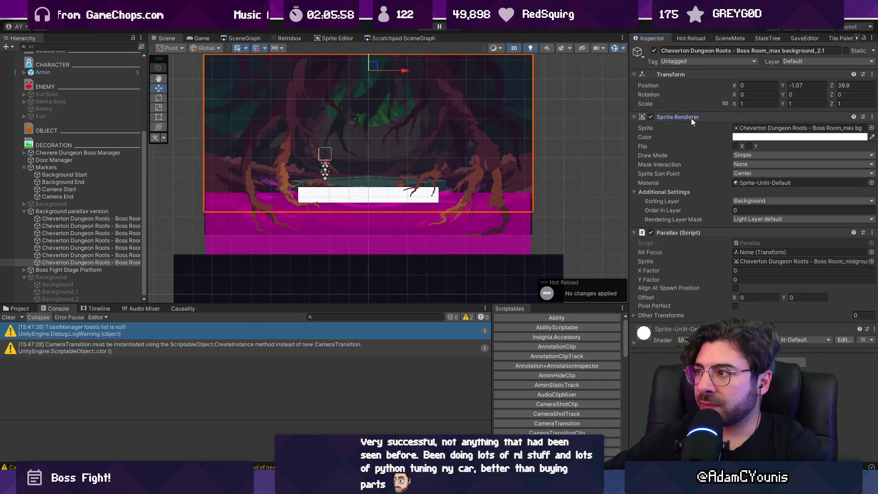
left_click_drag(741, 128, 768, 262)
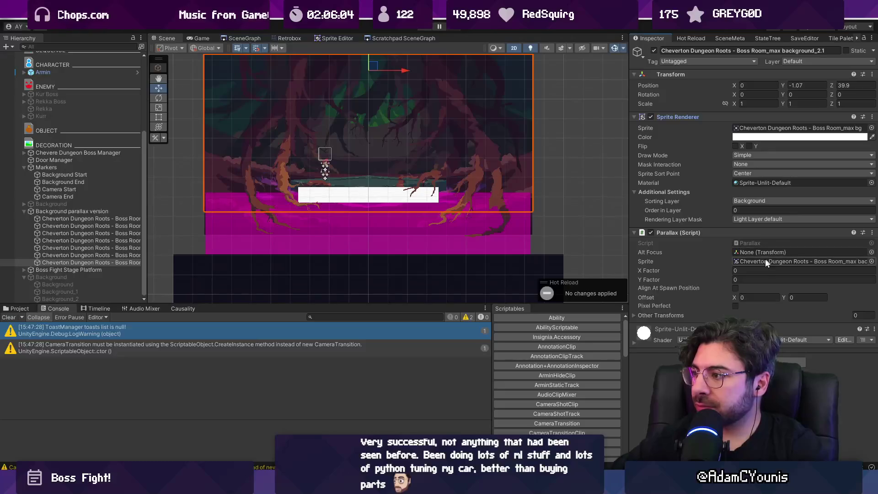
key("2")
mouse_move(327, 214)
left_mouse_down()
mouse_move(470, 201)
mouse_move(440, 199)
left_mouse_up()
Give foreground_2 Parallax X Factor 0 and Y Factor -0.1.
left_click(120, 218)
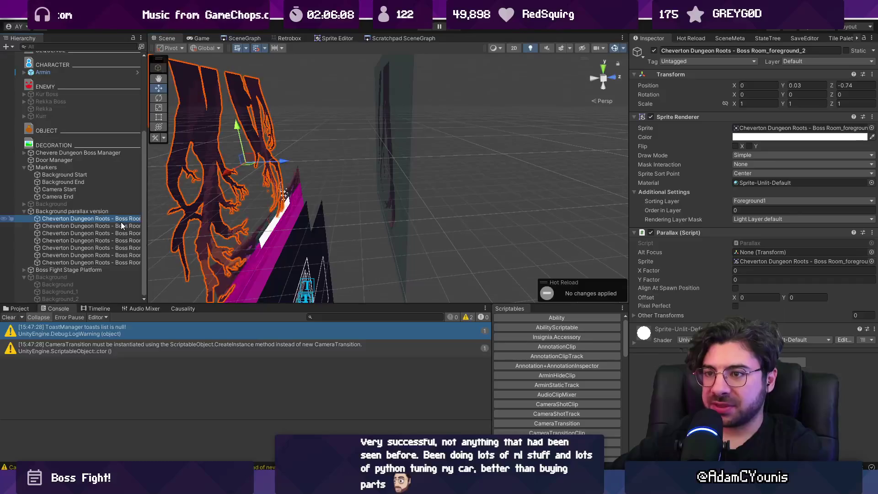
left_click(121, 225)
left_click(122, 232)
left_click_drag(247, 224, 333, 206)
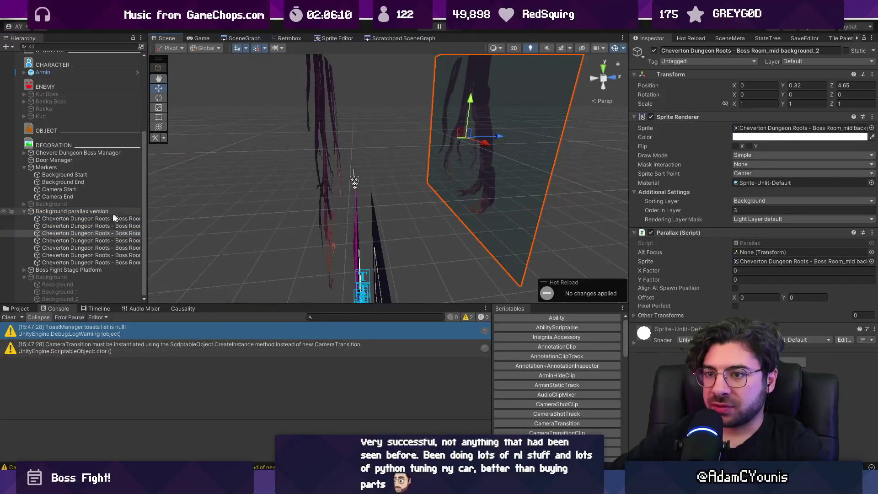
left_click(92, 218)
left_click(744, 270)
key("Return")
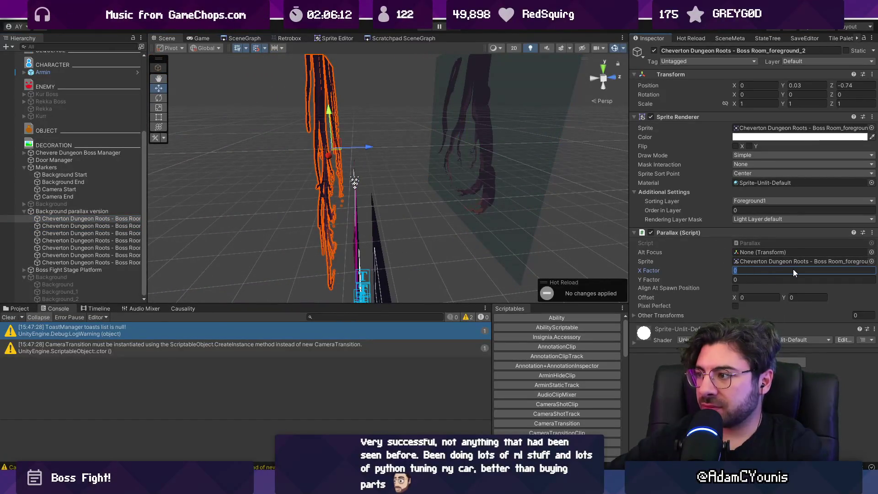
left_click(777, 279)
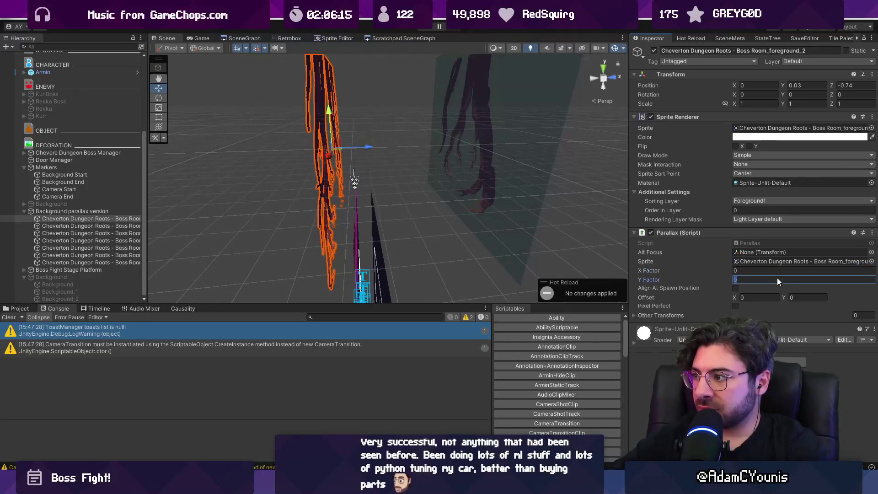
type("-0.1")
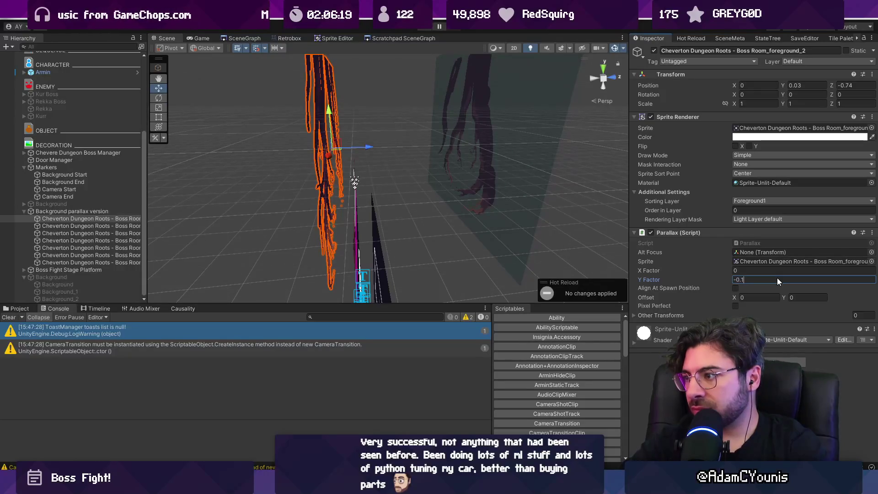
Enter factors -2 for mid background_2, -8 for far background_2, and -10 for max background_2.
left_click(136, 226)
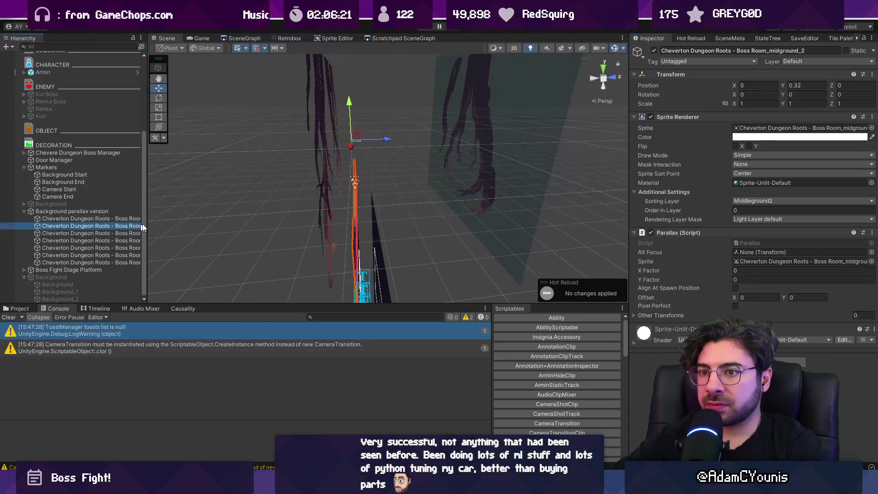
left_click(136, 234)
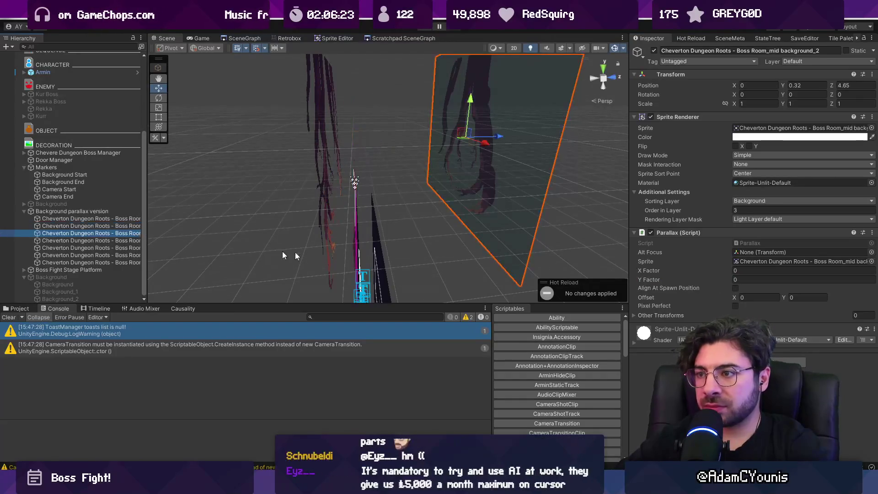
left_click(745, 271)
type("-2")
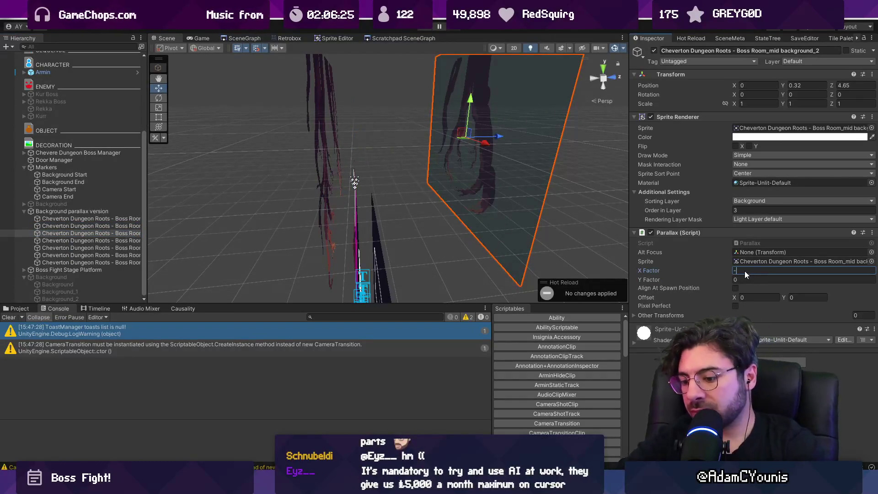
double_click(141, 243)
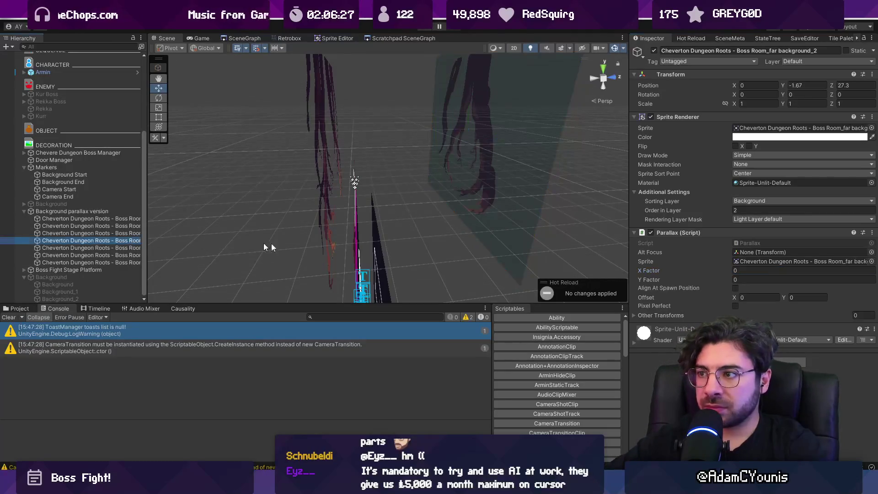
left_click(750, 270)
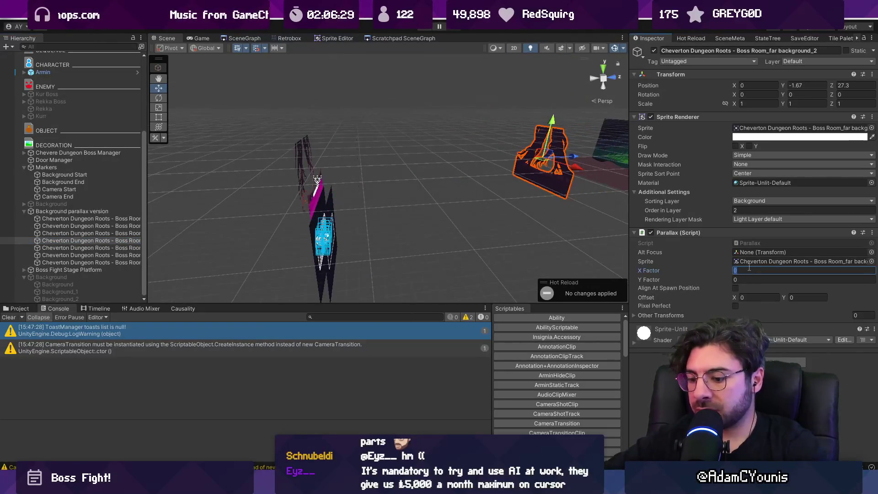
type("-8")
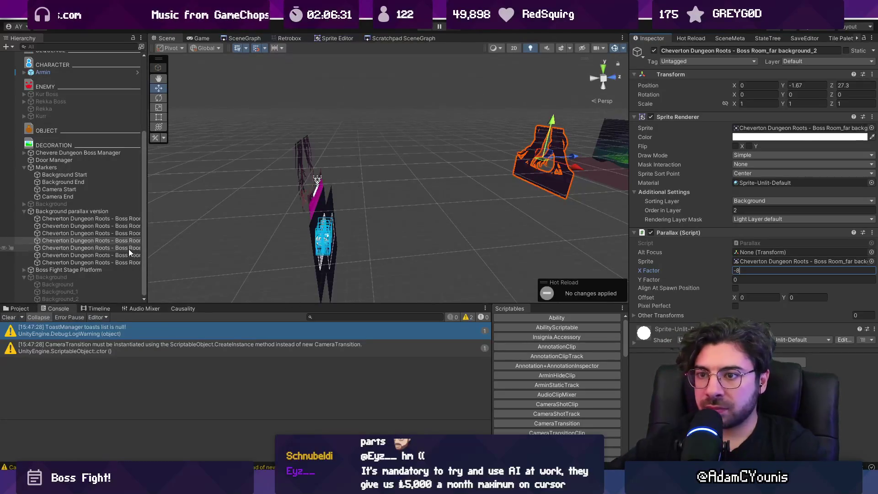
left_click(129, 248)
left_click(768, 271)
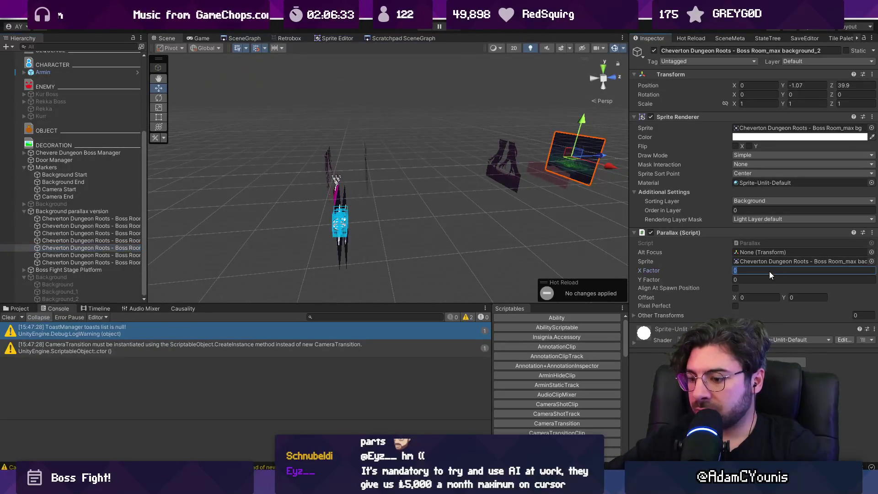
key("Tab")
type("-10")
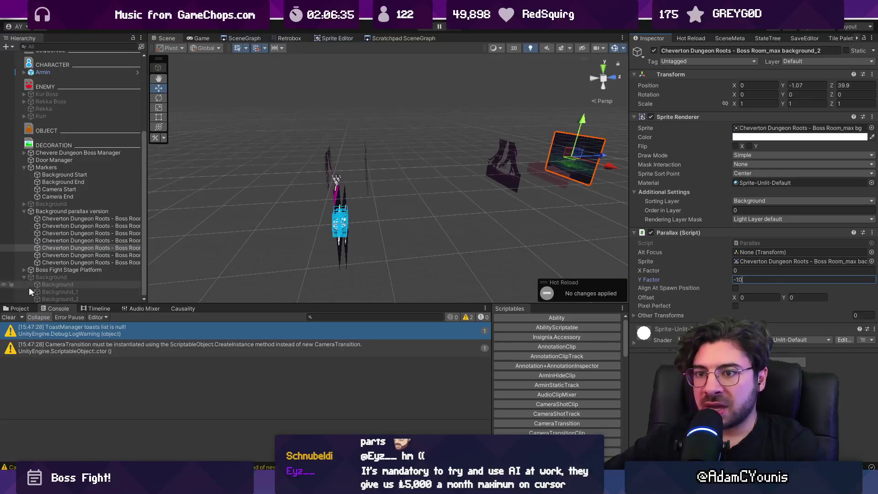
Correct mid background_2 to factor 2 and far background_2's Y Factor to positive 8.
left_click(82, 242)
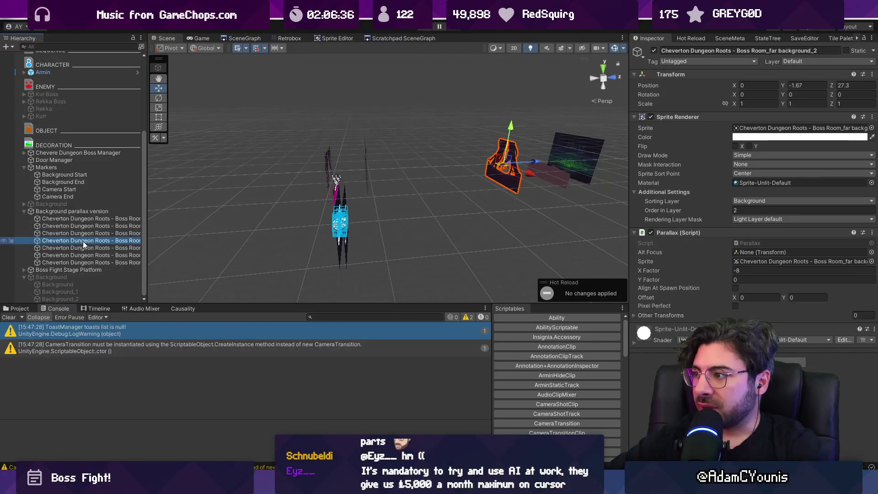
left_click(751, 269)
type("-8")
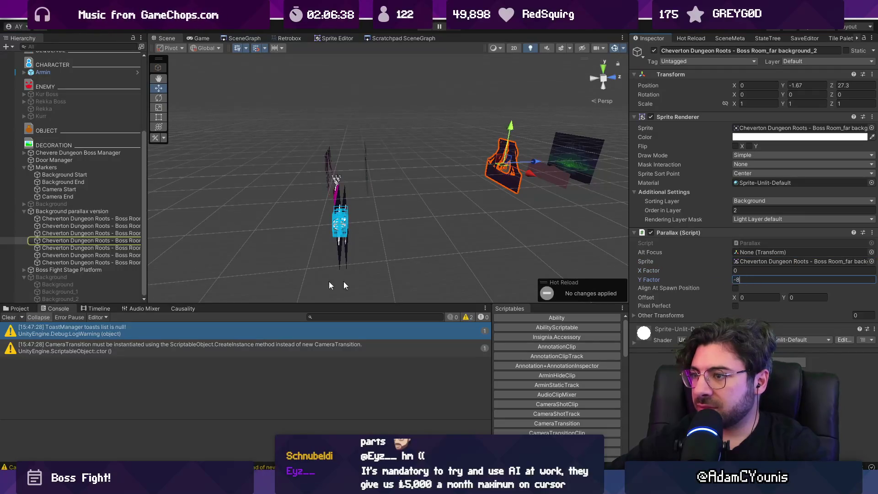
left_click(106, 234)
left_click(743, 270)
type("-2")
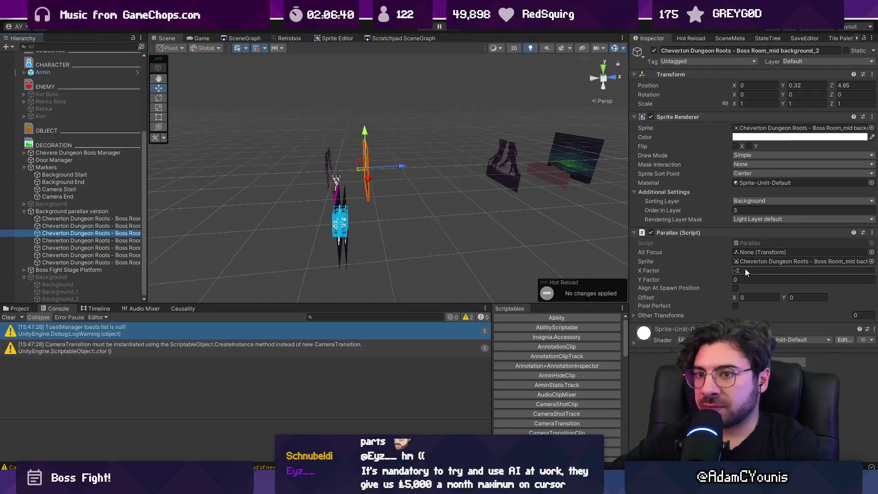
left_click(745, 271)
type("2")
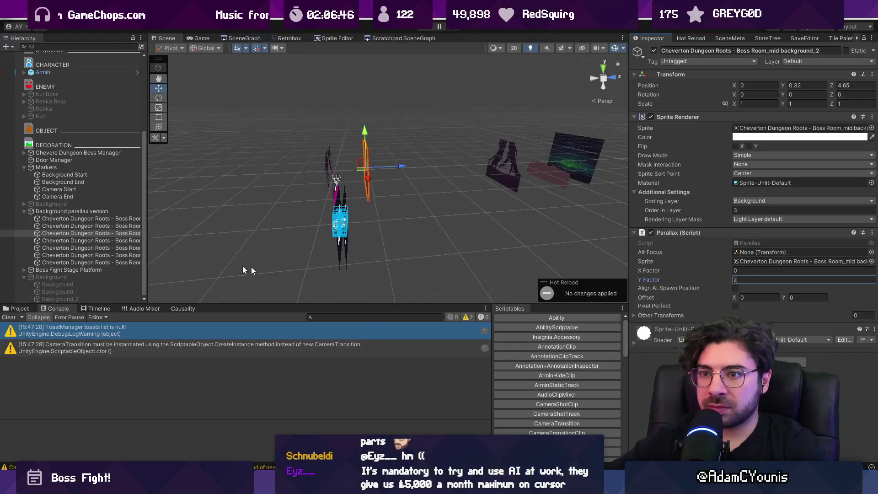
left_click(121, 240)
left_click(744, 279)
type("8")
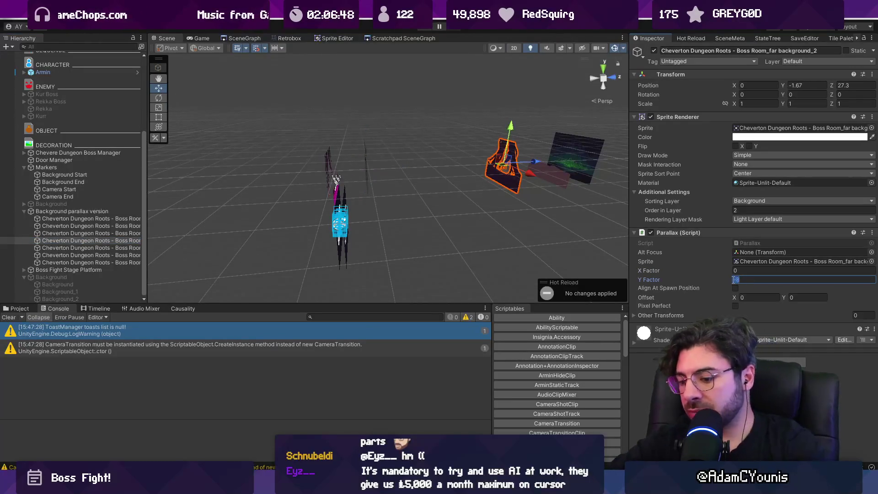
Set Y Factor 10 on max background_2, 12 on farther background, and start 10 on max background_2.1.
left_click(127, 251)
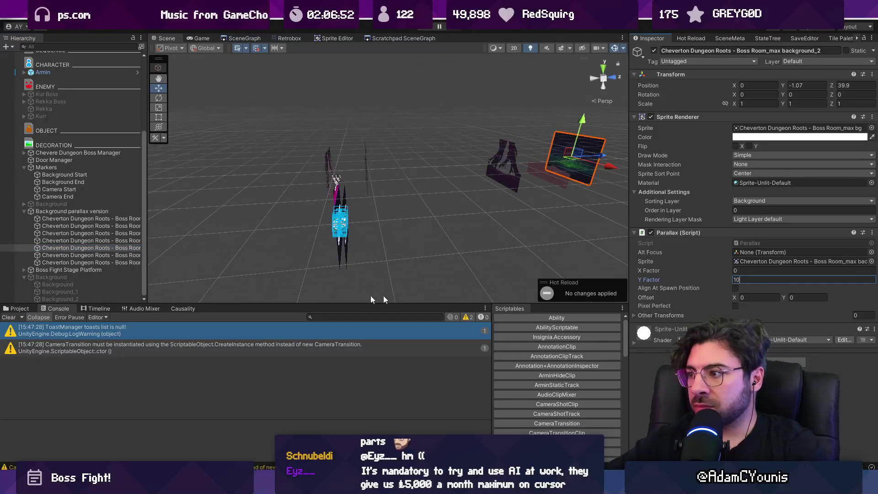
left_click(30, 255)
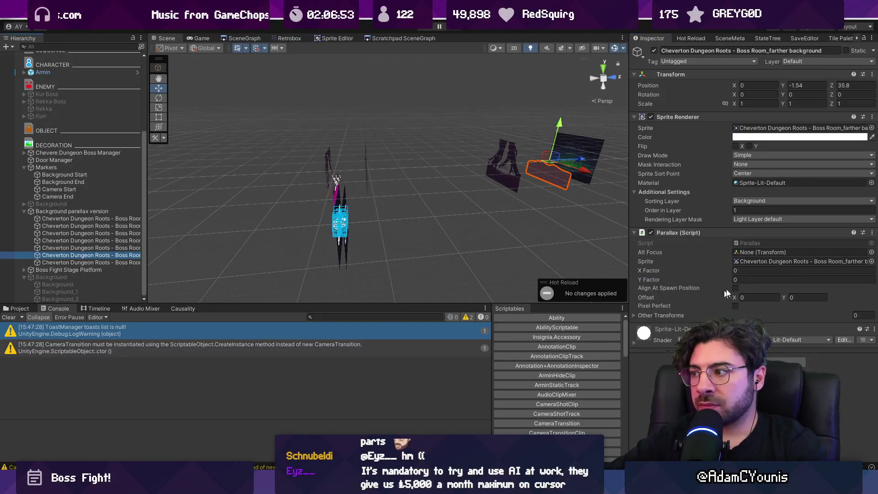
left_click(747, 280)
left_click(126, 249)
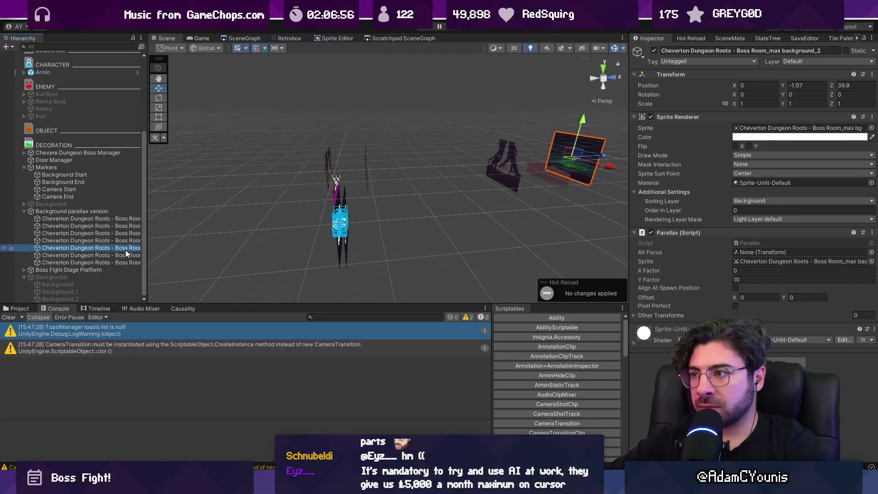
left_click(129, 255)
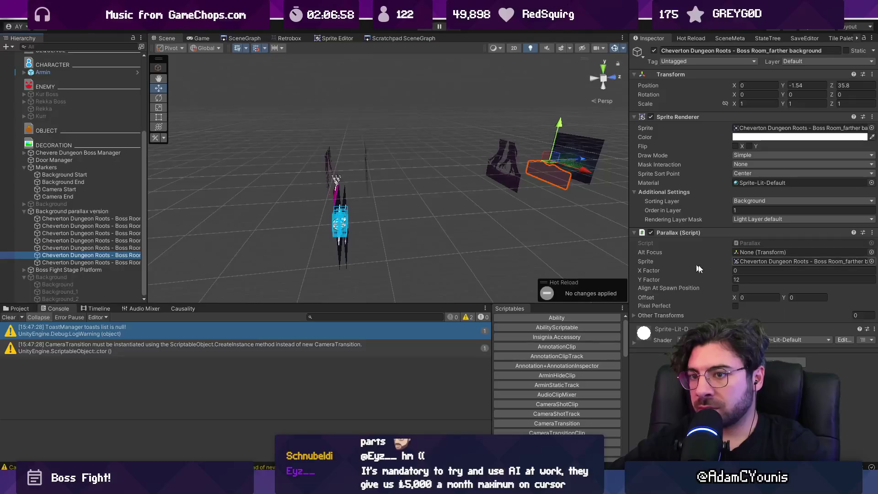
left_click(133, 247)
left_click(764, 280)
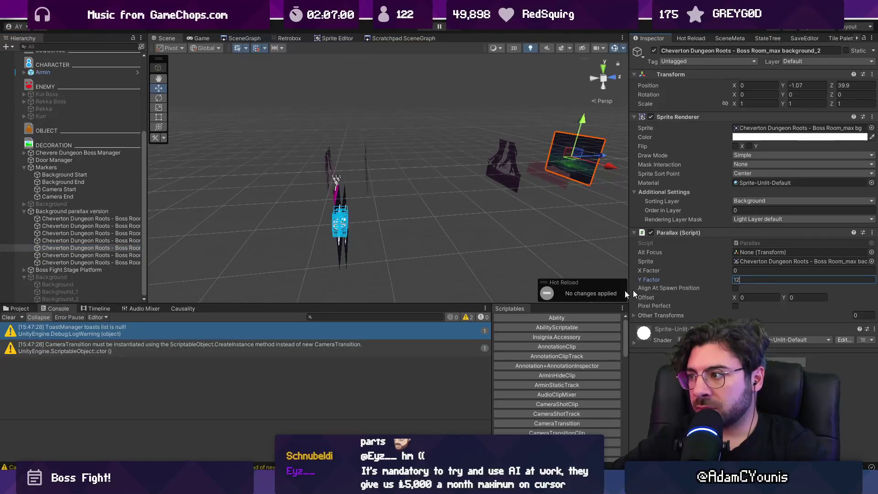
left_click(122, 255)
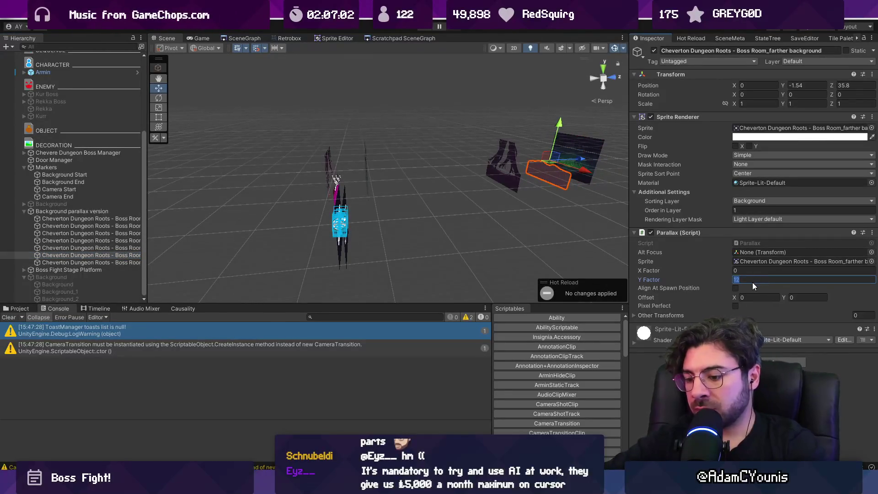
left_click(105, 262)
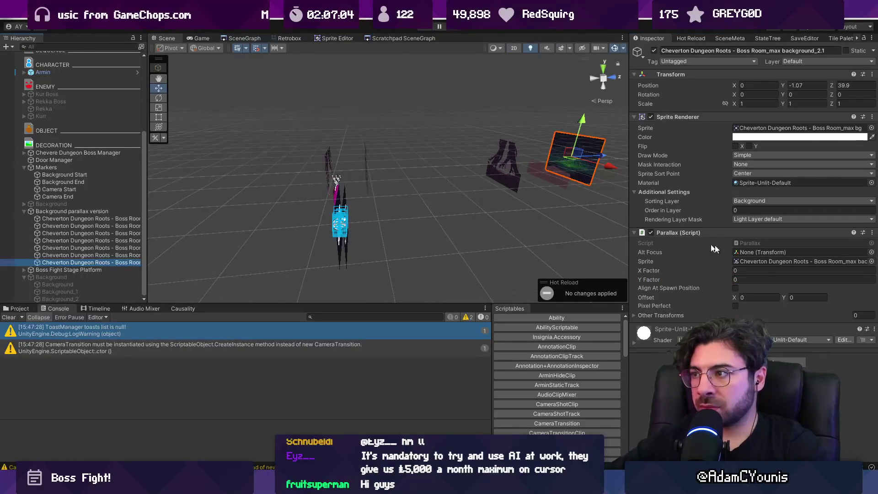
left_click(758, 283)
Run the game and lower the Background parallax version group to about Y -4.58.
type("10")
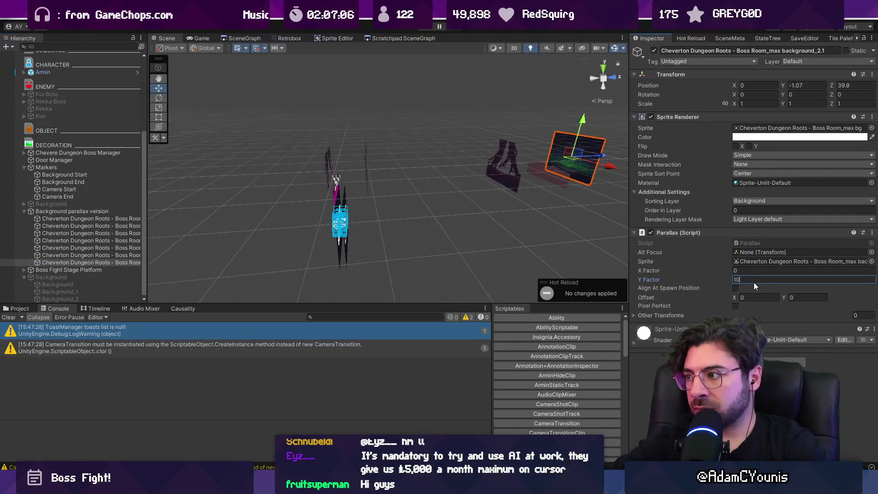
key("ctrl+p")
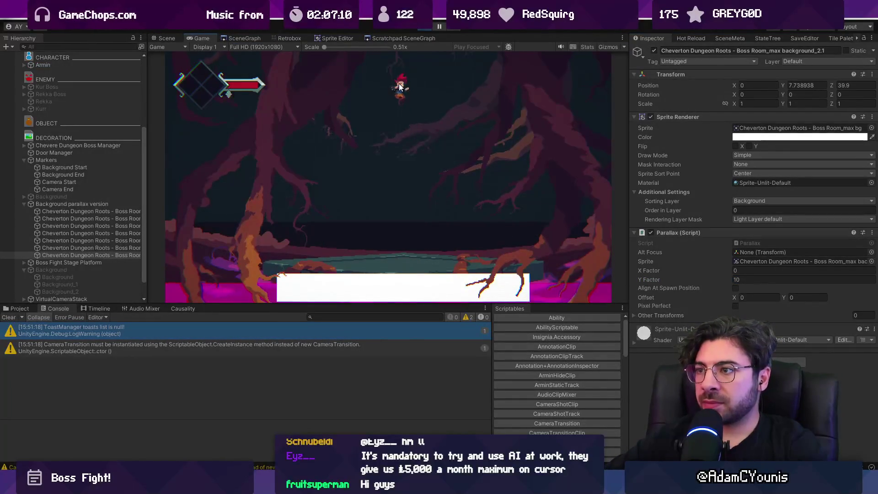
left_click(85, 161)
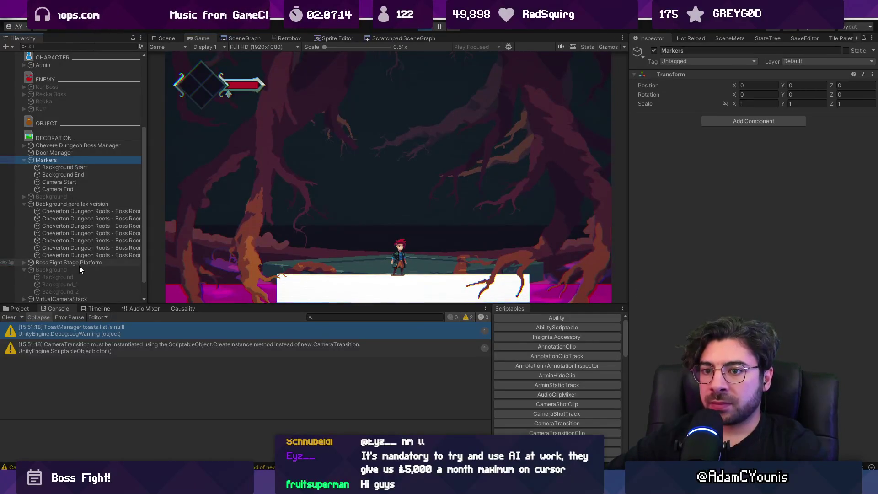
left_click(73, 204)
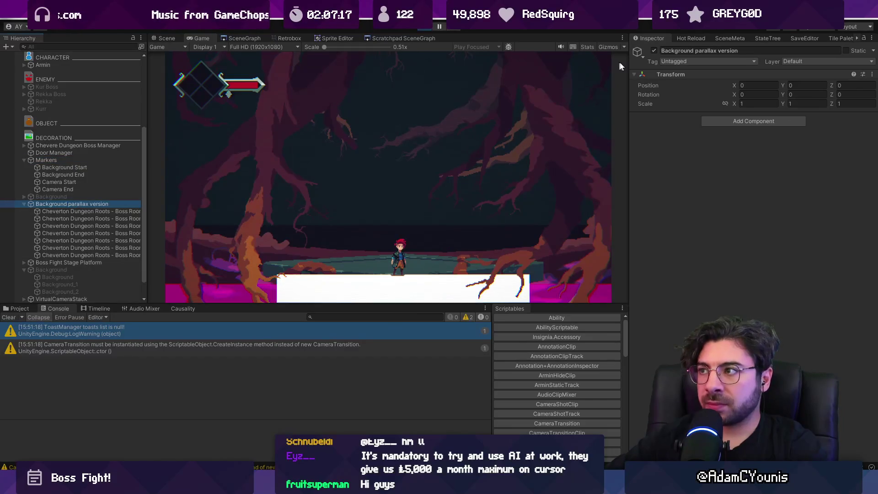
left_click_drag(777, 84, 716, 91)
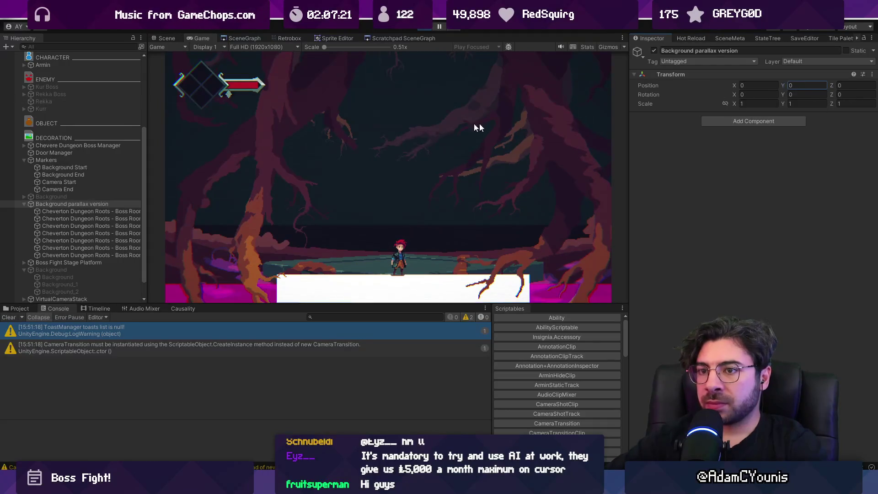
Check the Zone Camera settings, then raise the Boss Fight Stage Platform from Y -2.45 toward -1.47.
left_click(86, 211)
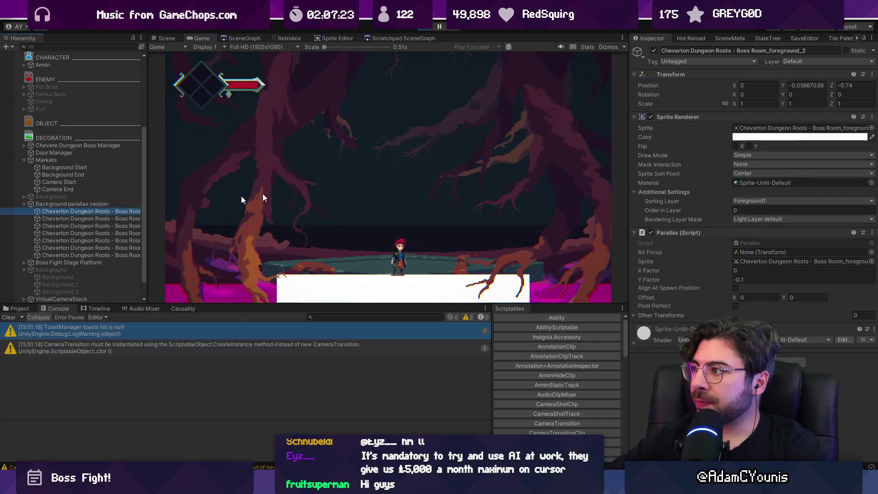
left_click(785, 84)
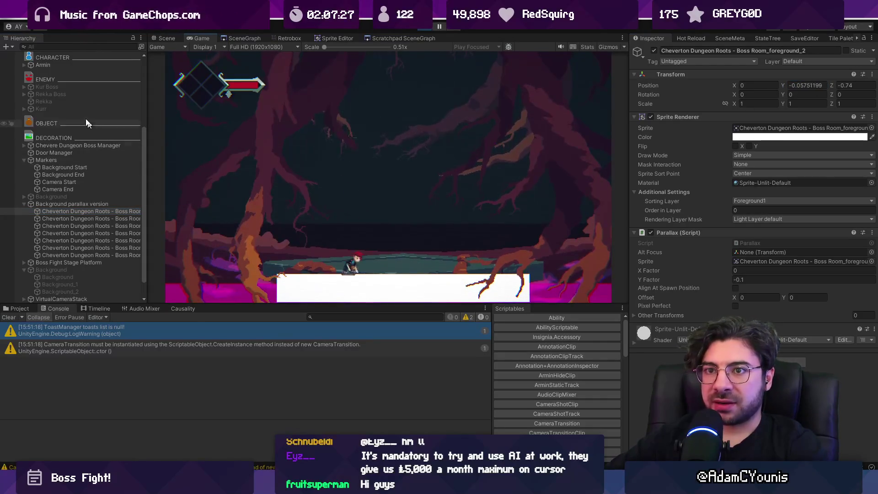
scroll(62, 101, "up", 5)
left_click(73, 144)
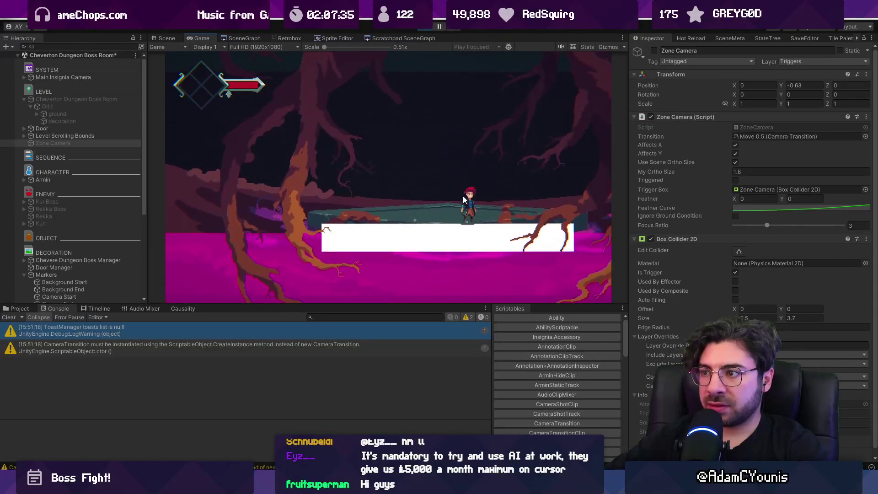
scroll(110, 236, "down", 5)
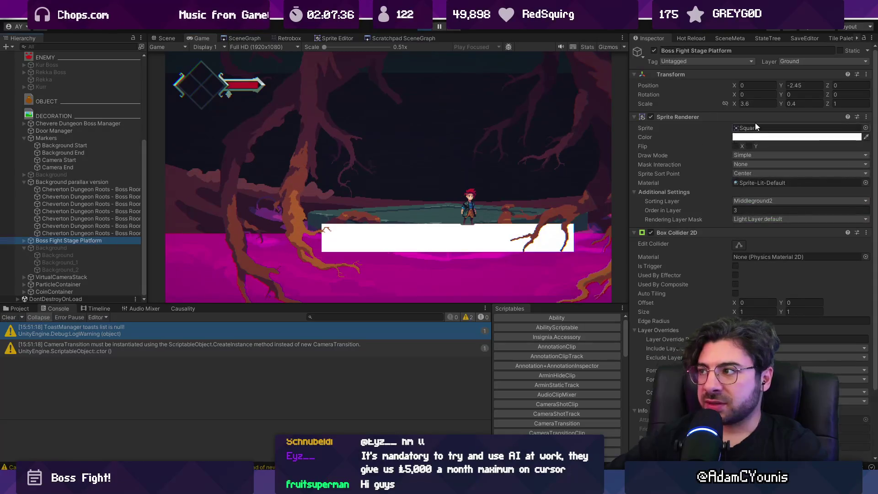
mouse_move(780, 85)
left_mouse_down()
mouse_move(816, 83)
mouse_move(800, 88)
left_mouse_up()
Stop play and set Background as Parallax Alt Focus for all seven Cheverton Dungeon Roots layers.
left_click(427, 28)
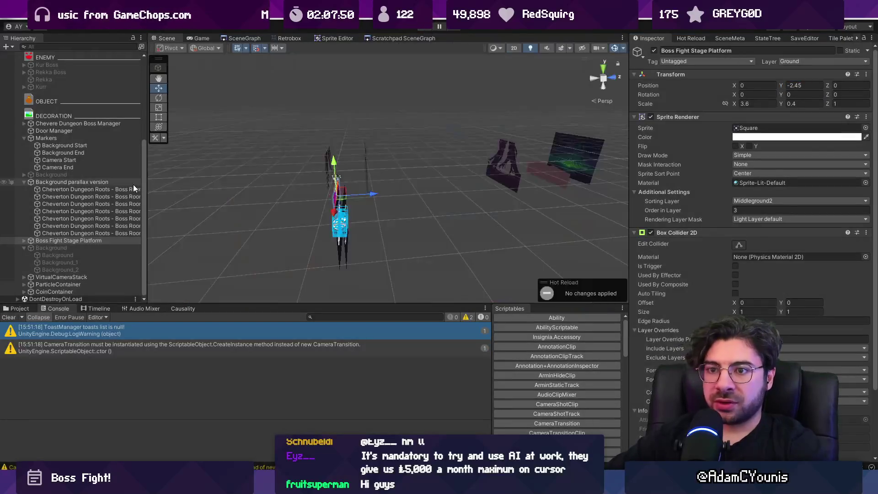
left_click(100, 218)
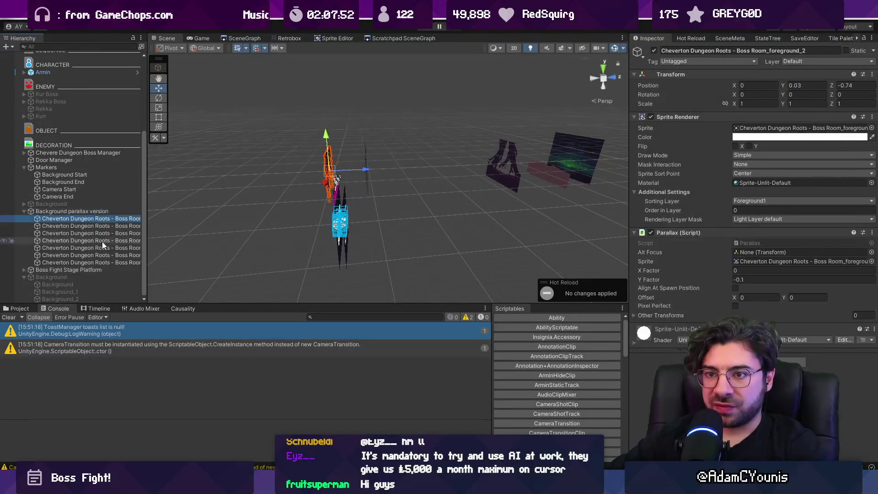
left_click(106, 260, "shift")
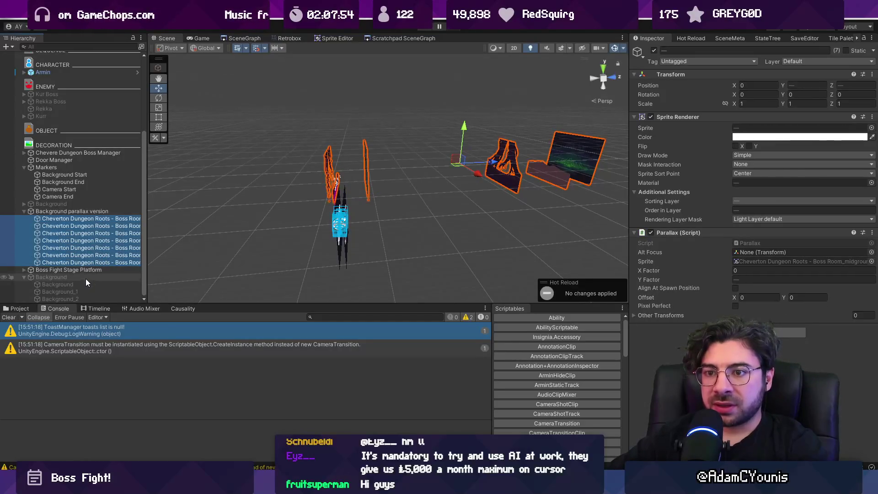
mouse_move(86, 278)
left_mouse_down()
mouse_move(740, 267)
mouse_move(736, 254)
left_mouse_up()
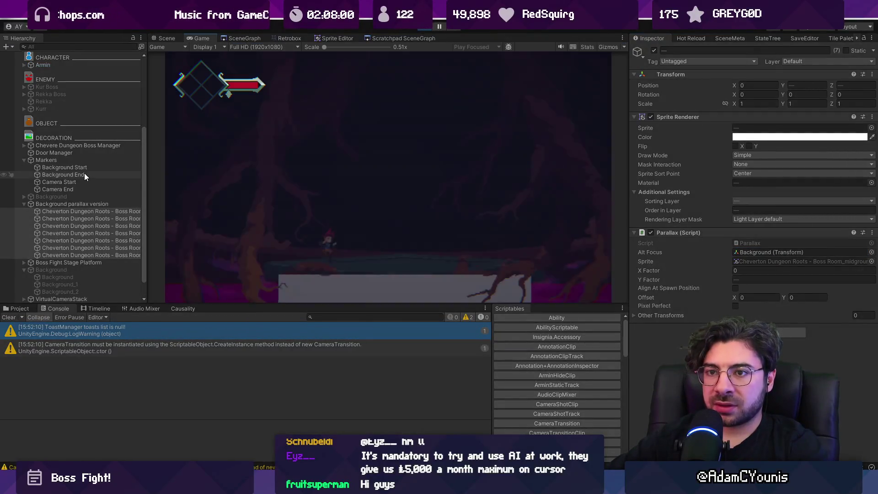
left_click(81, 159)
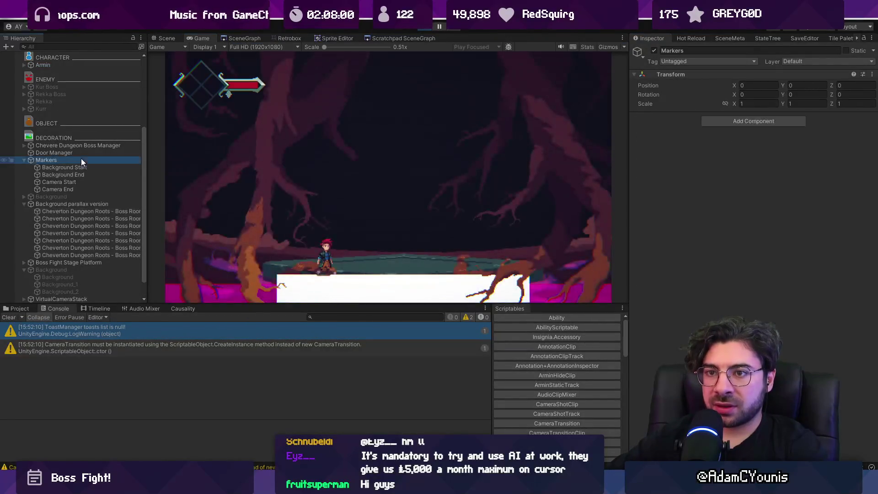
Scrub the Boss Manager Progress slider nearly to the end in a 2D Scene view, then stop play.
left_click(57, 145)
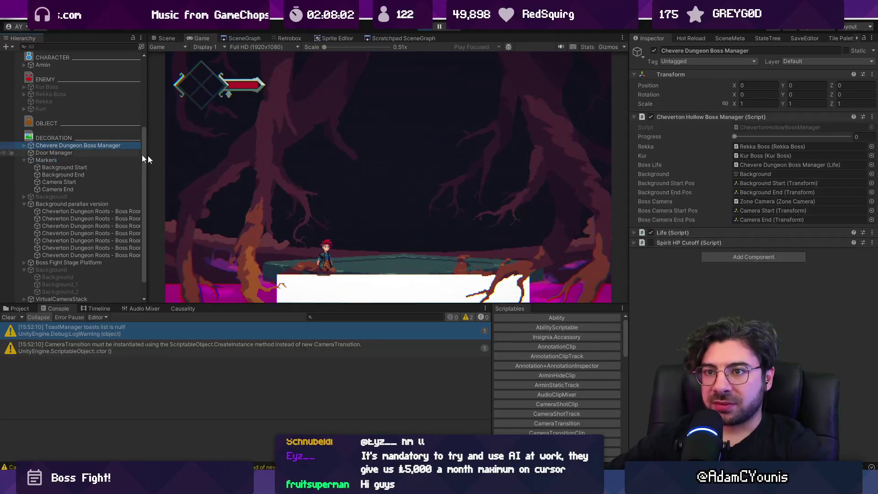
mouse_move(733, 137)
left_mouse_down()
mouse_move(874, 135)
mouse_move(833, 163)
mouse_move(850, 146)
mouse_move(507, 133)
left_mouse_up()
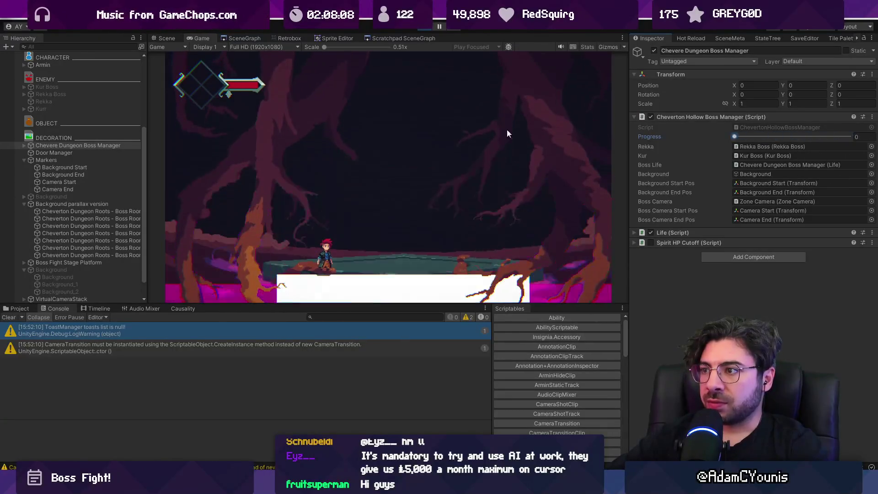
key("ctrl+1")
key("2")
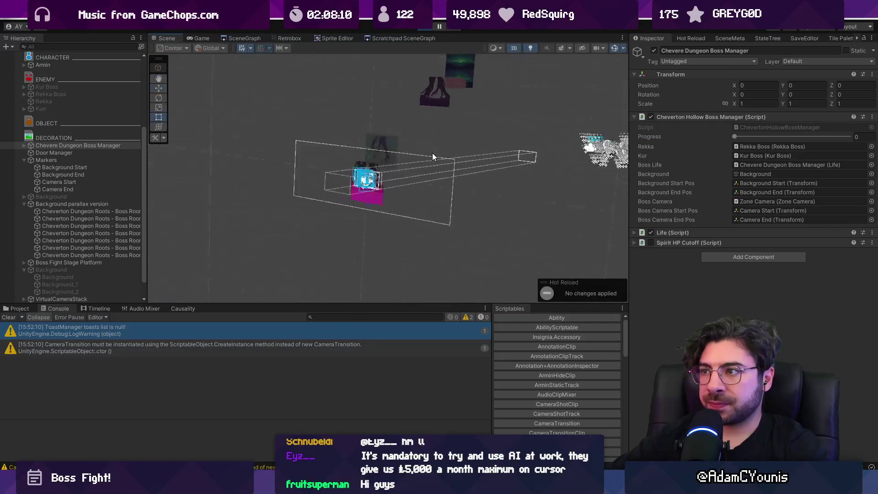
mouse_move(733, 137)
left_mouse_down()
mouse_move(844, 133)
mouse_move(687, 136)
left_mouse_up()
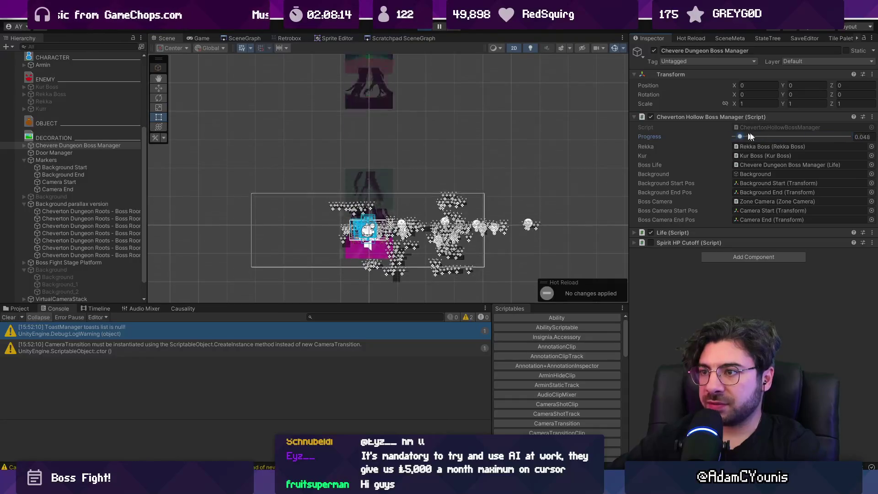
left_click(429, 29)
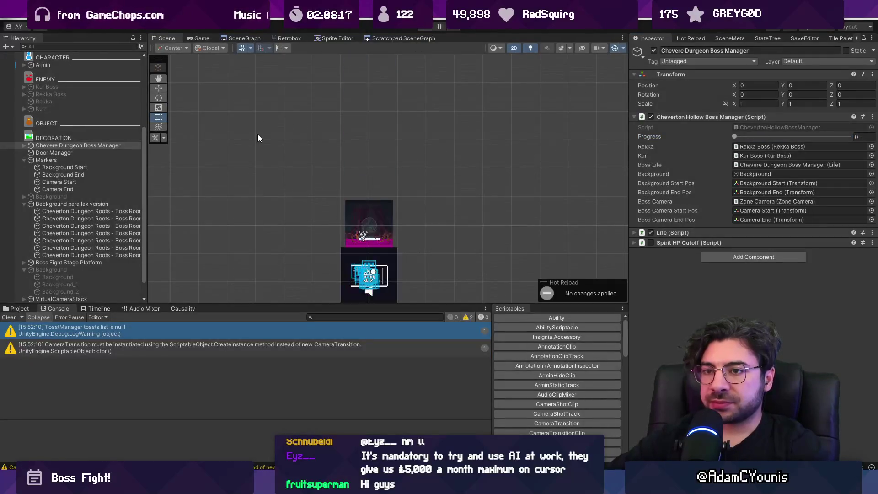
Move the Background parallax version group down to Y -7.41 with the Move tool.
left_click(87, 283)
left_click(86, 279)
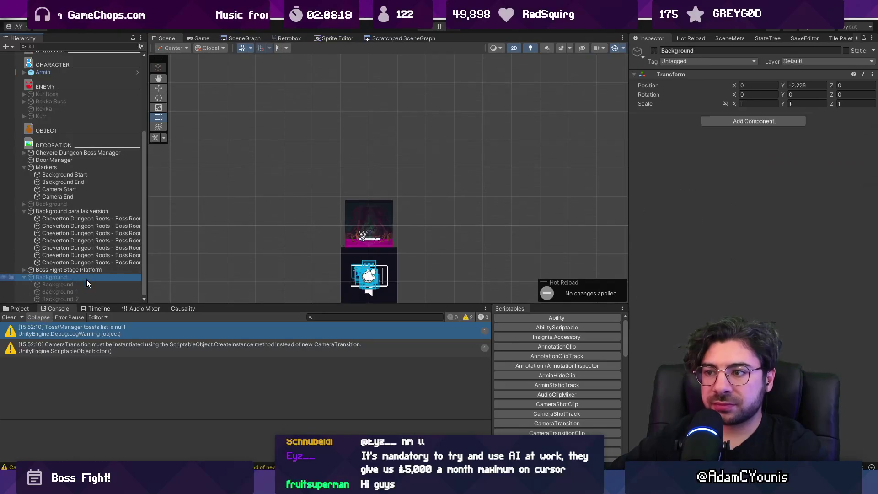
left_click(89, 283)
double_click(90, 278)
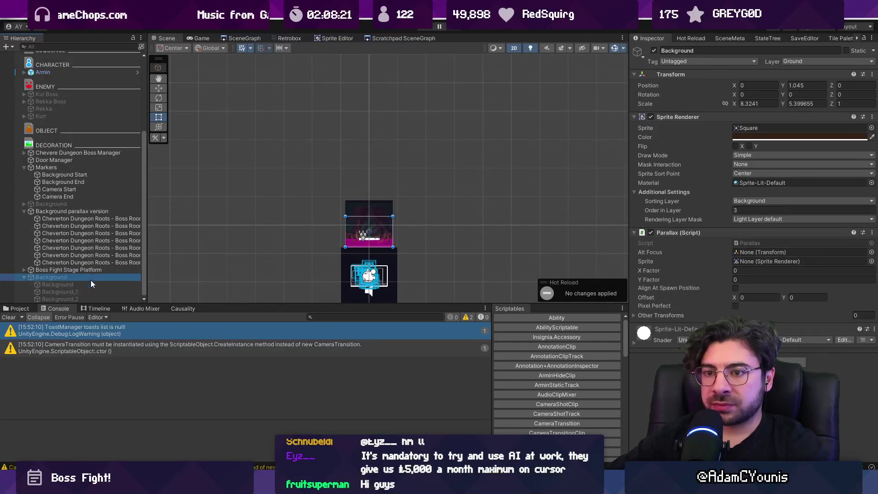
scroll(433, 174, "up", 4)
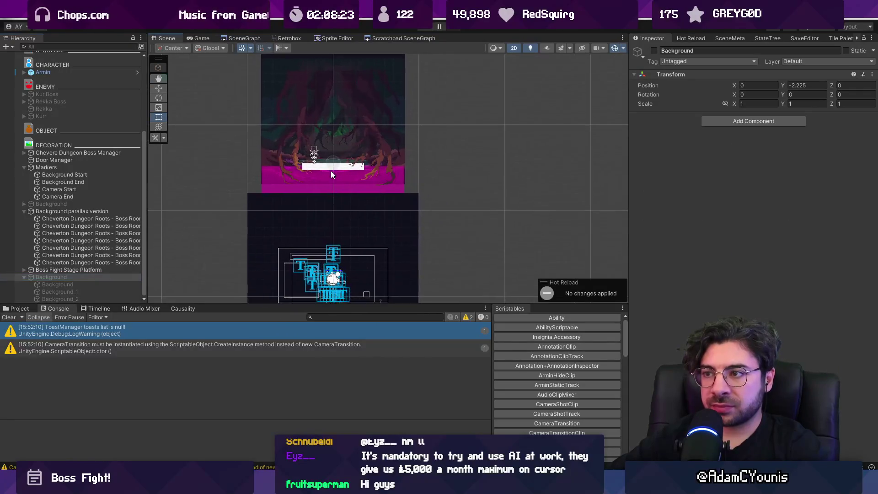
left_click(105, 211)
double_click(105, 211)
key("w")
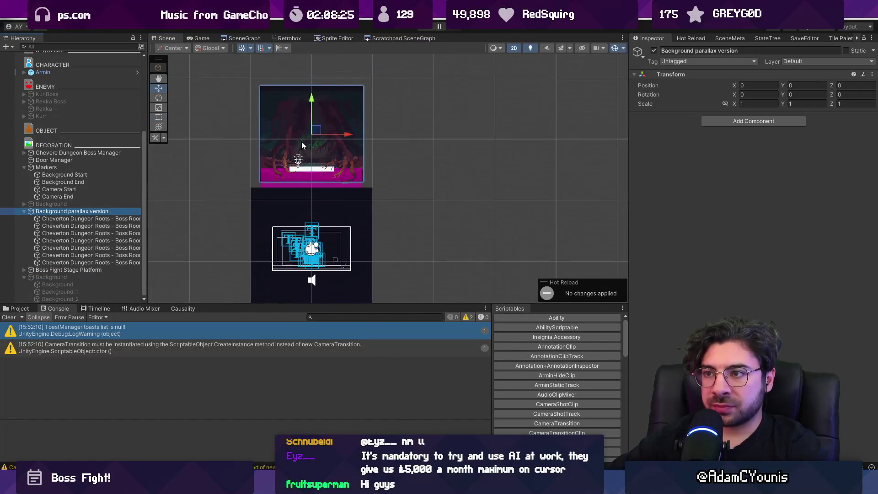
left_click(83, 276)
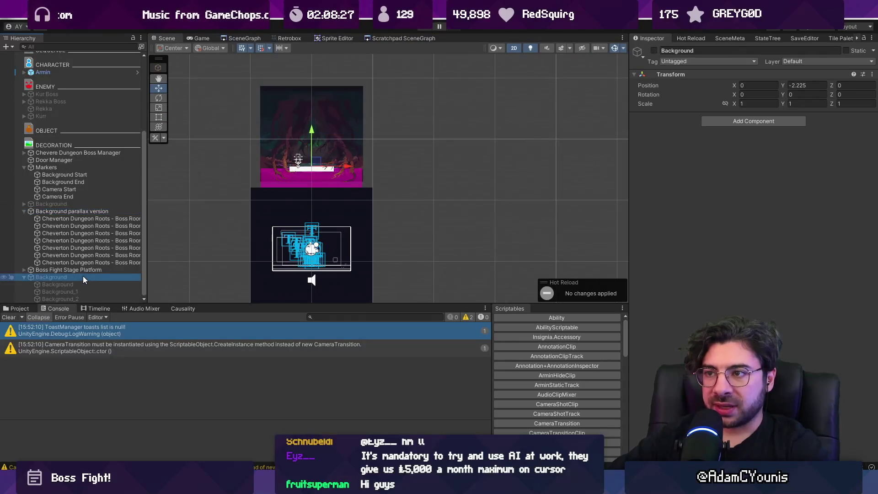
left_click(78, 212)
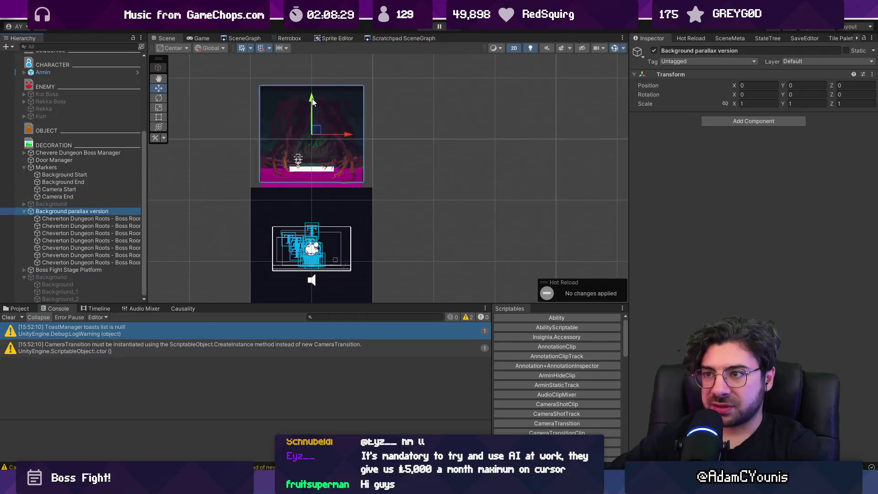
left_click_drag(312, 97, 322, 181)
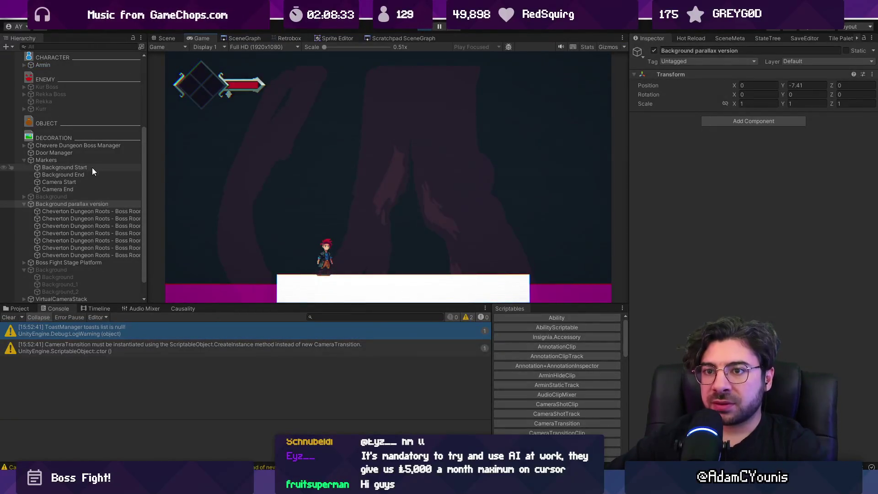
left_click(88, 160)
left_click(84, 145)
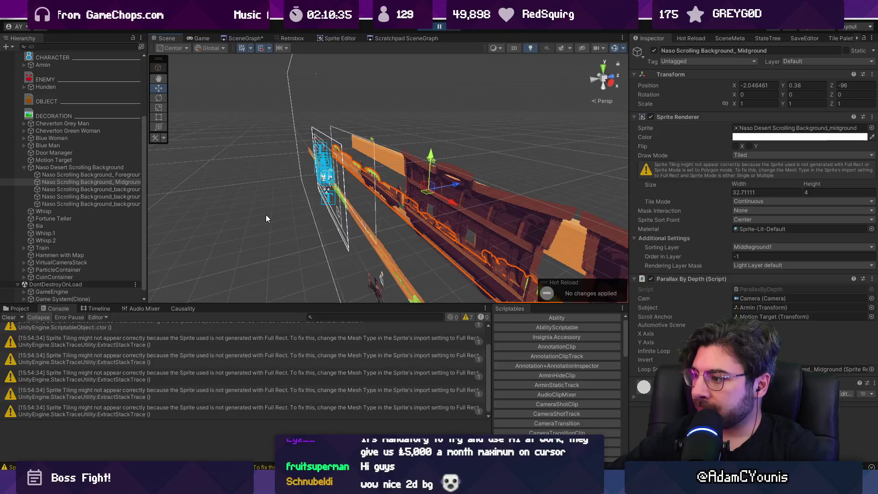
In the desert train scene, select Naso Scrolling Background_Foreground to view its Parallax By Depth component.
key("ctrl+2")
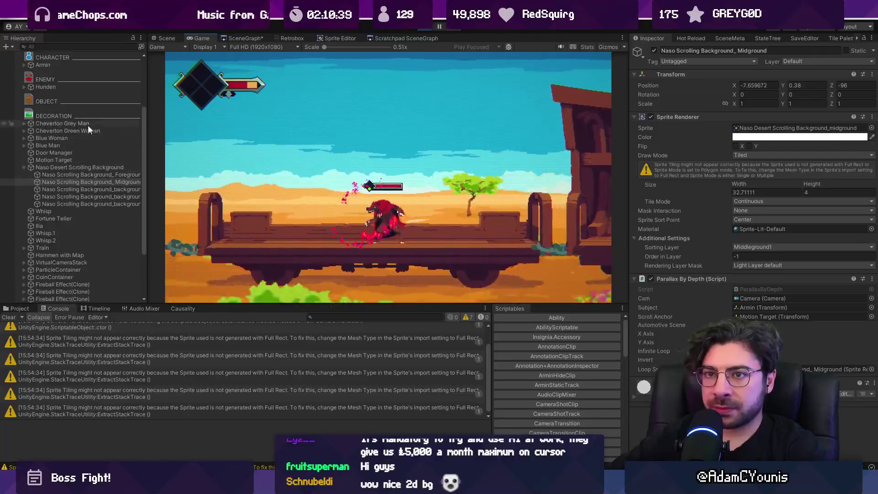
left_click(84, 87)
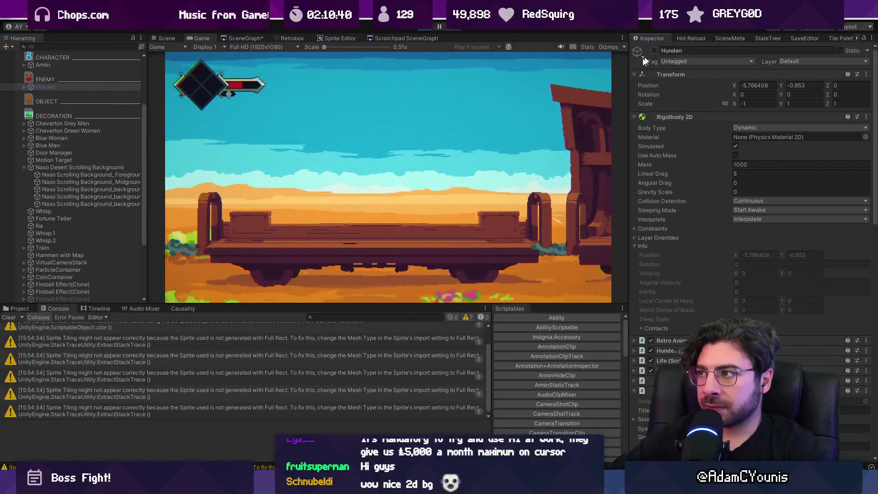
left_click(164, 38)
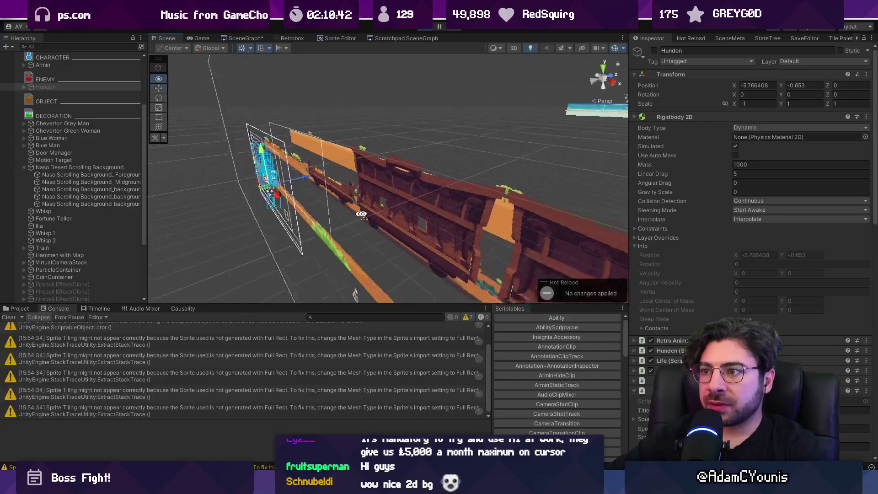
left_click(267, 202)
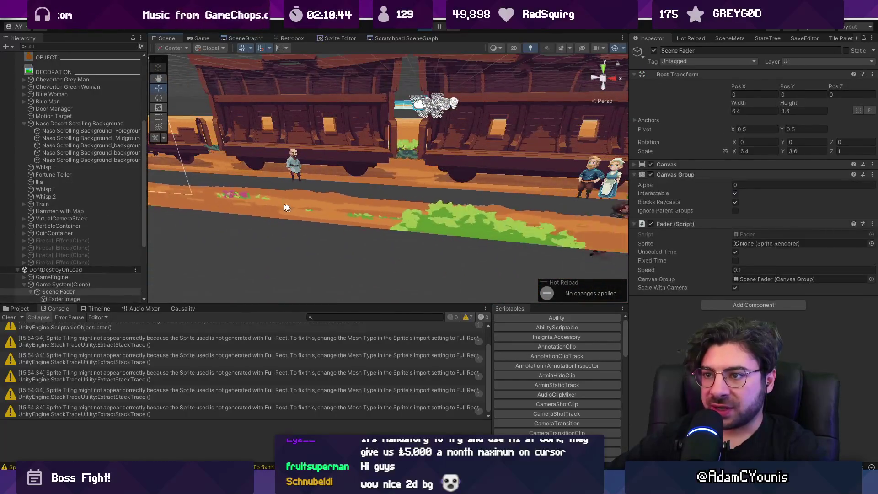
left_click(380, 167)
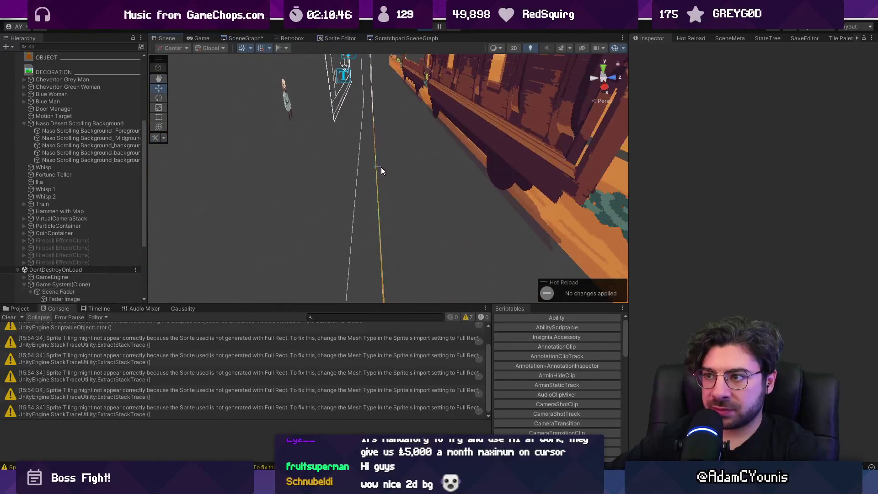
left_click(376, 173)
key("2")
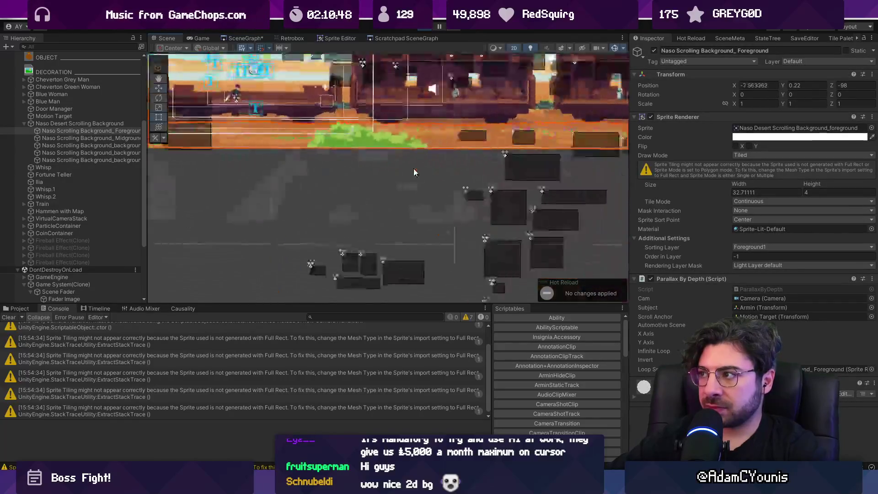
key("2")
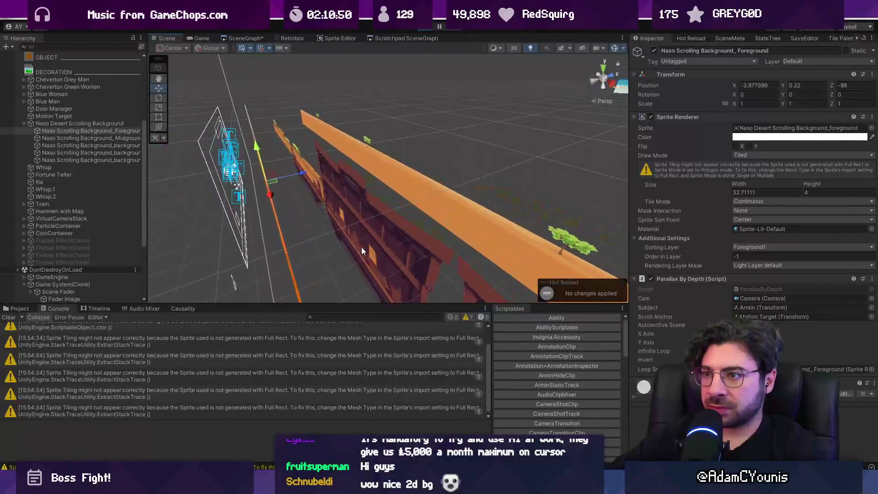
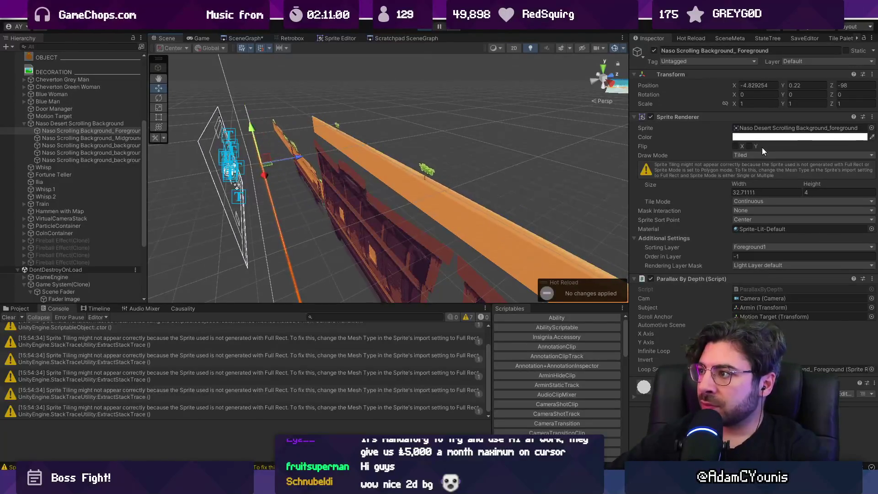
Open and skim the ParallaxByDepth script, then expand the Background object's children in Unity.
double_click(748, 292)
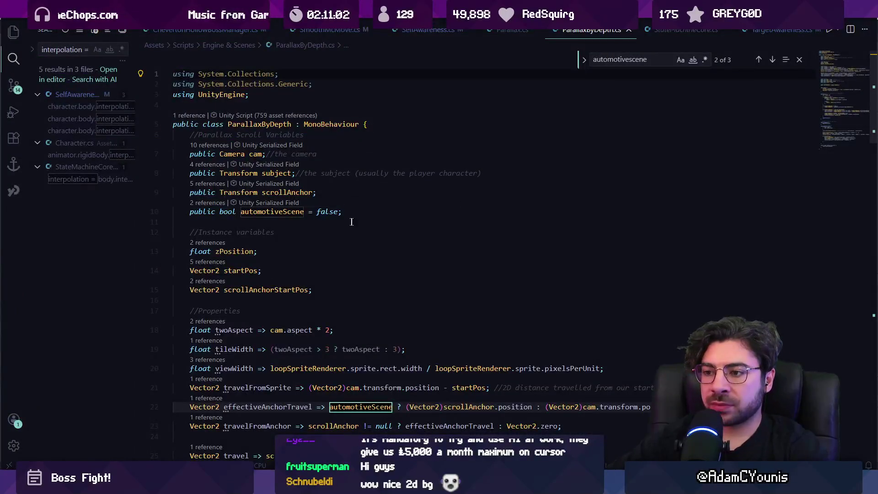
scroll(351, 223, "down", 3)
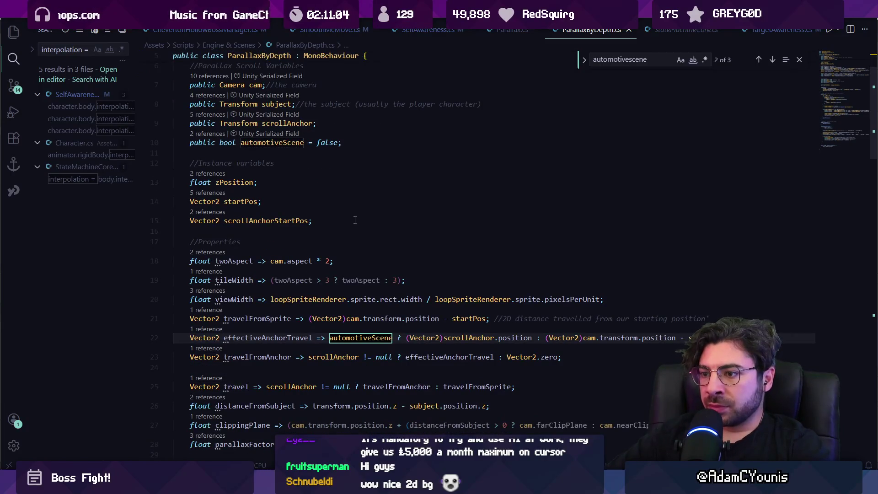
scroll(355, 220, "down", 2)
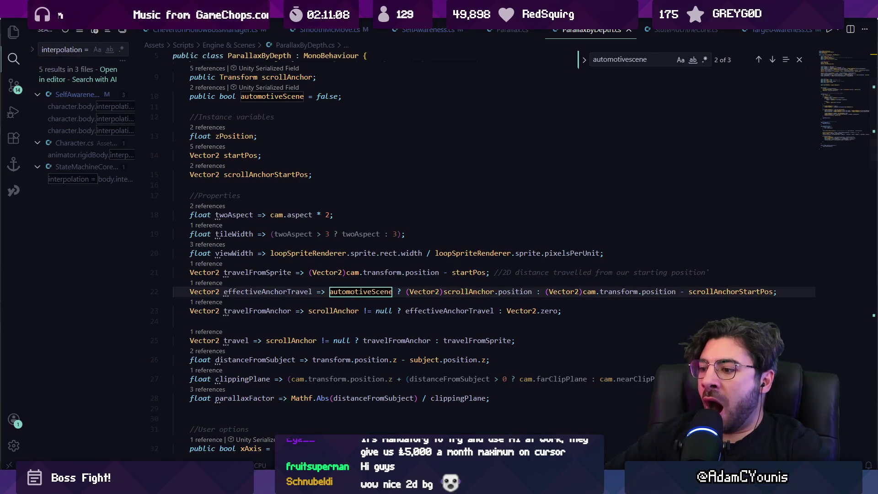
key("alt+Tab")
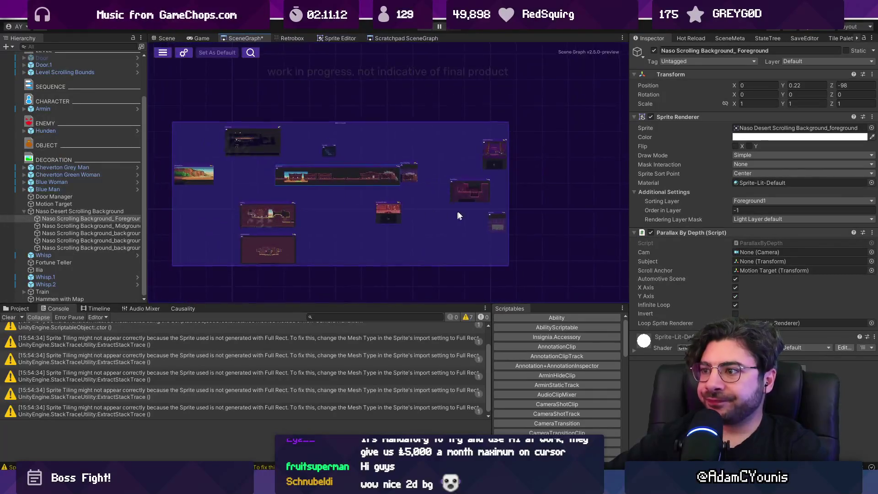
scroll(490, 150, "up", 5)
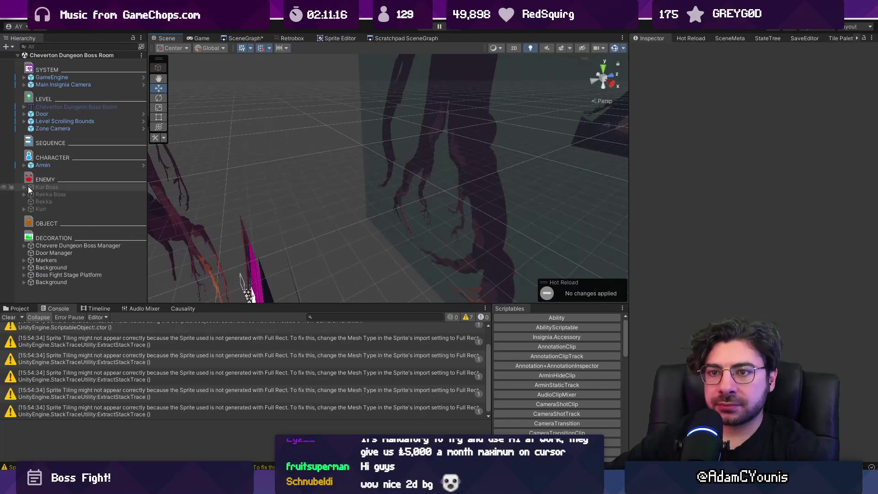
left_click(23, 268)
Playtest with the Boss Manager's Progress at 1, then open the NaN position error's code line.
key("ctrl+p")
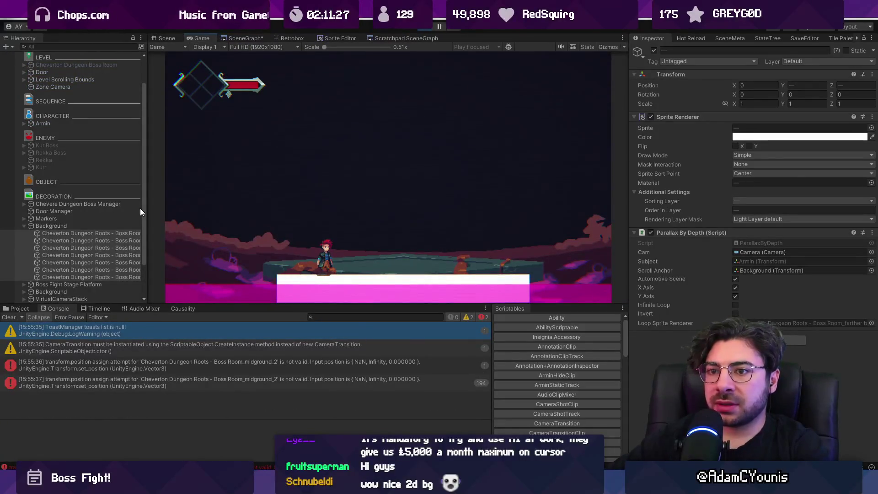
left_click(77, 205)
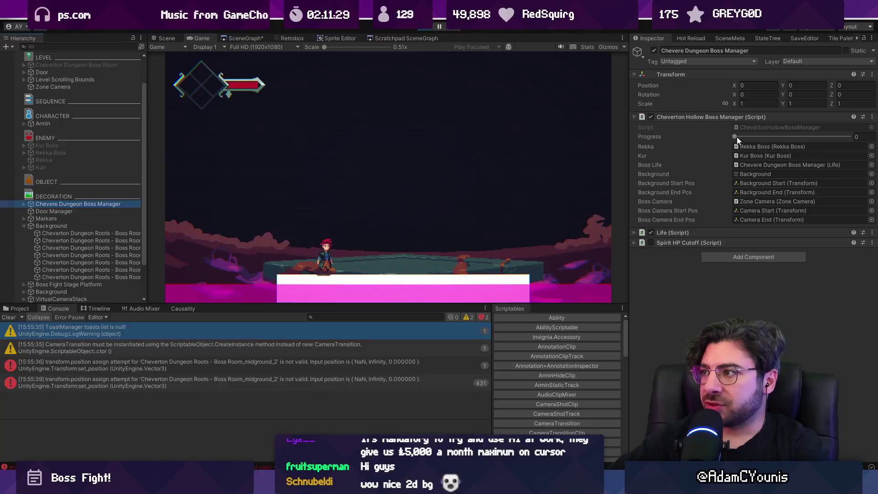
left_click_drag(734, 137, 849, 137)
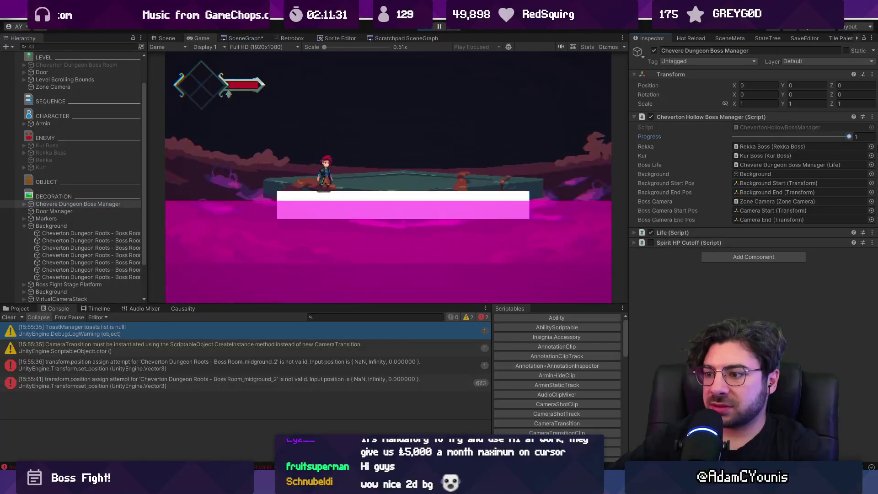
left_click(419, 27)
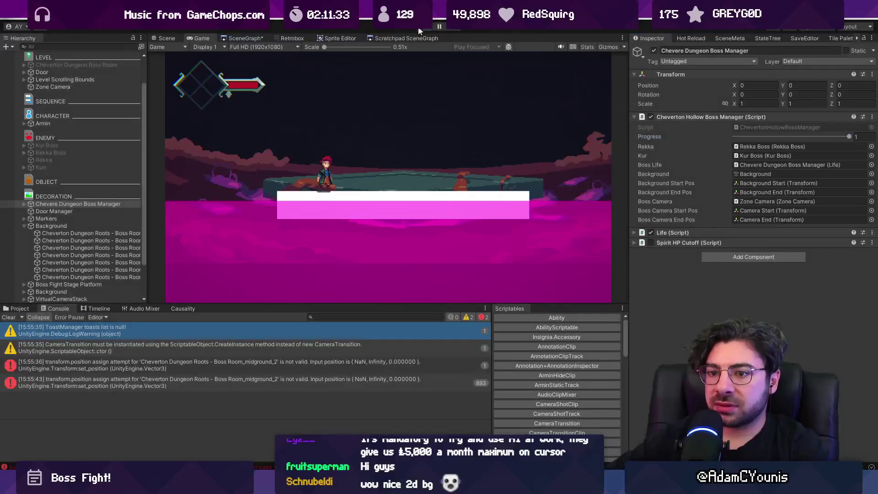
left_click(183, 363)
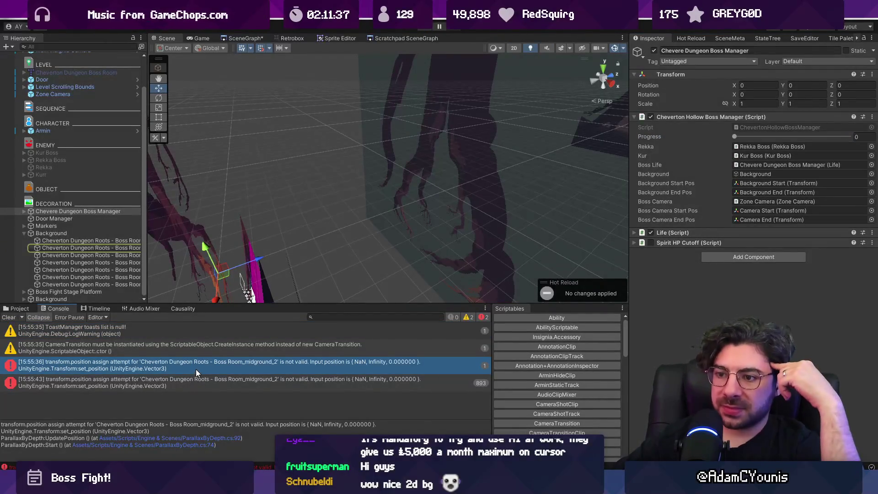
double_click(195, 369)
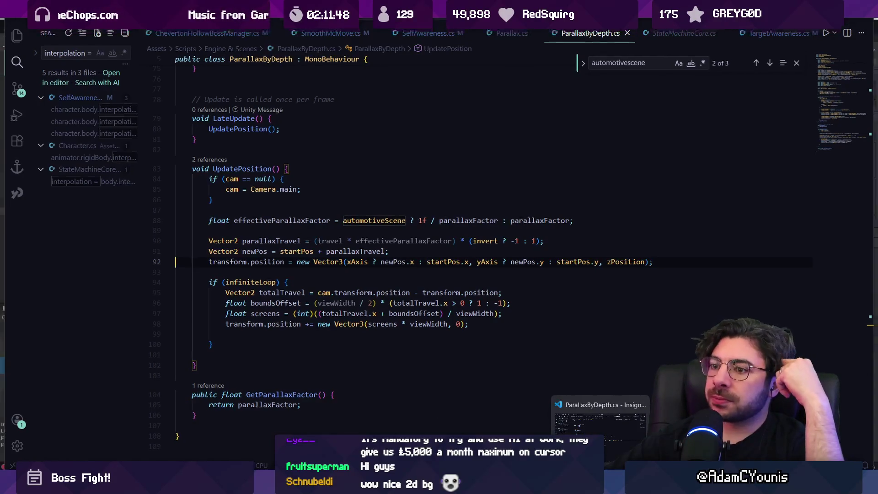
Open the most frequent invalid-position error and examine parallaxTravel and parallaxFactor on lines 88–90.
key("alt+Tab")
left_click(311, 381)
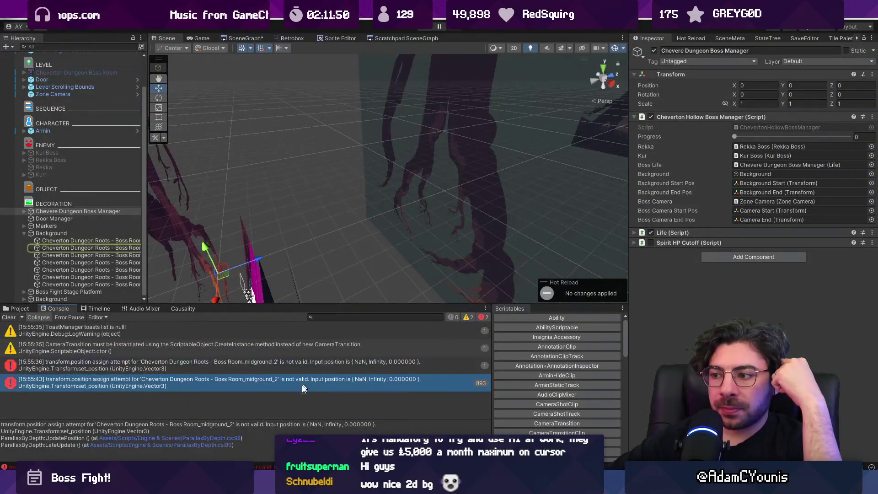
left_click(224, 438)
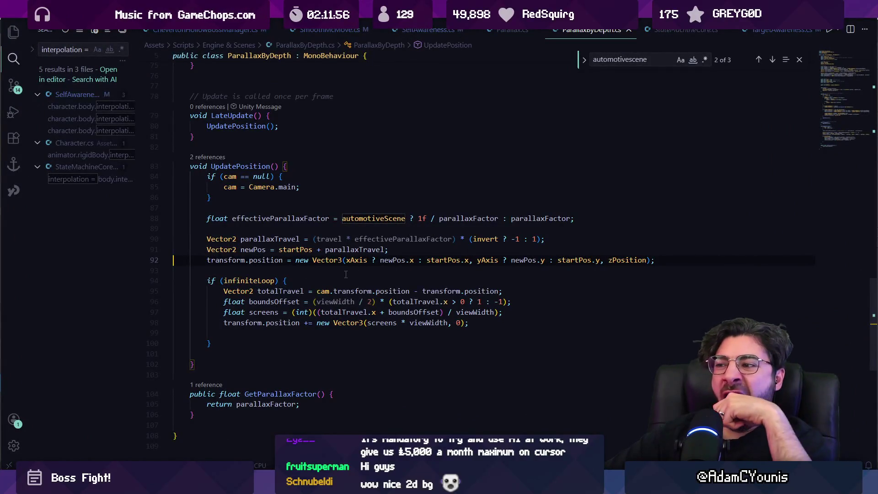
left_click(385, 238)
mouse_move(386, 237)
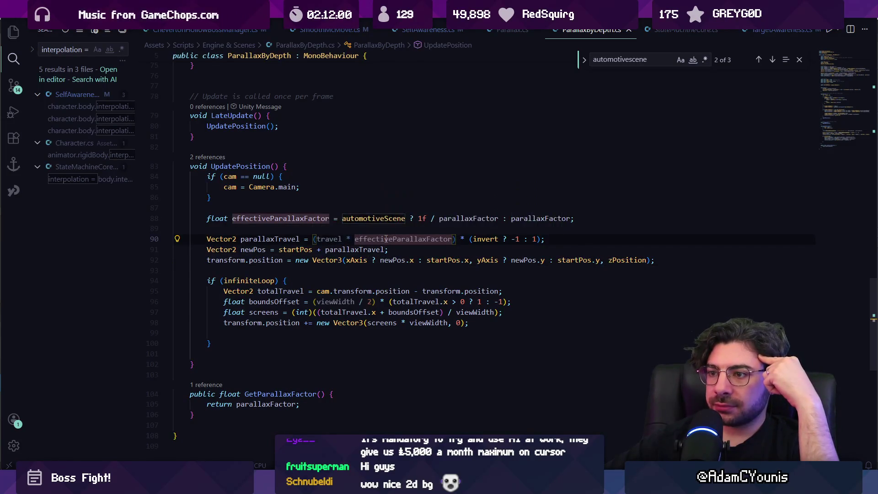
left_click(456, 218)
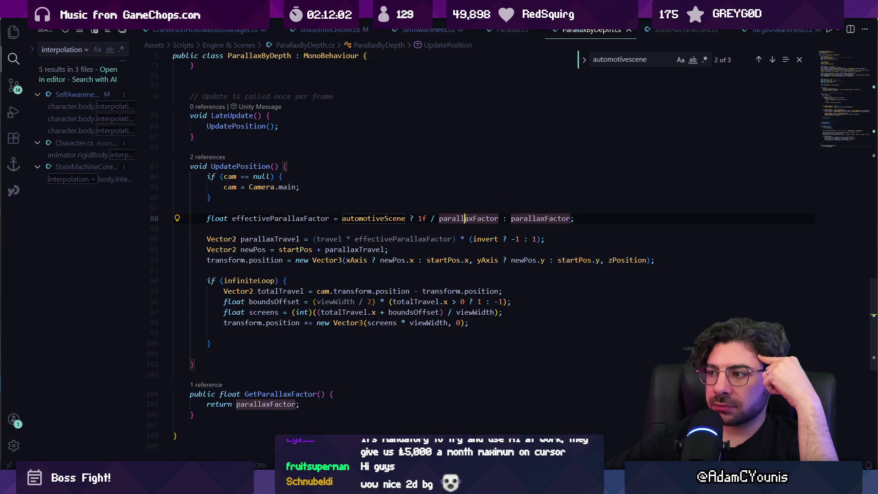
left_click(414, 228)
Go to the parallaxFactor definition and insert a blank line above it.
scroll(402, 235, "up", 8)
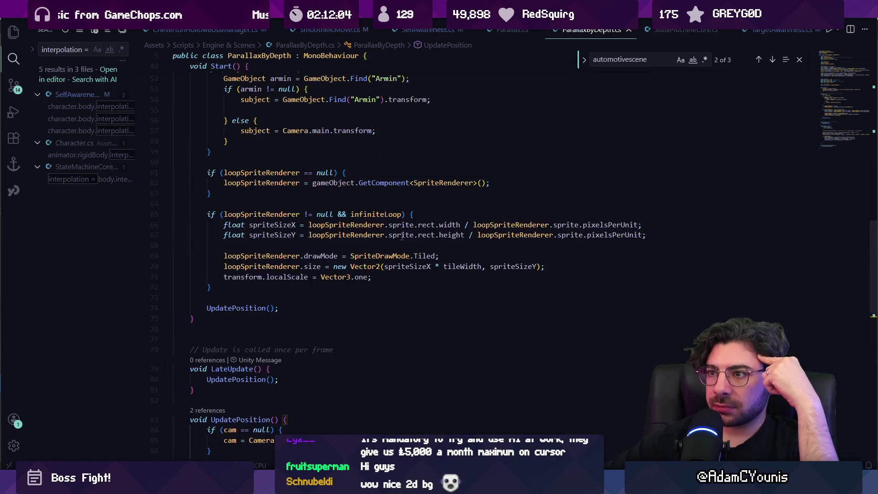
scroll(402, 236, "up", 7)
scroll(402, 236, "down", 12)
left_click(458, 312)
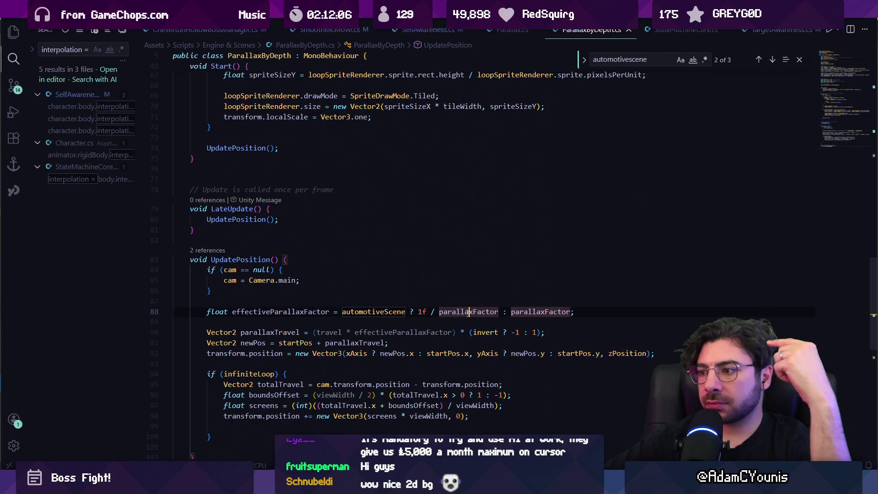
left_click(458, 312, "ctrl")
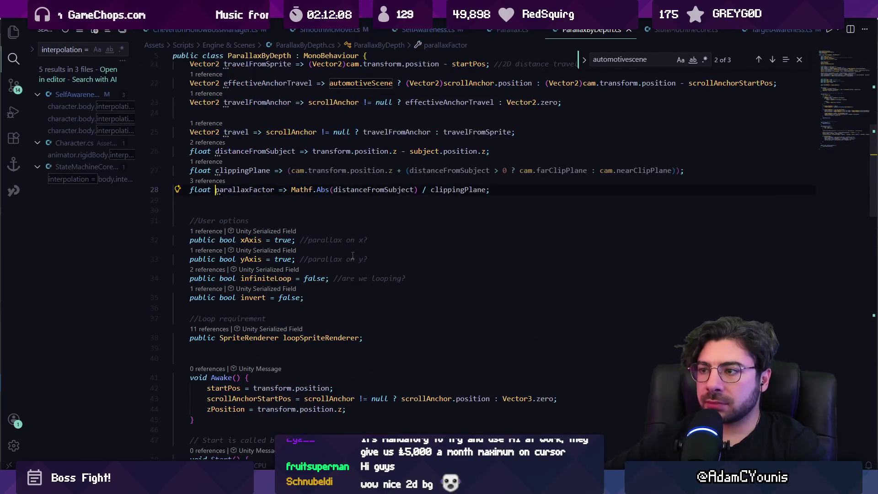
left_click(482, 188)
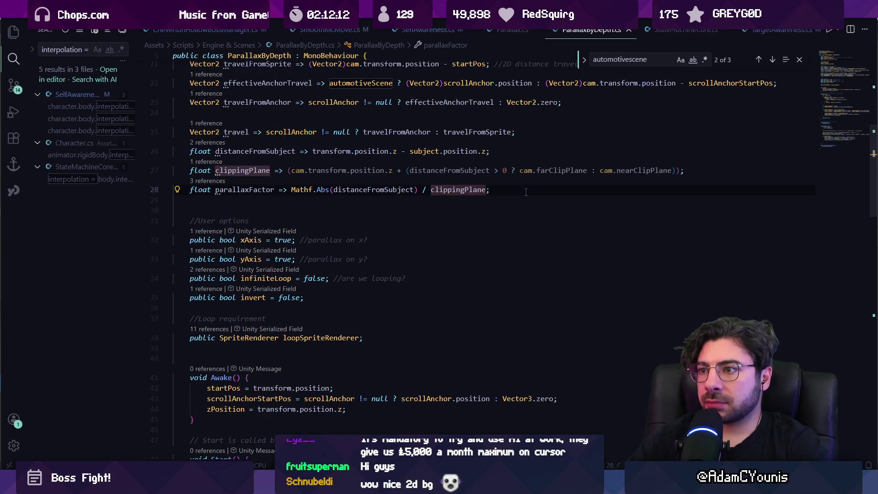
key("ctrl+shift+Left")
key("ctrl+shift+Left")
key("ctrl+shift+Left")
key("Left")
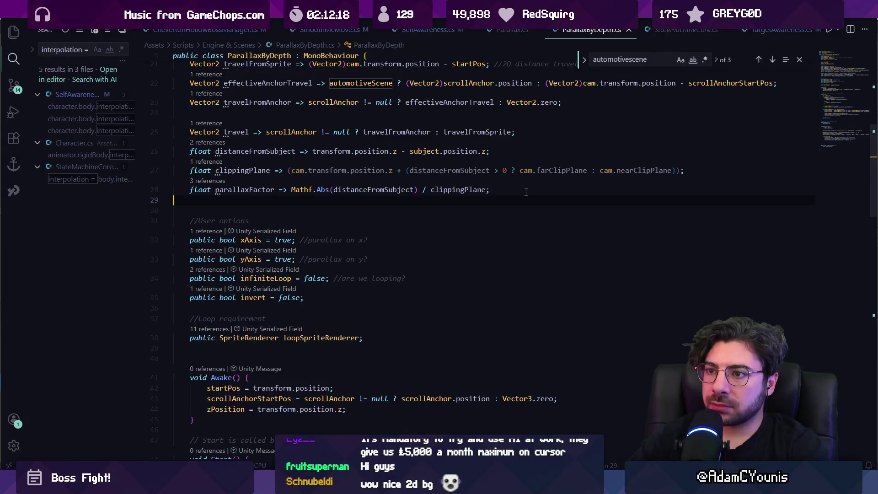
key("ctrl+shift+Return")
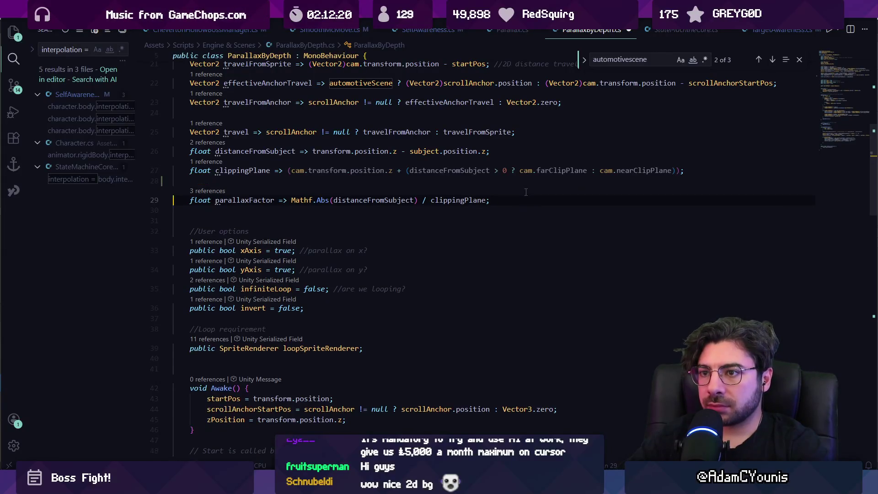
Add a parallaxBaseFactor property holding the distance-based formula.
type("float parallax")
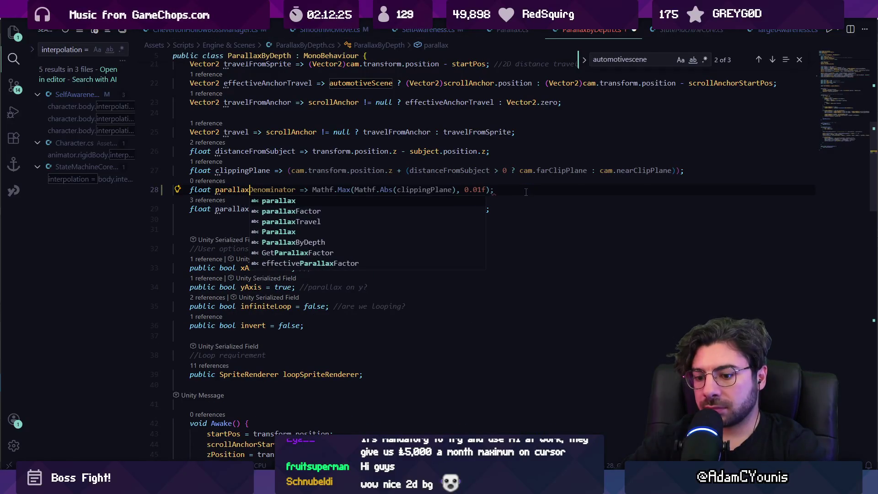
type("Base")
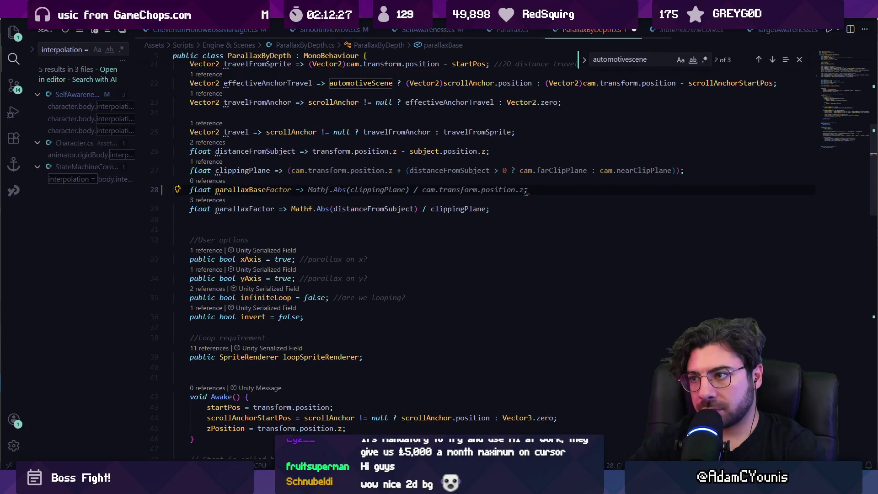
key("Tab")
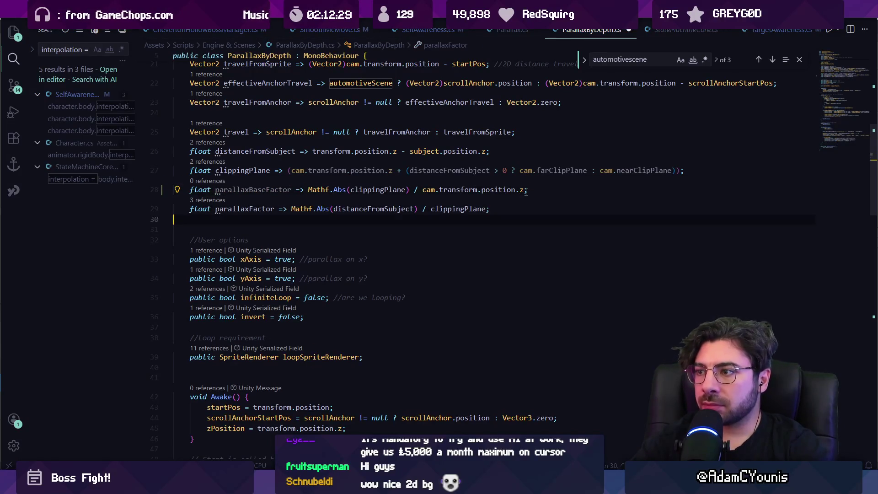
key("Up")
key("End")
key("Left")
key("ctrl+shift+Left")
key("ctrl+shift+Left")
key("ctrl+shift+Left")
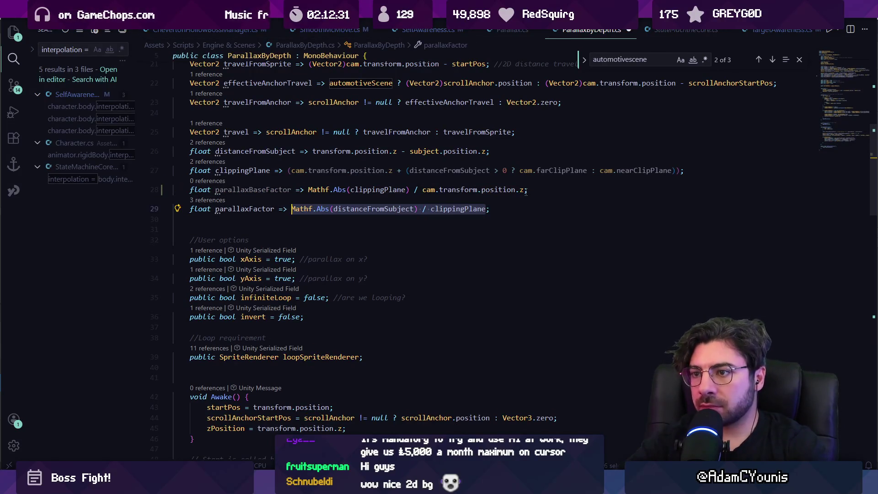
key("Up")
key("ctrl+Right")
key("Right")
key("ctrl+shift+Right")
key("ctrl+shift+Right")
key("ctrl+shift+Right")
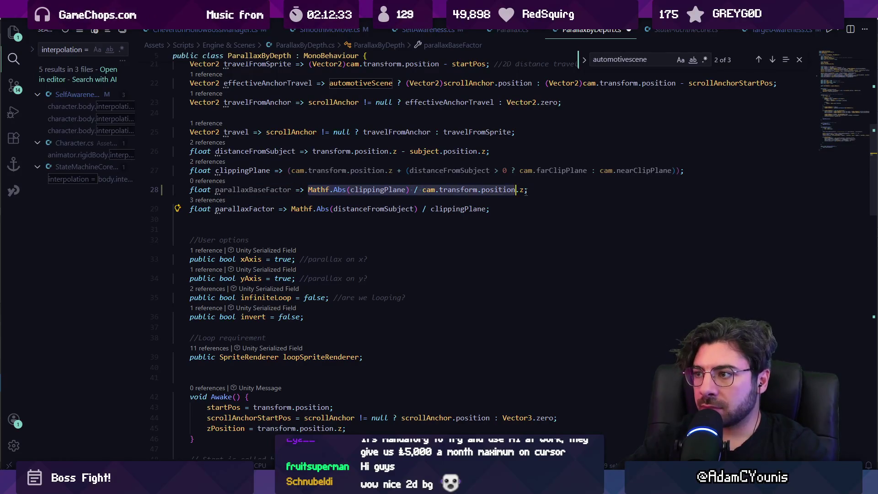
type("Mathf.Abs(distanceFromSubject) / clippingPlane")
Try making parallaxFactor use parallaxBaseFactor, then undo and drop the parallaxBaseFactor line.
key("Down")
key("Left")
key("ctrl+shift+Left")
key("ctrl+shift+Left")
key("ctrl+shift+Left")
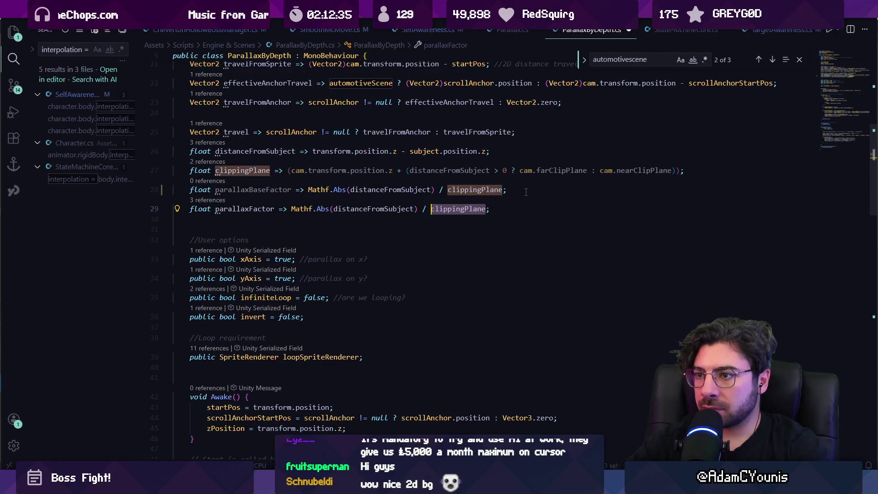
type("po")
key("BackSpace")
type("arallaxFactor => p;")
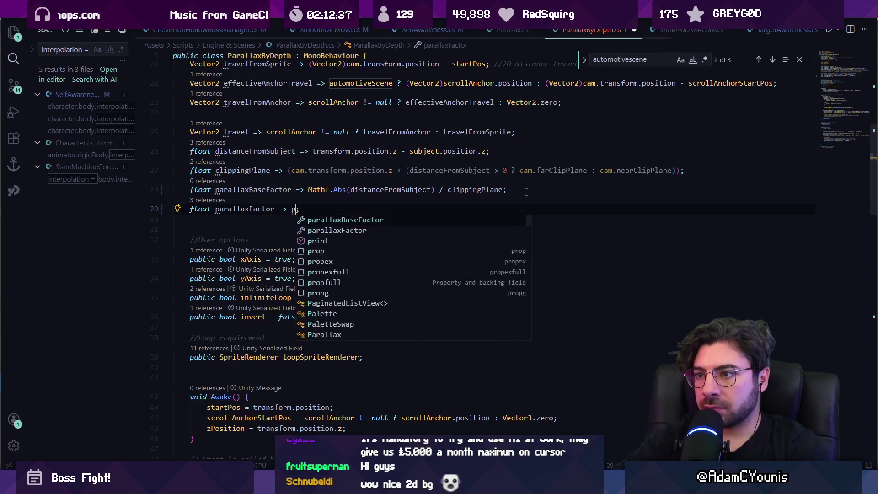
key("Tab")
type("* 2f")
key("BackSpace")
key("BackSpace")
key("BackSpace")
type("==")
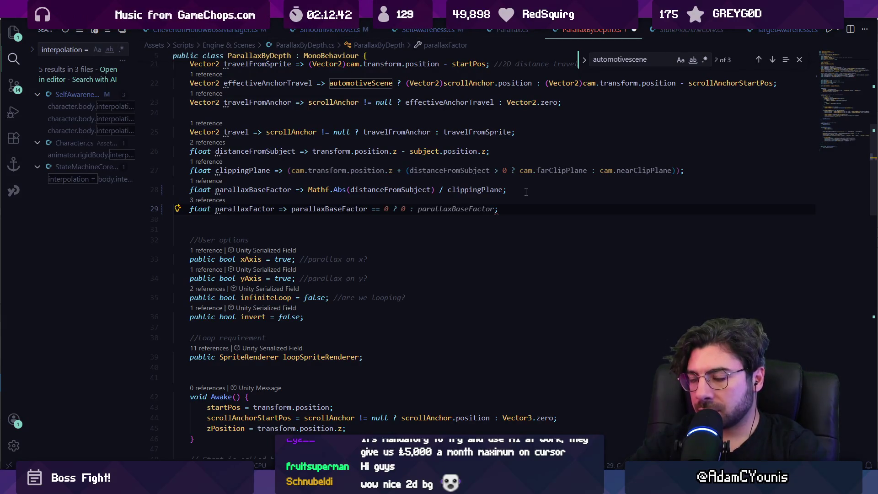
key("ctrl+z")
key("ctrl+z")
key("ctrl+z")
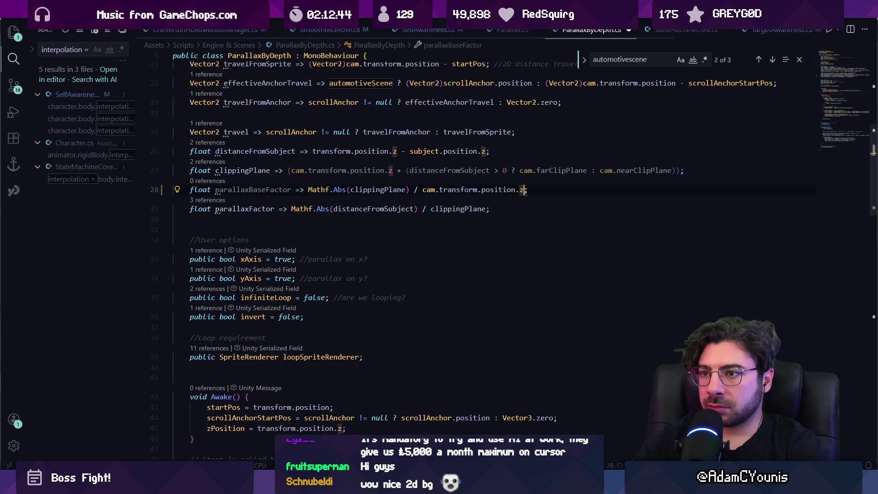
key("ctrl+y")
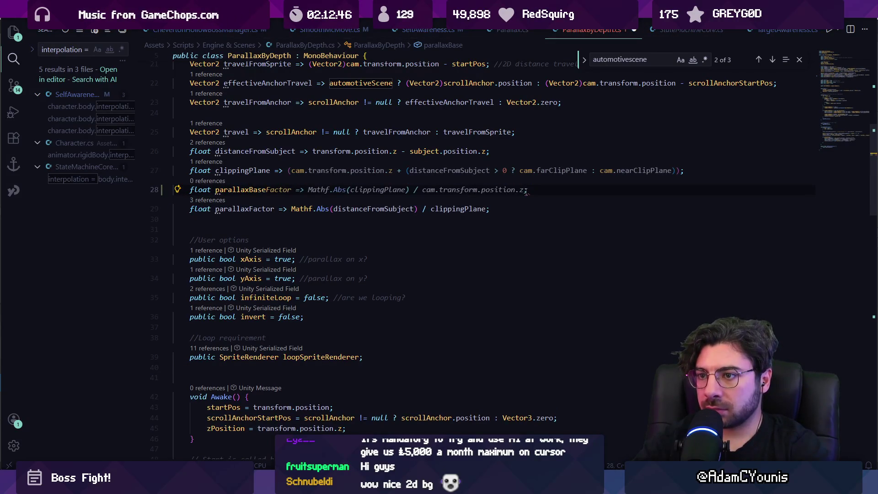
key("ctrl+z")
key("ctrl+z")
key("ctrl+z")
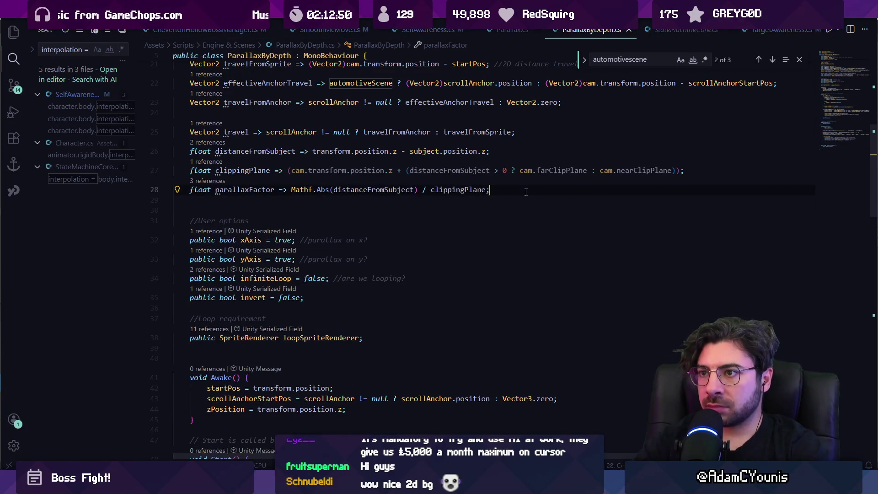
Replace parallaxFactor's => arrow with a braced property body.
key("ctrl+shift+Left")
key("ctrl+shift+Left")
key("ctrl+shift+Left")
key("Left")
key("Right")
key("Delete")
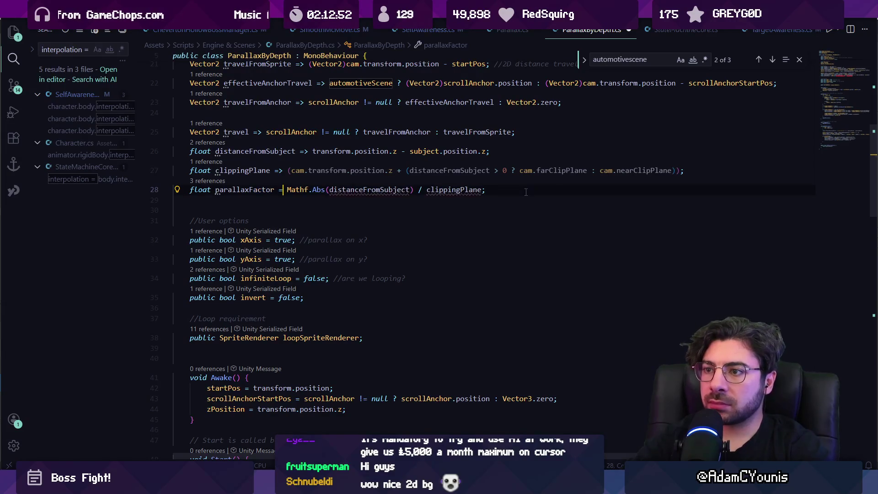
key("BackSpace")
type("{")
key("Return")
key("End")
key("Return")
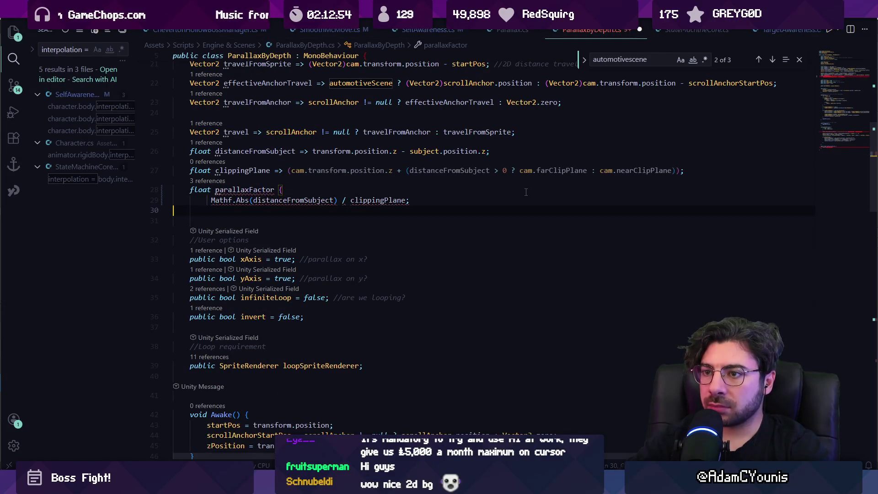
type("}")
Wrap the expression in a get block returning Mathf.Abs(distanceFromSubject) / clippingPlane.
key("Up")
key("Up")
key("End")
key("Return")
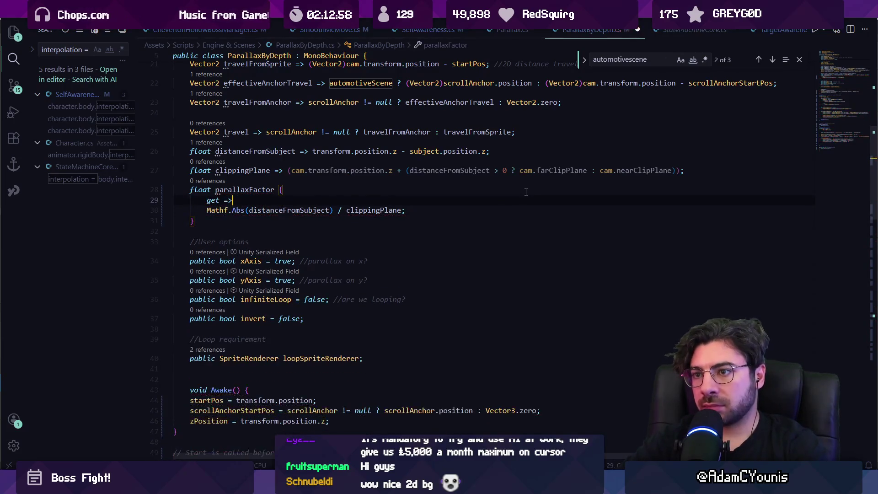
type("get{")
key("Delete")
key("Down")
key("End")
key("Return")
key("Return")
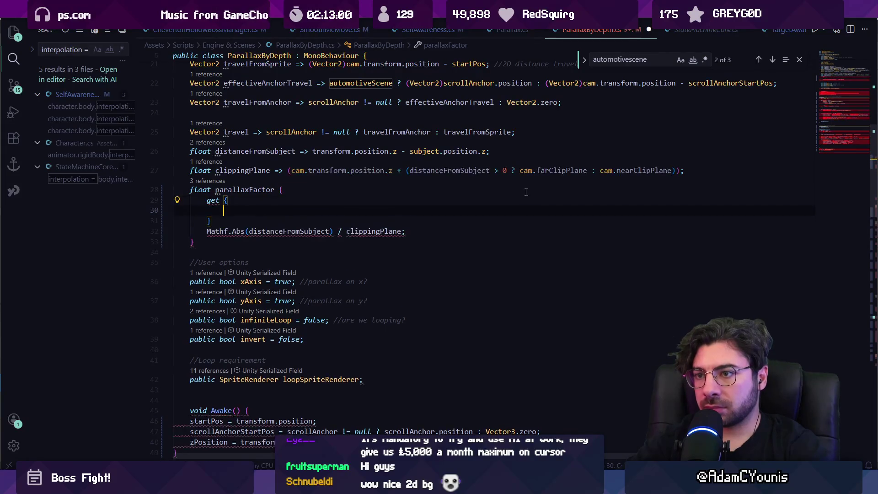
type("}")
key("Up")
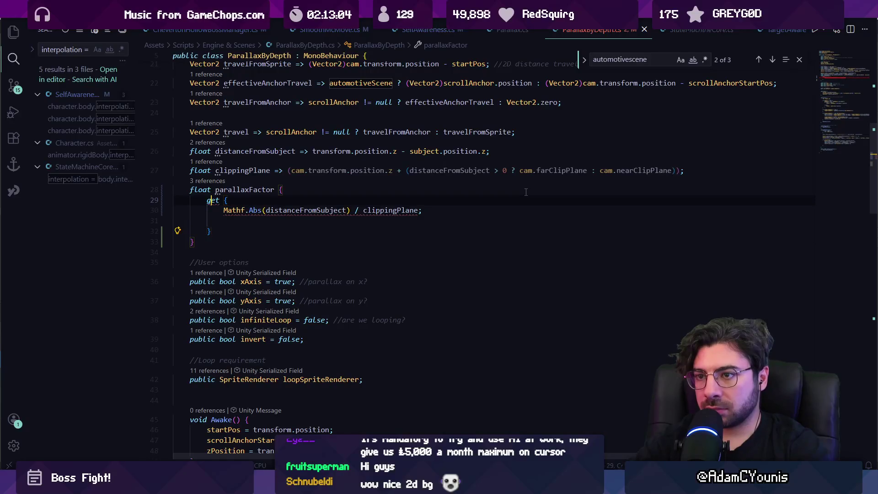
key("Down")
key("Down")
key("Up")
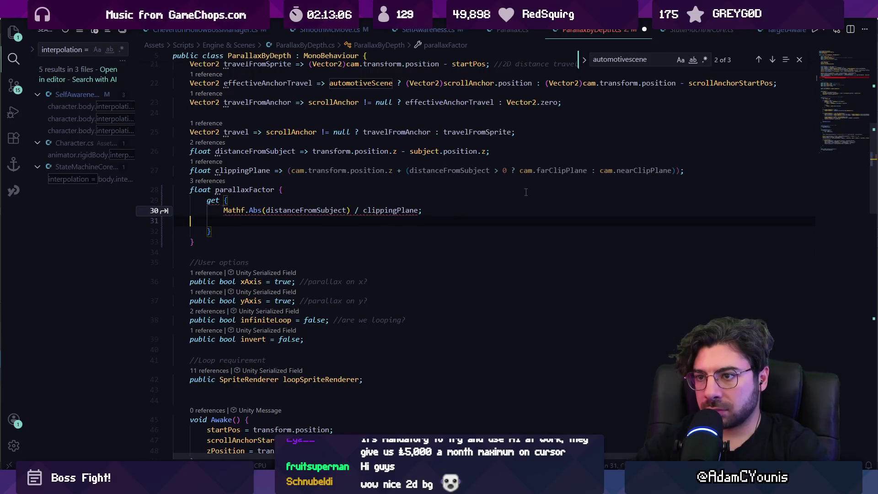
type("return")
Save ParallaxByDepth, remove the getter's empty line, and check clippingPlane before returning to Unity.
key("ctrl+s")
key("ctrl+a")
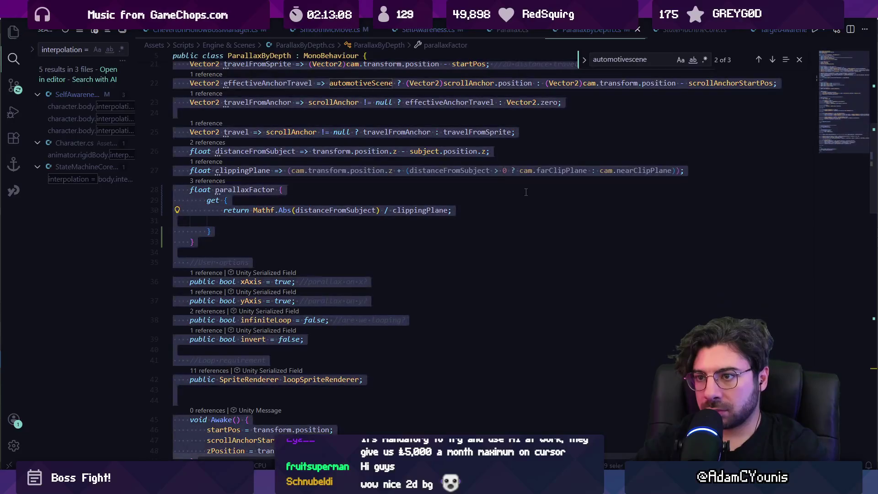
left_click(456, 226)
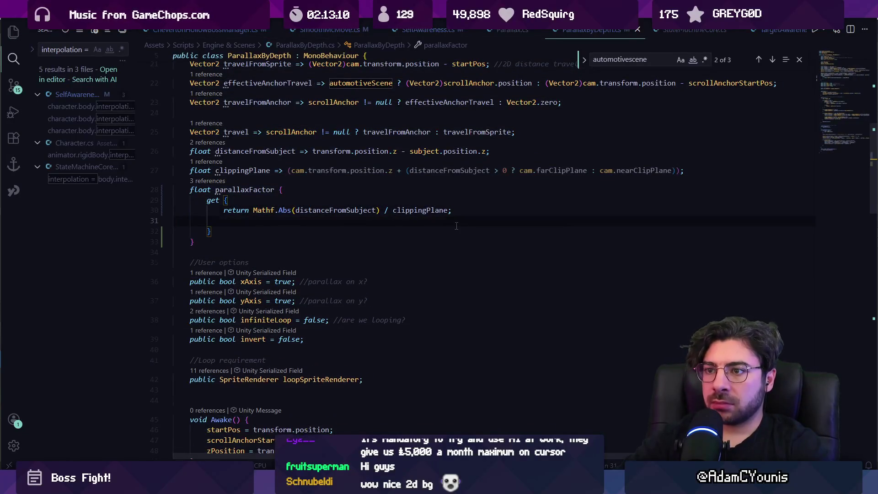
key("BackSpace")
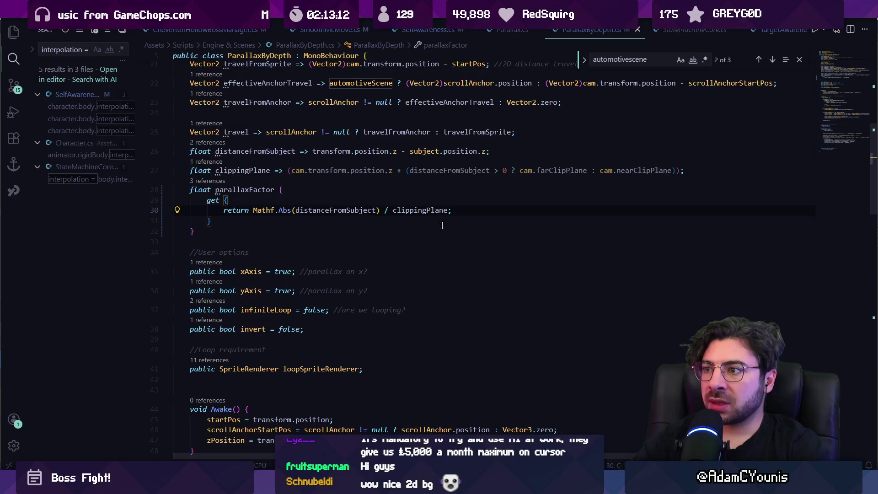
double_click(418, 211)
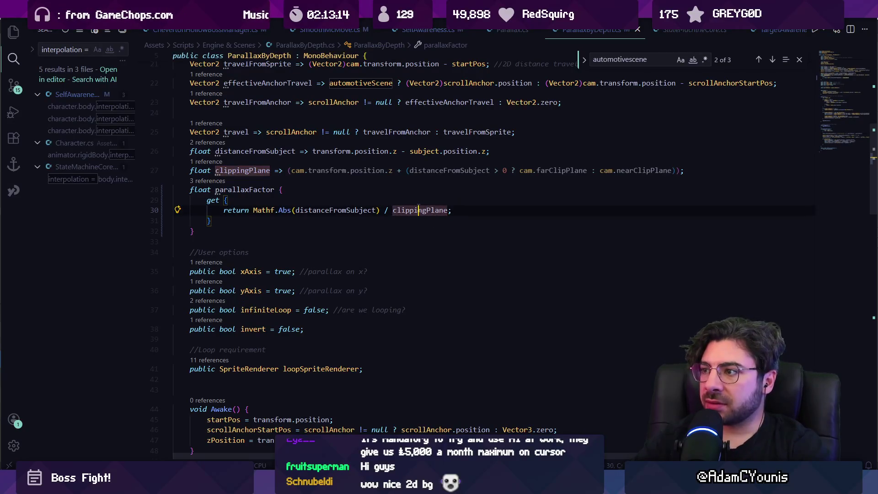
key("Down")
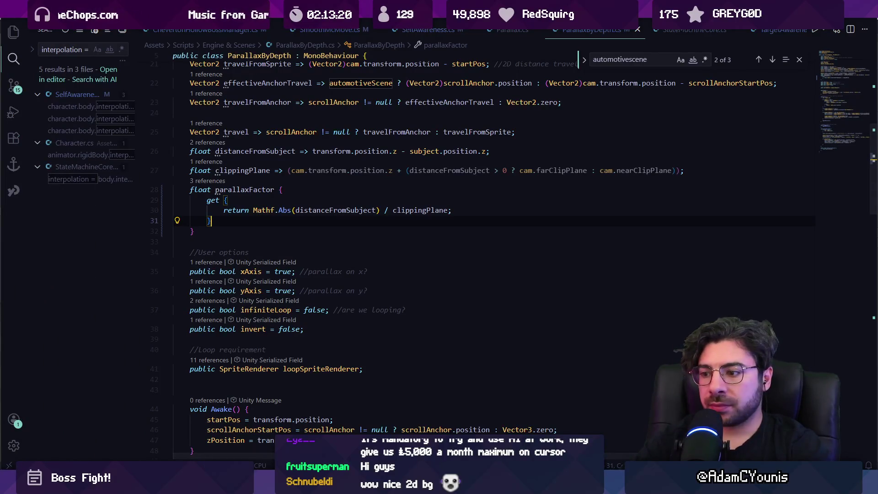
key("alt+Tab")
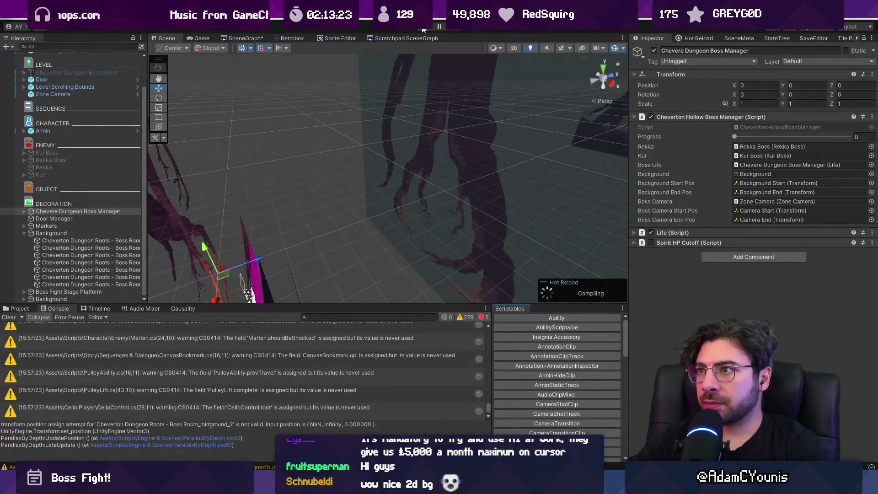
Play the boss room with Progress pushed from 0 to 1 and ping the error's background object.
left_click(414, 28)
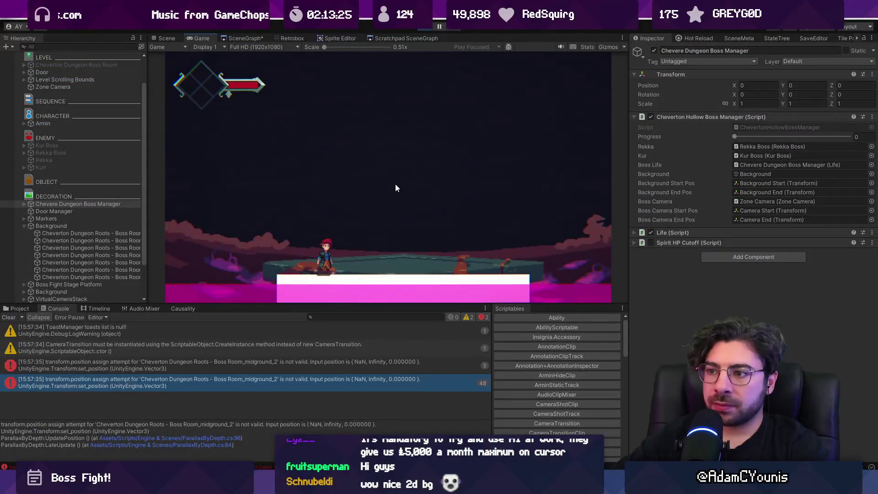
left_click_drag(742, 140, 848, 146)
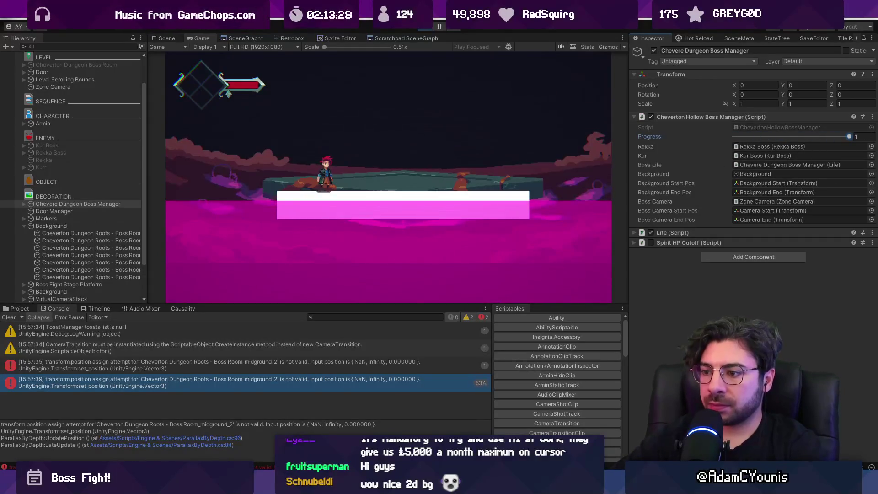
left_click(334, 388)
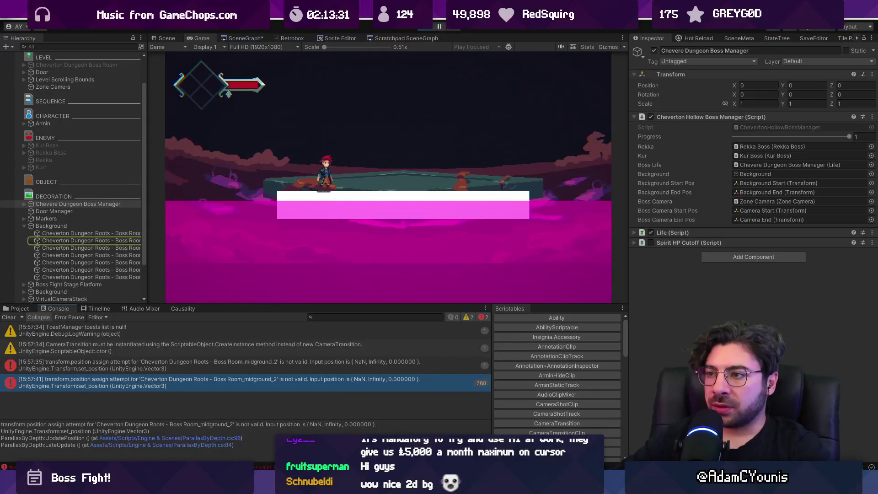
left_click(427, 26)
key("alt+Tab")
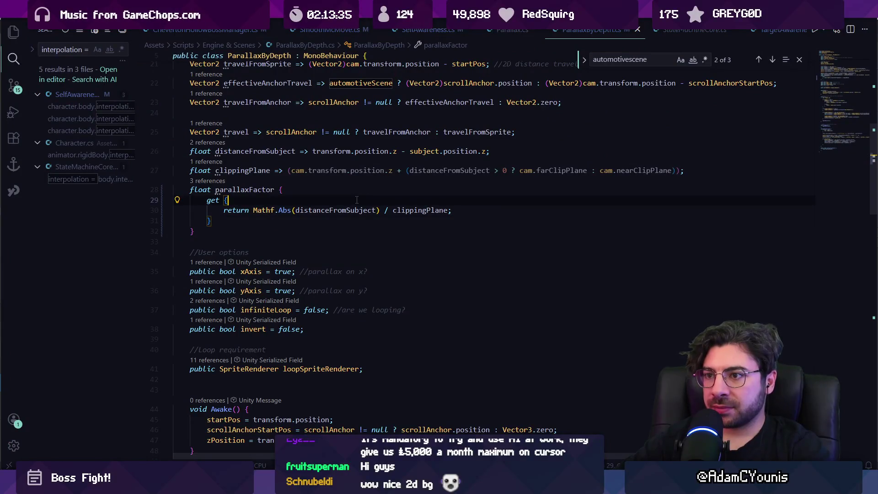
Add an 'if these numbers are' comment in the getter, then delete it again.
key("Return")
type("//checkl")
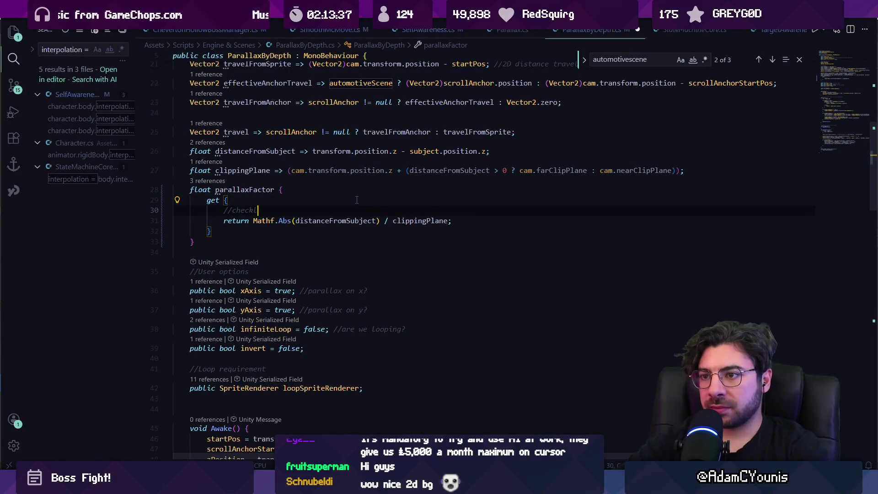
key("BackSpace")
key("BackSpace")
type("if these n")
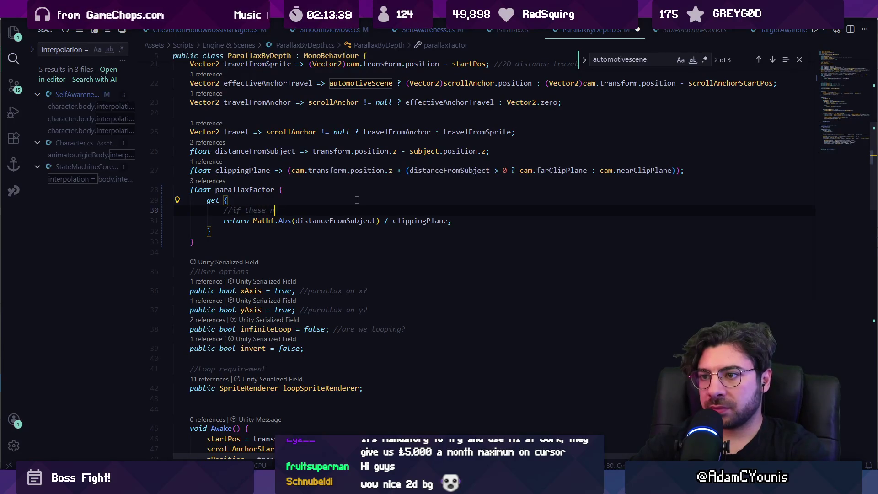
type("umbers are")
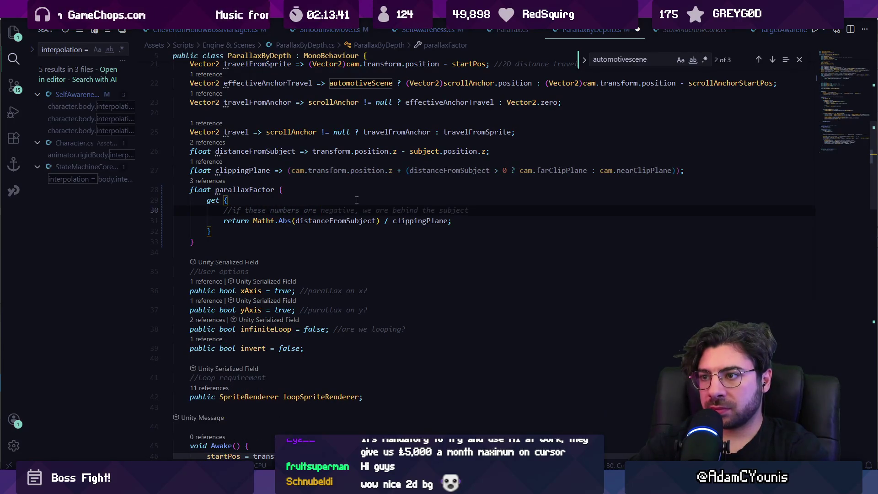
key("ctrl+shift+Left")
key("ctrl+shift+Left")
key("ctrl+shift+Left")
key("BackSpace")
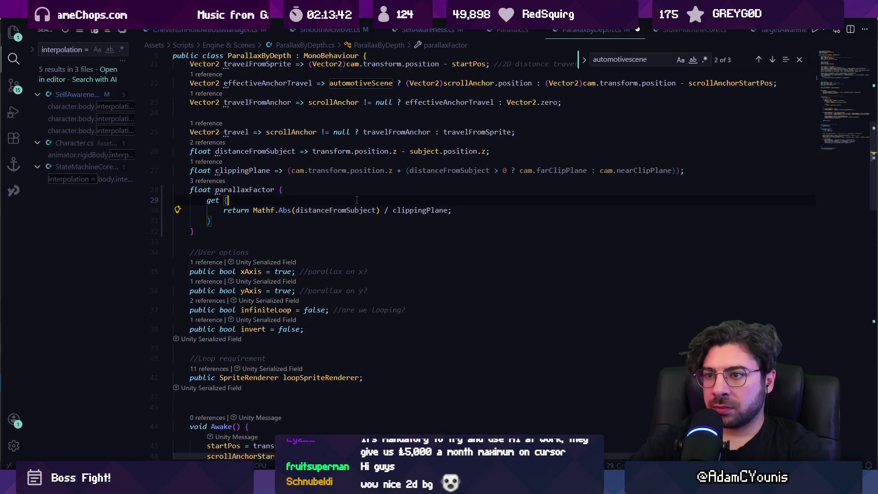
scroll(356, 200, "down", 9)
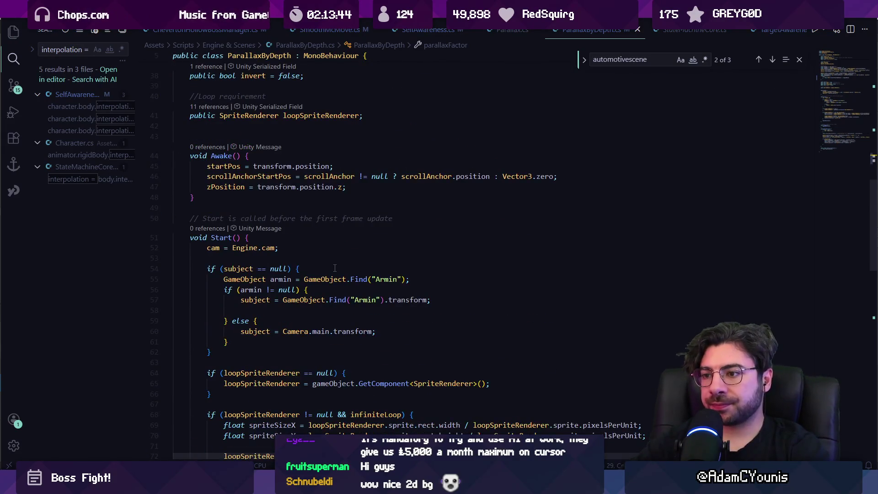
scroll(322, 240, "down", 5)
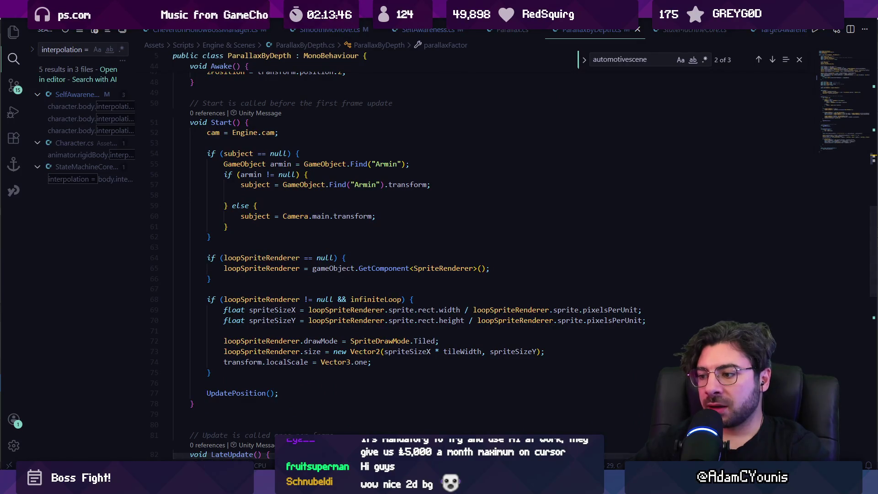
Open UpdatePosition from the NaN error's stack trace, inspect newPos, and add a line below it.
key("alt+Tab")
left_click(237, 378)
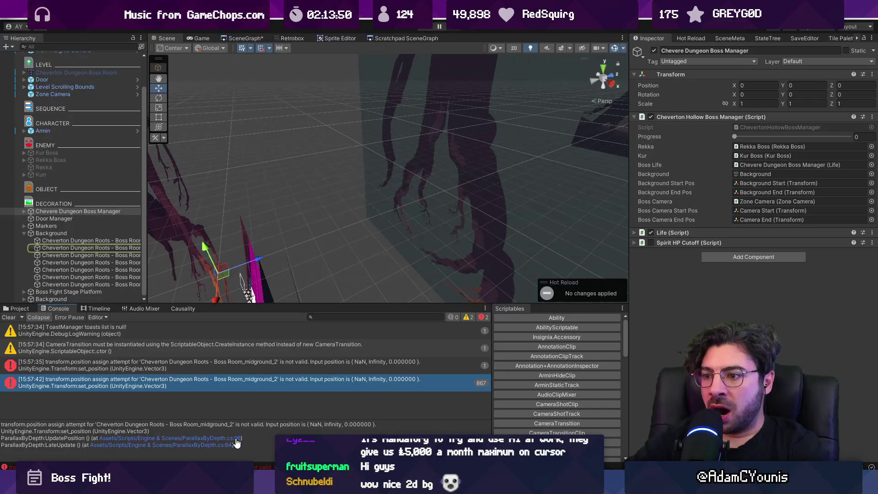
left_click(236, 438)
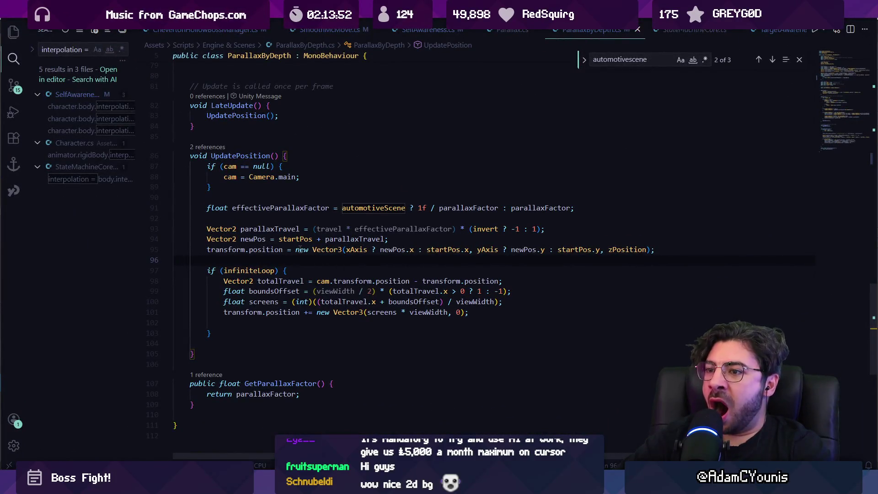
left_click(273, 249)
left_click(223, 249)
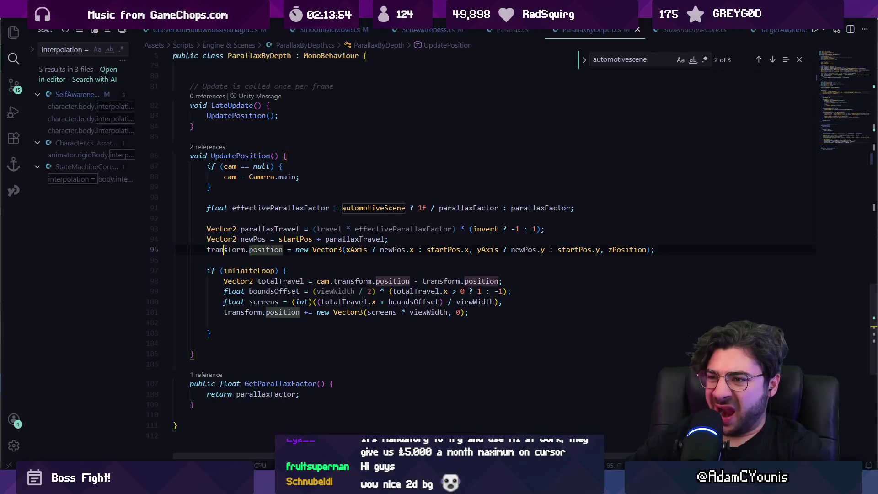
left_click_drag(346, 249, 482, 254)
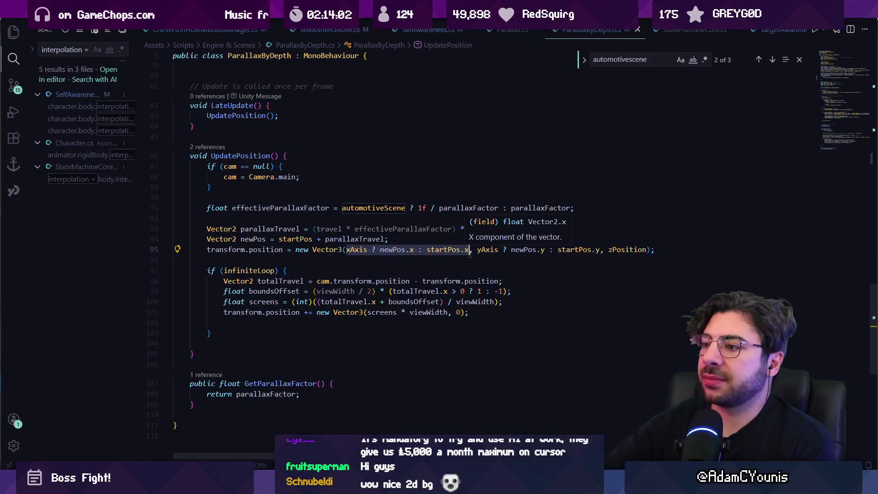
left_click(516, 249)
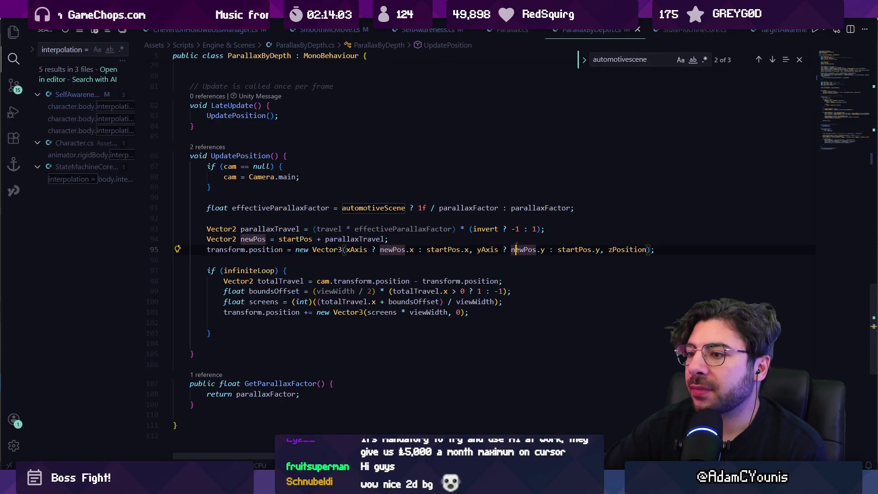
left_click(293, 239)
left_click(331, 239)
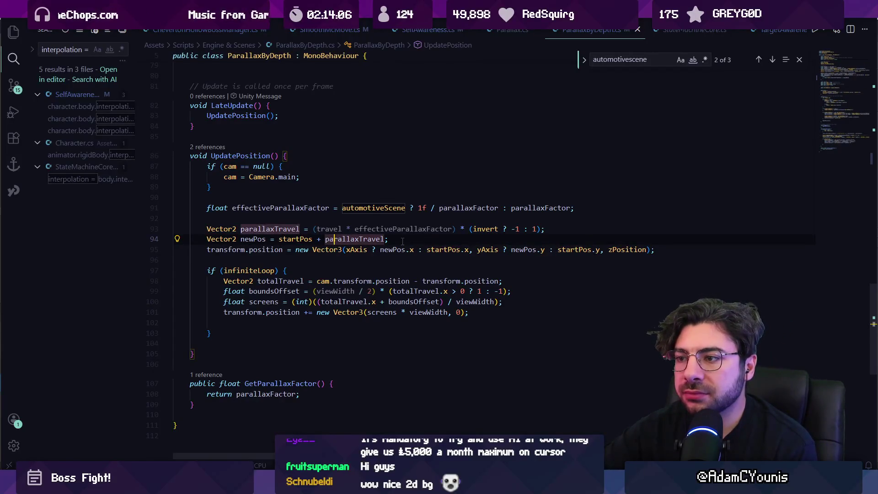
left_click(402, 240)
key("Return")
key("Return")
Add a 'make sure newPos isn't NAN' comment and an x check resetting newPos.x to 0.
key("Up")
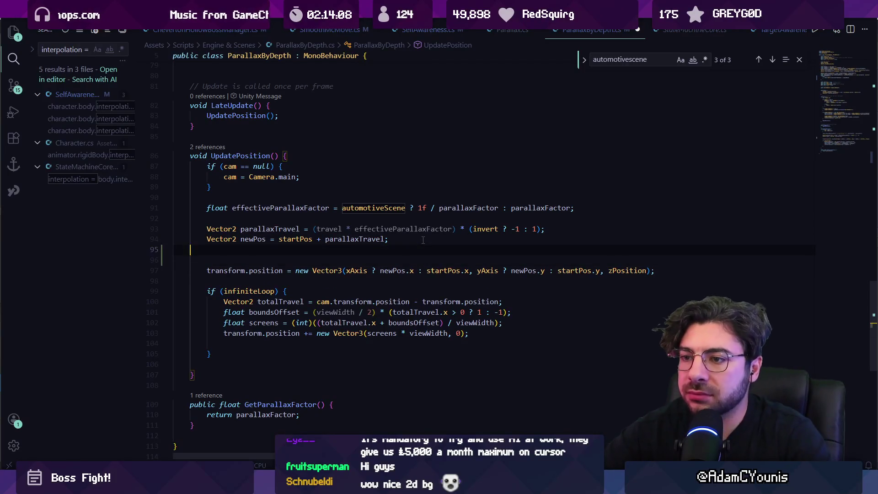
type("//make sure ")
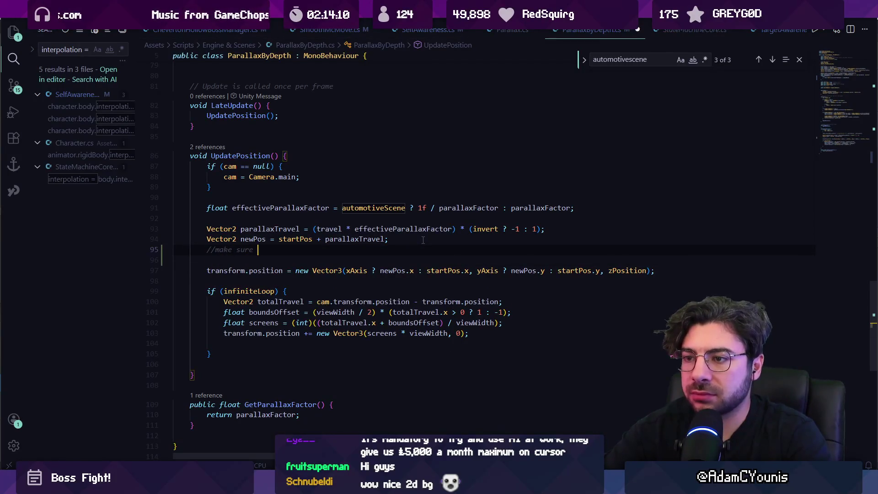
type("newPos isn't ")
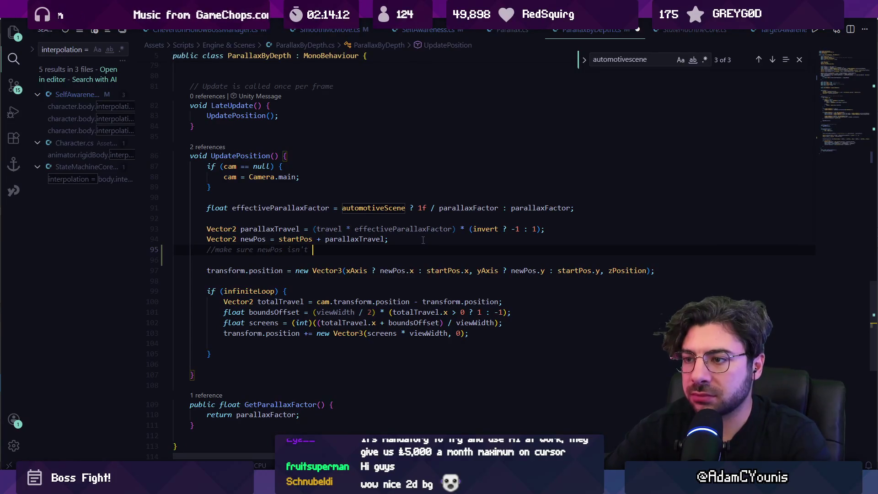
type("NAN or infini")
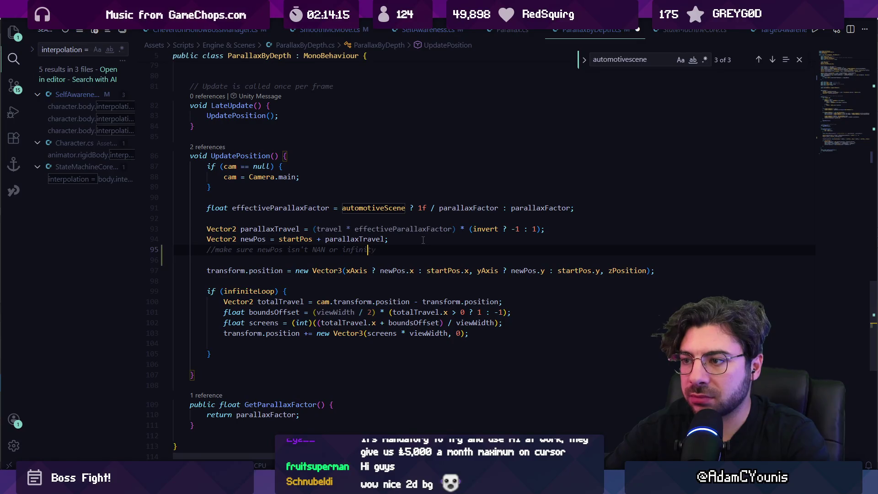
key("Tab")
key("Return")
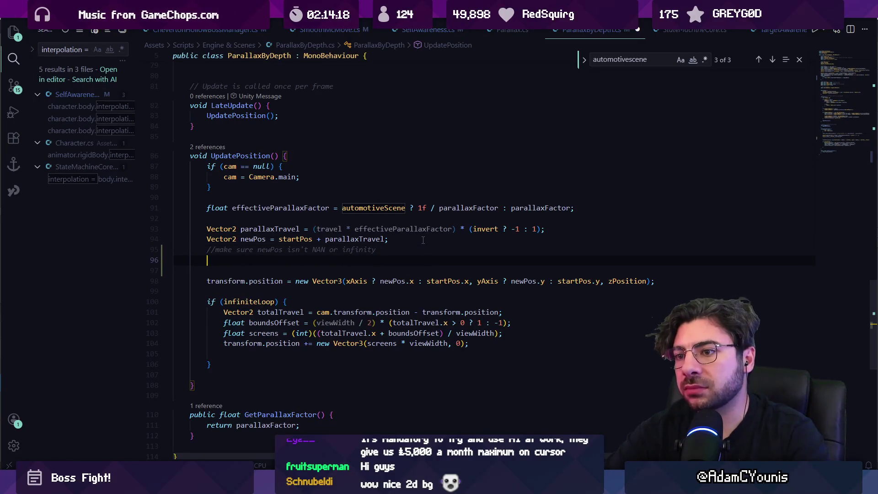
type("if(")
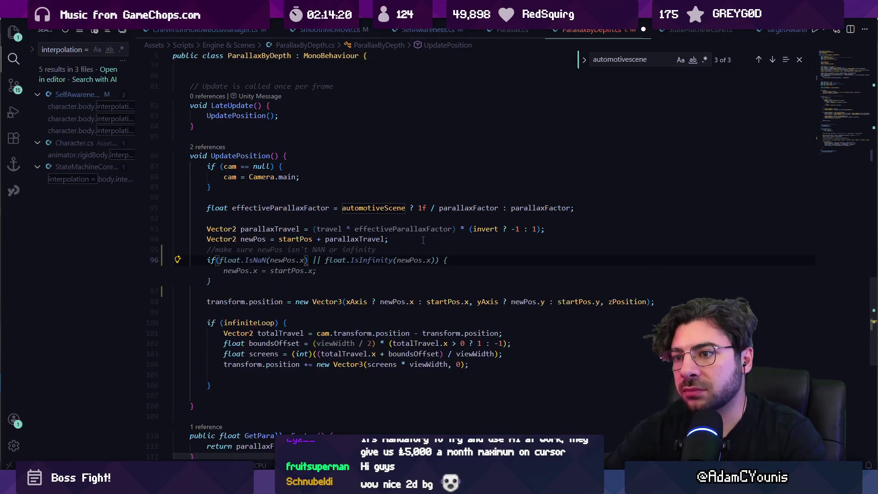
key("Tab")
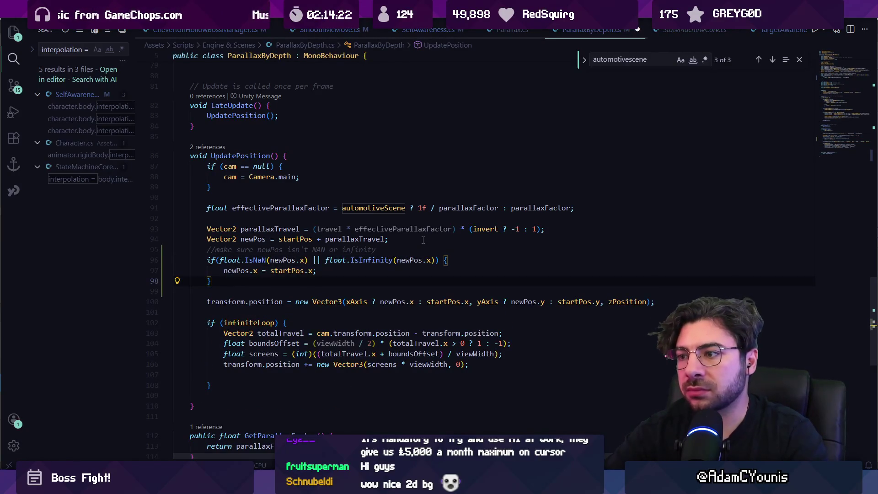
key("Up")
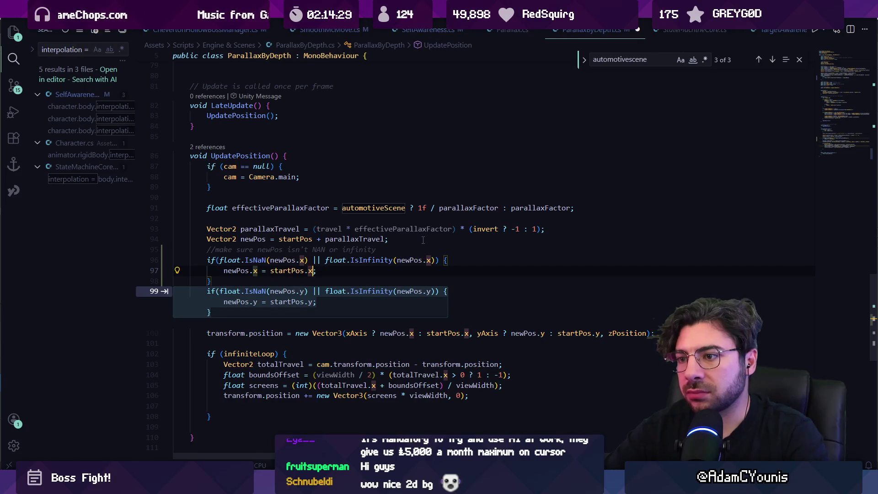
key("Escape")
key("ctrl+shift+Left")
key("ctrl+shift+Left")
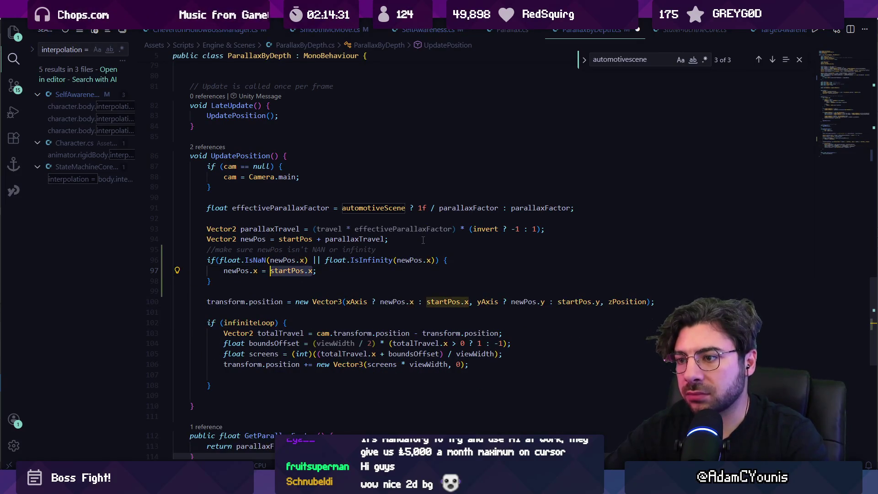
type("0")
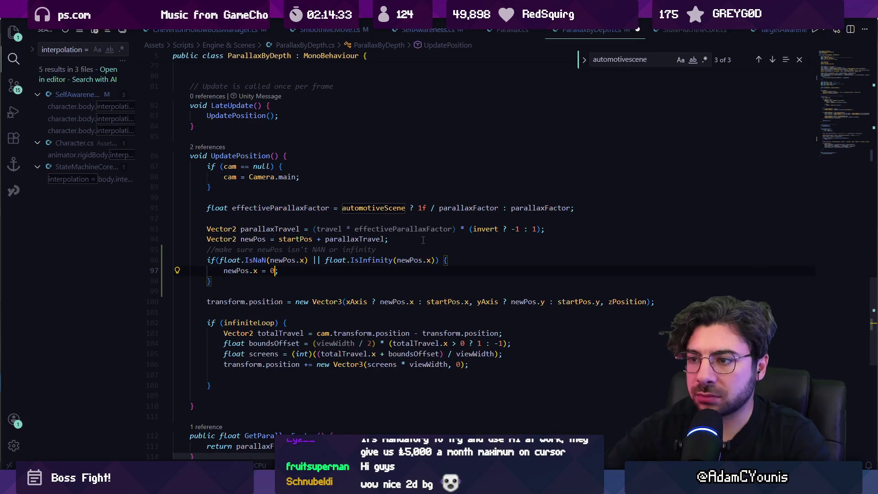
key("Return")
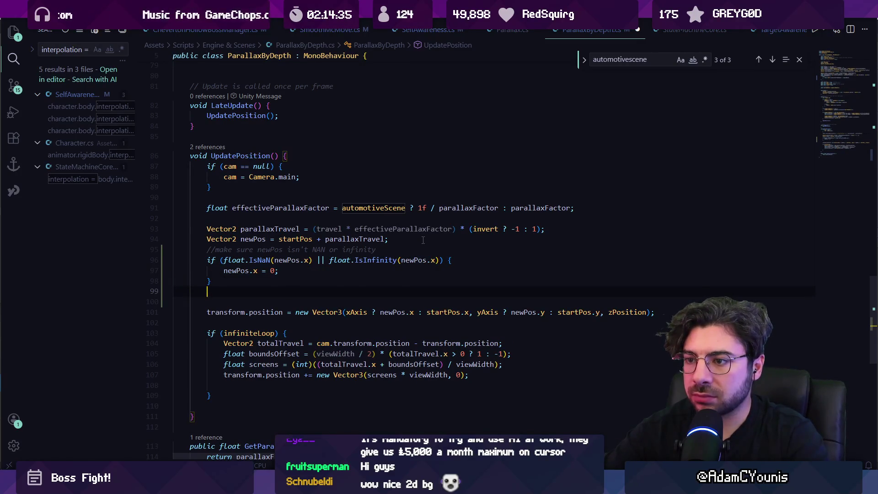
Add the matching NaN/infinity check for newPos.y, then start Play in Unity.
key("Return")
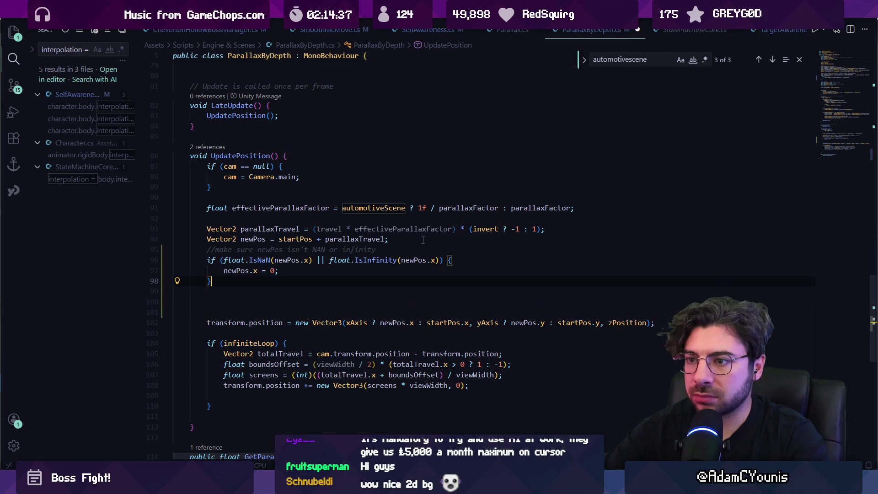
key("Up")
key("Return")
type("if(*")
key("BackSpace")
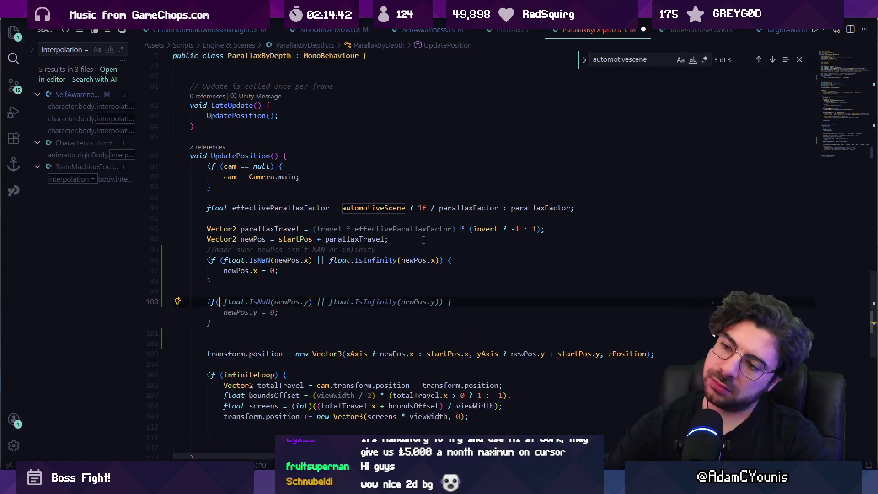
key("Tab")
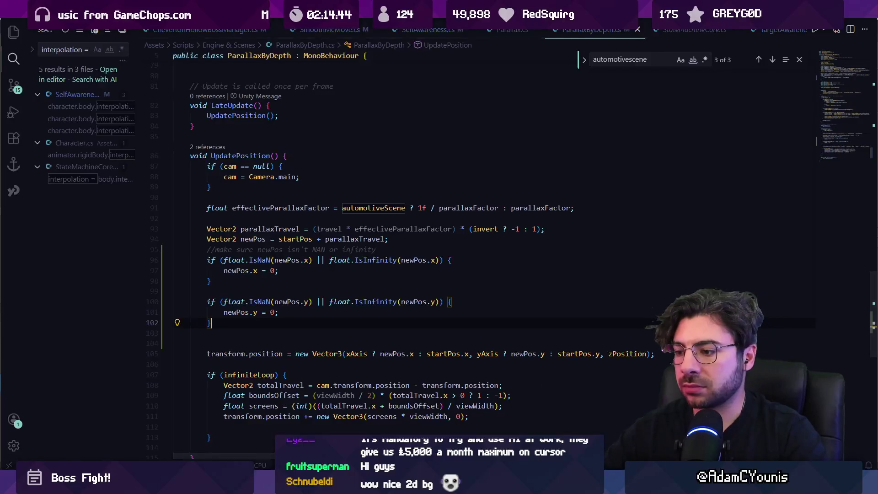
key("alt+Tab")
left_click(420, 27)
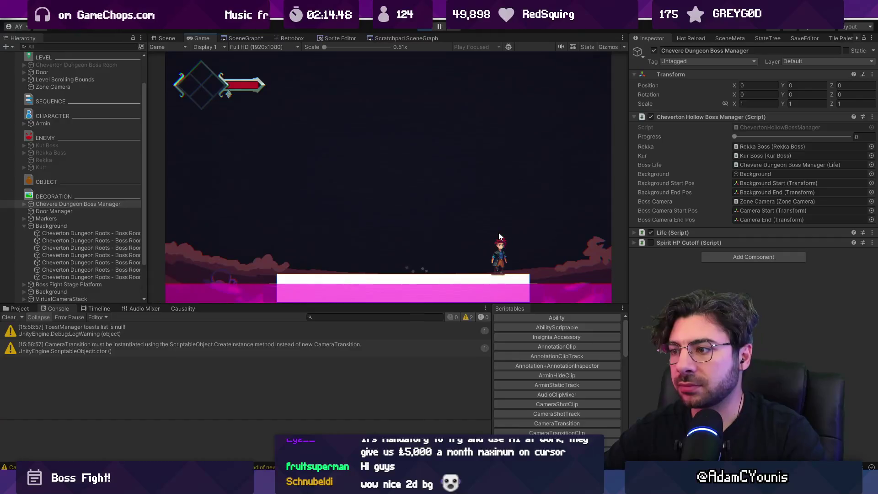
Scrub boss Progress around 0.24–0.74 with the Game view docked beside the Scene view.
mouse_move(734, 137)
left_mouse_down()
mouse_move(784, 137)
mouse_move(731, 137)
left_mouse_up()
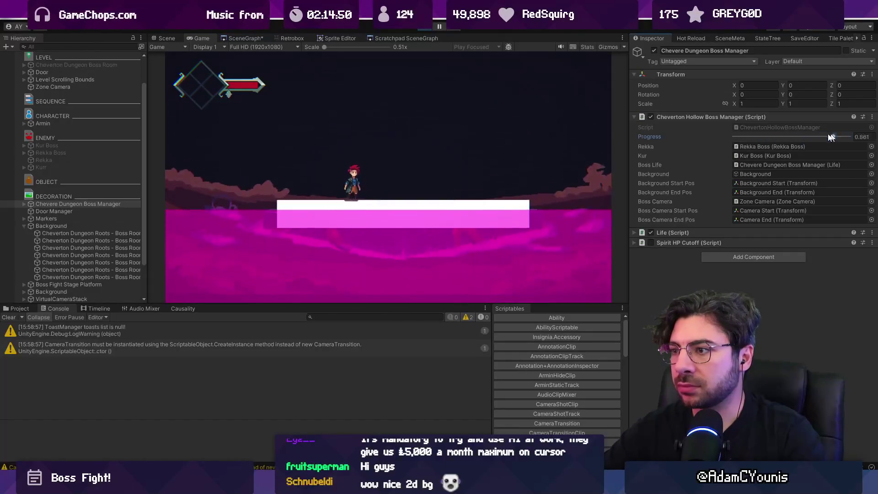
mouse_move(199, 38)
left_mouse_down()
mouse_move(718, 75)
mouse_move(737, 110)
left_mouse_up()
left_click_drag(736, 280, 761, 279)
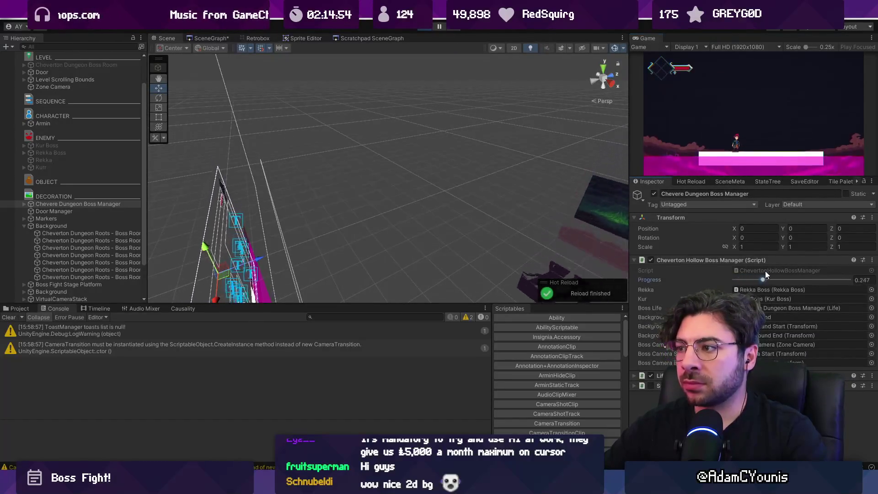
key("2")
key("2")
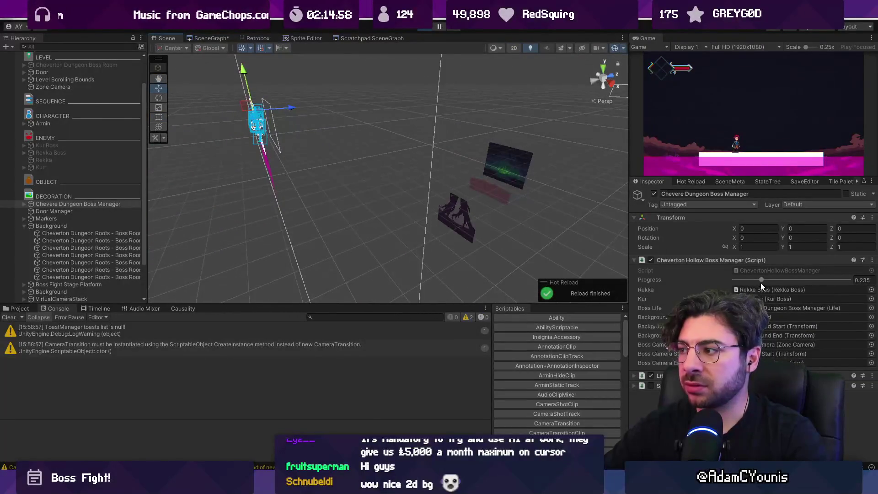
mouse_move(761, 280)
left_mouse_down()
mouse_move(722, 275)
mouse_move(821, 281)
mouse_move(78, 218)
left_mouse_up()
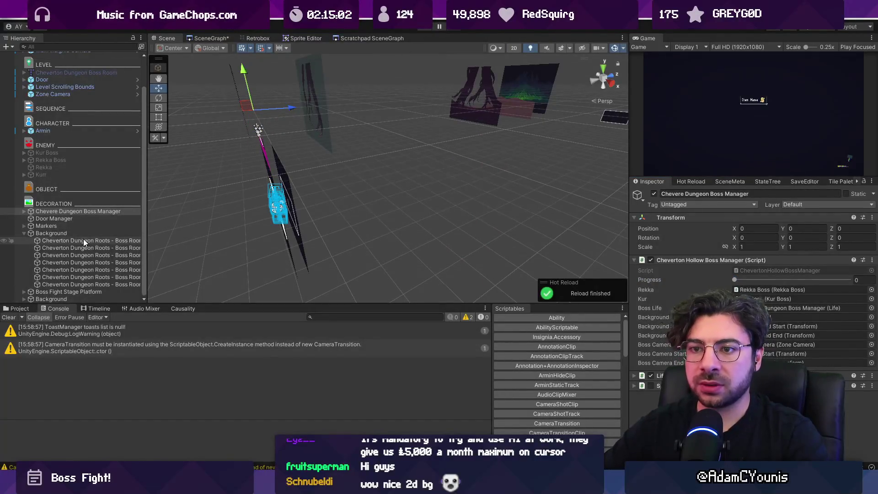
Expand the boss manager's Markers and raise the Background End marker higher in the scene.
left_click(85, 233)
left_click(88, 211)
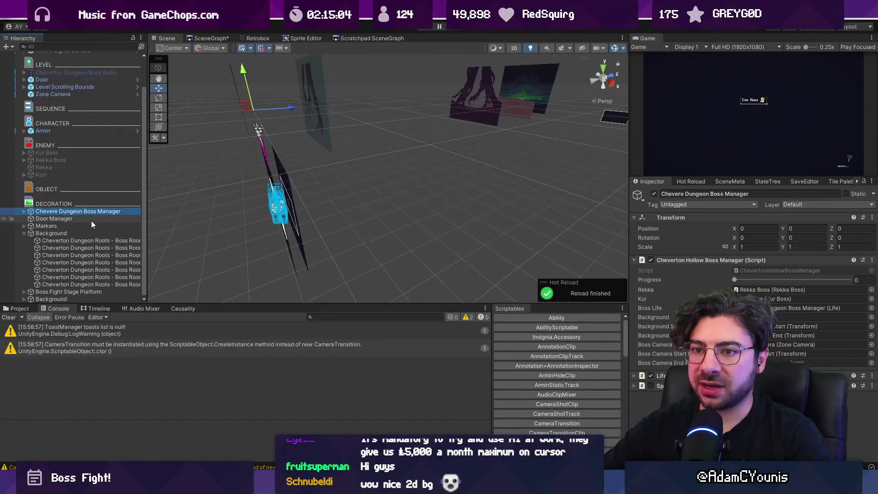
left_click(43, 226)
left_click(24, 226)
right_click(65, 240)
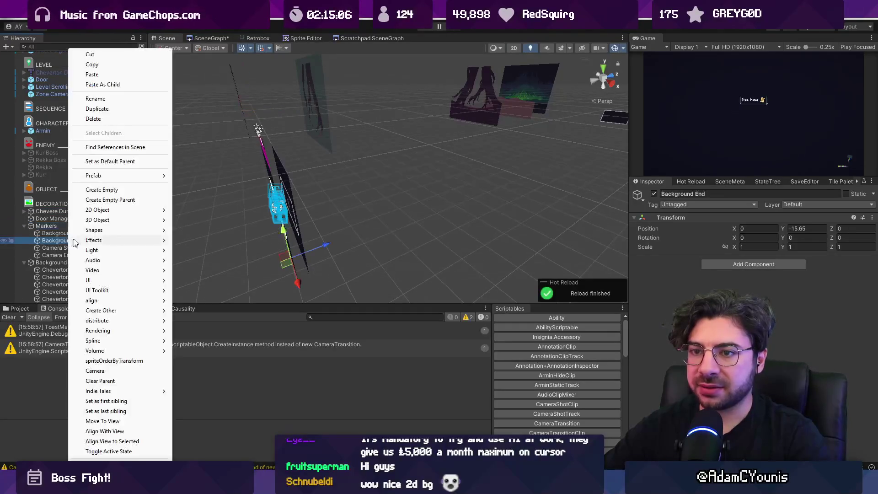
left_click(153, 243)
scroll(153, 243, "down", 5)
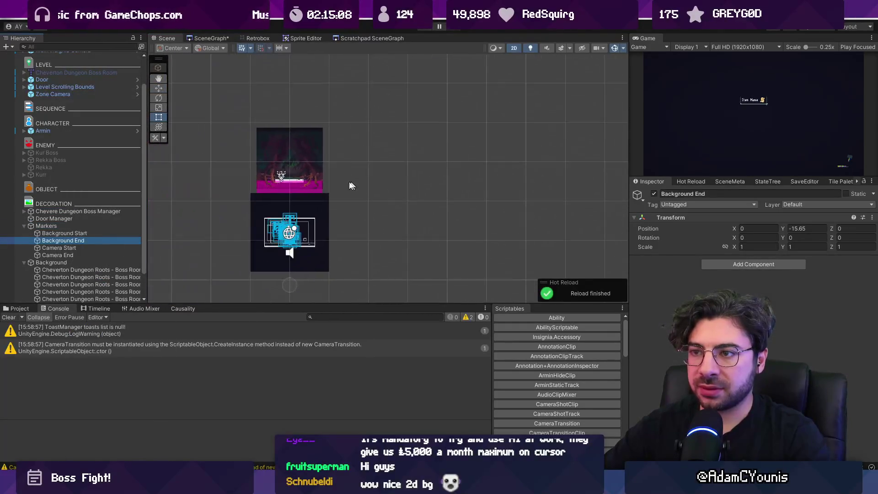
key("w")
mouse_move(366, 215)
left_mouse_down()
mouse_move(379, 197)
mouse_move(380, 104)
left_mouse_up()
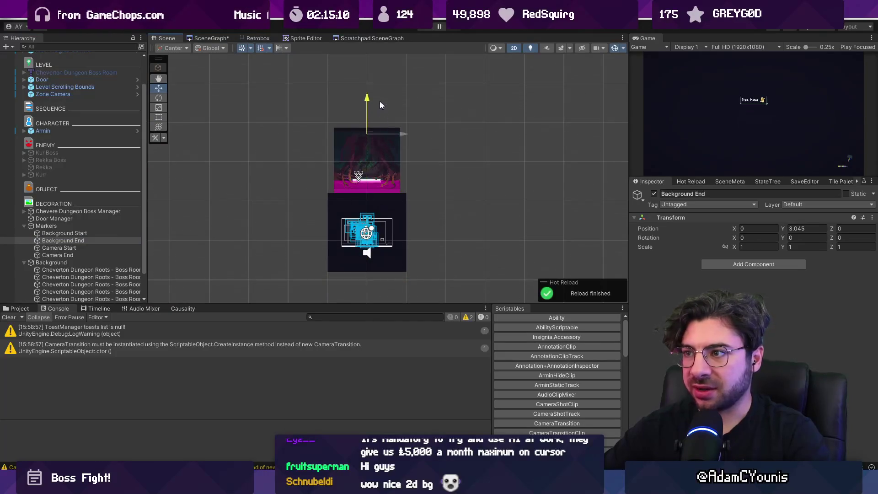
Play-test the fight with boss Progress scrubbed to about 0.37, then stop.
left_click(421, 29)
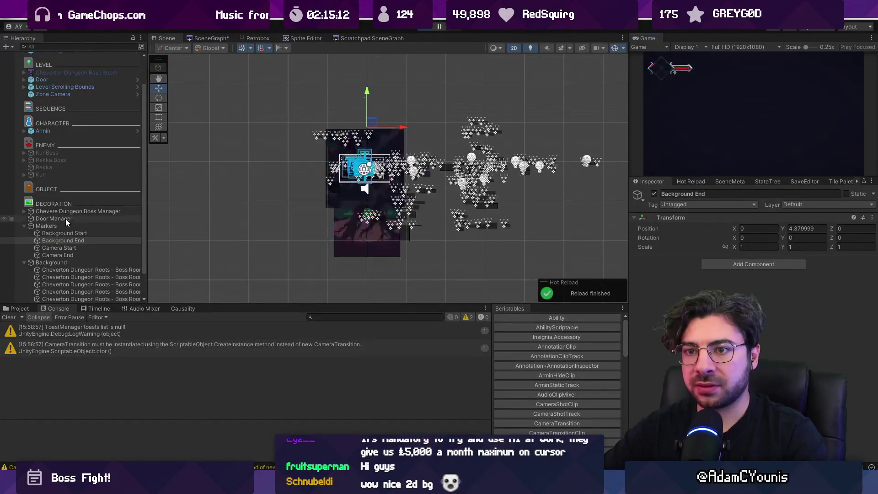
left_click(68, 207)
key("t")
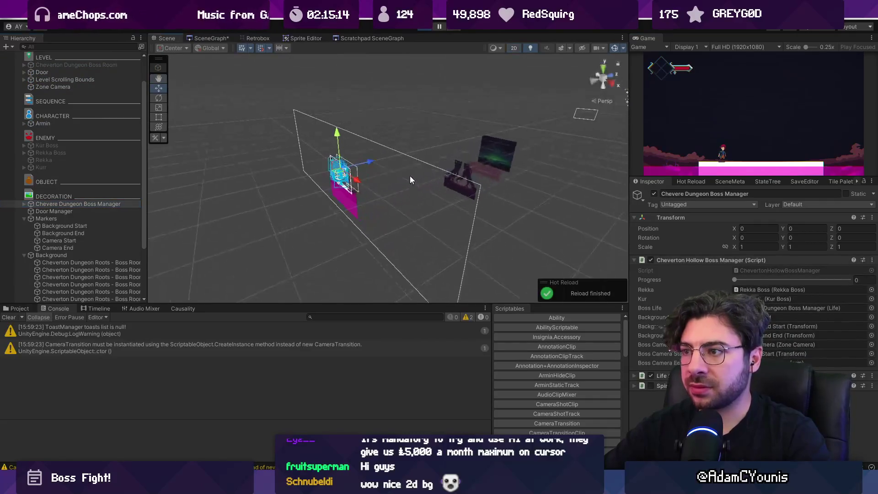
mouse_move(739, 278)
left_mouse_down()
mouse_move(802, 273)
mouse_move(728, 280)
mouse_move(784, 289)
mouse_move(740, 293)
mouse_move(775, 295)
left_mouse_up()
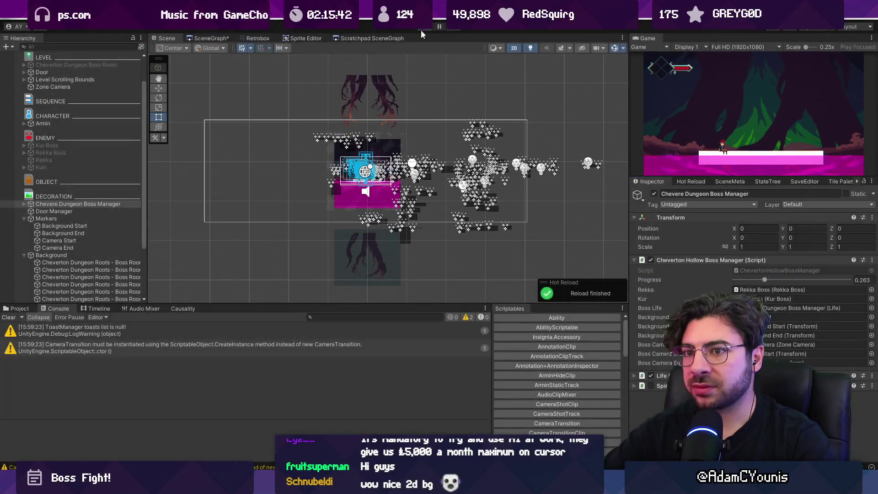
left_click(422, 26)
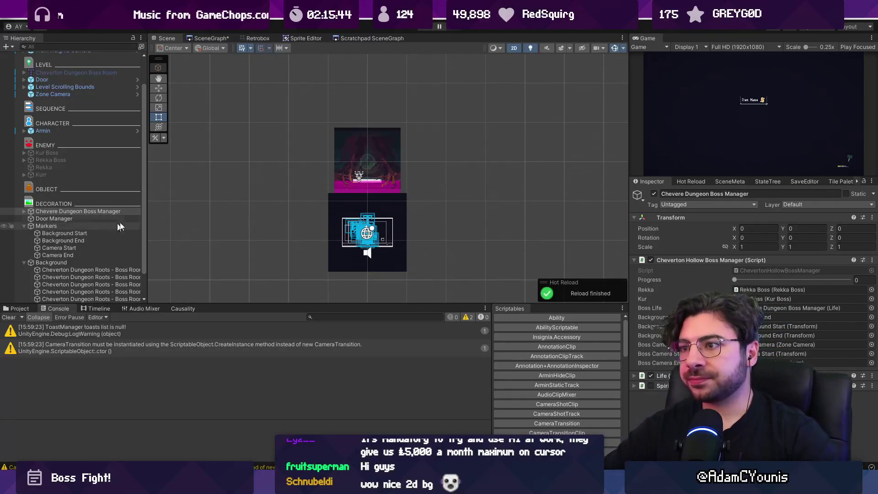
Frame the Background Start marker and lower Background End to Y -2.325.
scroll(380, 200, "up", 3)
left_click(104, 234)
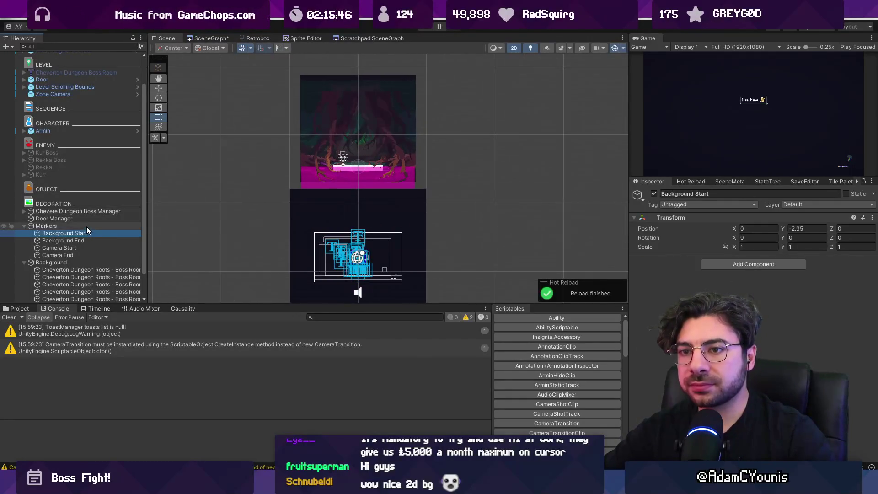
left_click(88, 213)
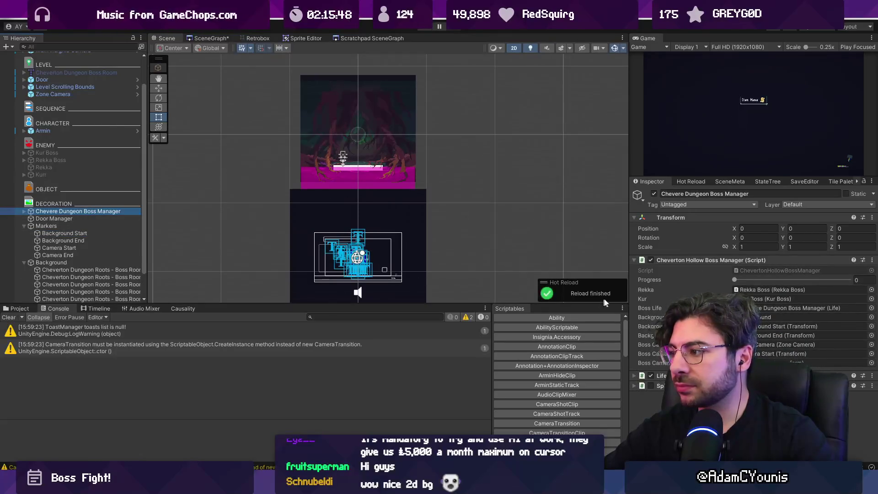
mouse_move(86, 232)
left_mouse_down()
mouse_move(777, 326)
mouse_move(777, 335)
mouse_move(777, 326)
mouse_move(805, 317)
left_mouse_up()
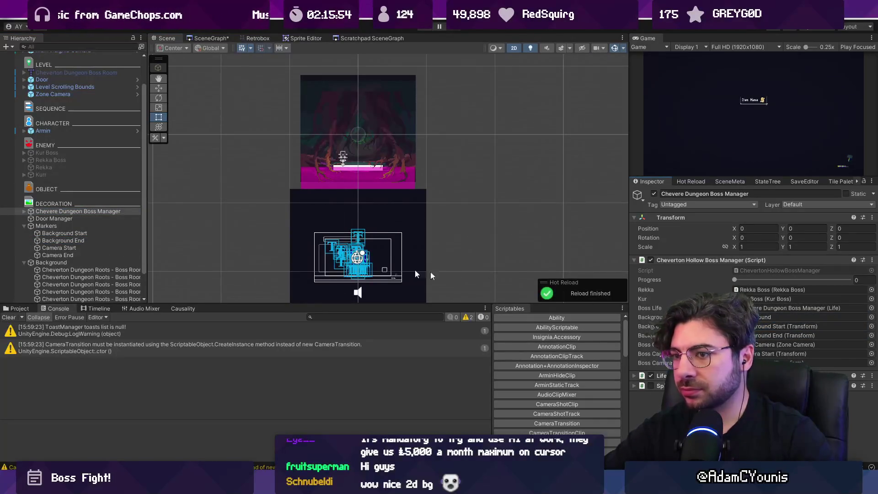
double_click(64, 233)
key("w")
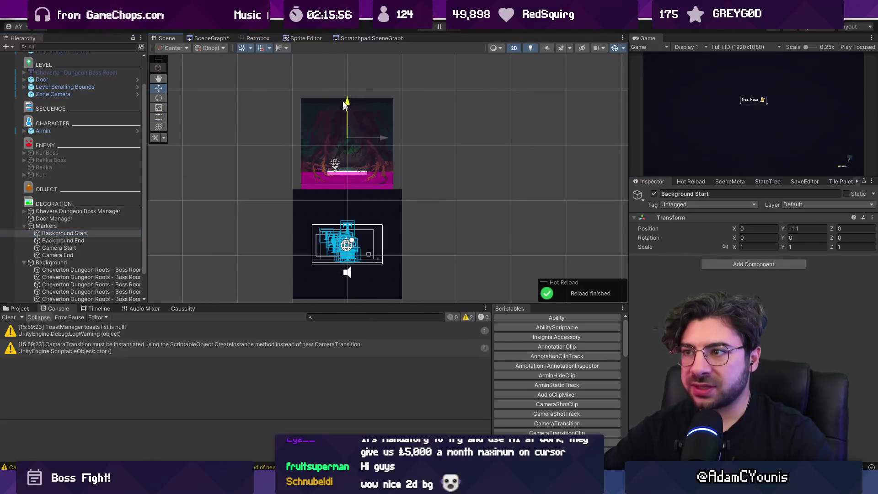
left_click(91, 240)
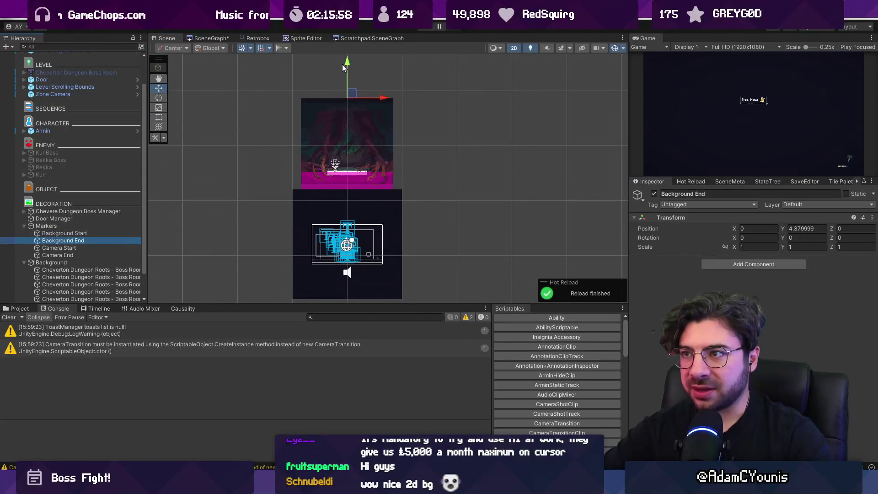
left_click_drag(344, 67, 355, 136)
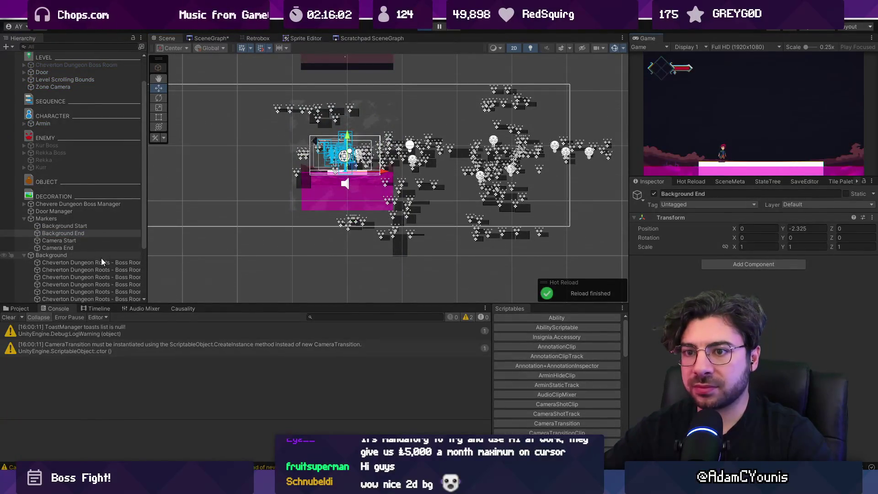
Scrub the Boss Manager's Progress to about 0.606 and switch the Scene view out of 2D.
left_click(97, 204)
mouse_move(739, 279)
left_mouse_down()
mouse_move(824, 275)
mouse_move(755, 265)
mouse_move(811, 259)
mouse_move(803, 262)
left_mouse_up()
key("2")
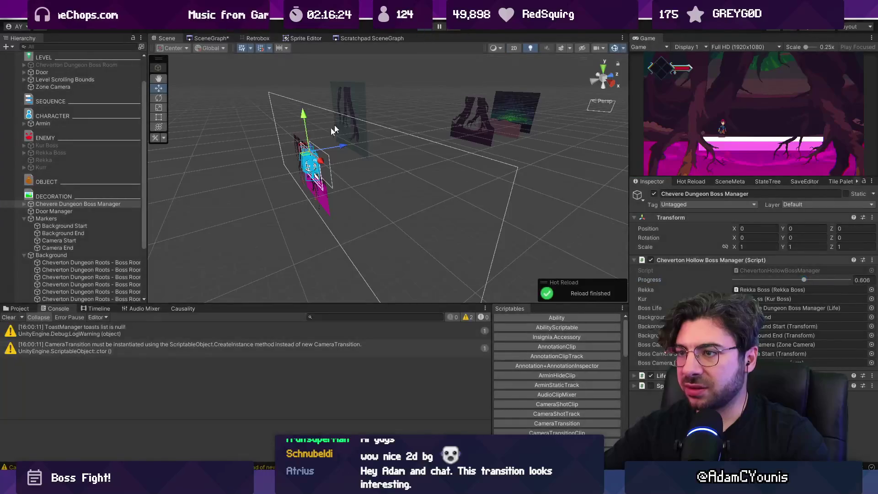
Stop the game, select the foreground_2 roots sprite and toggle the Scene view between 2D and 3D.
key("ctrl+p")
left_click(296, 133)
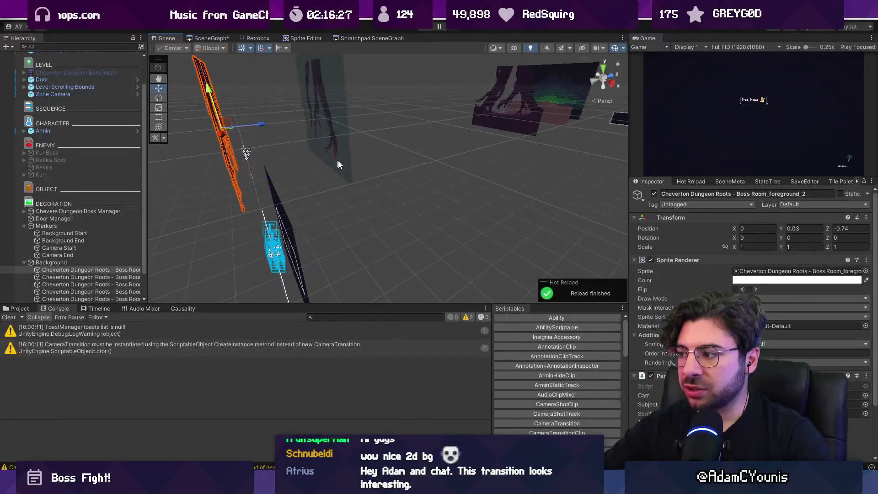
scroll(717, 262, "down", 3)
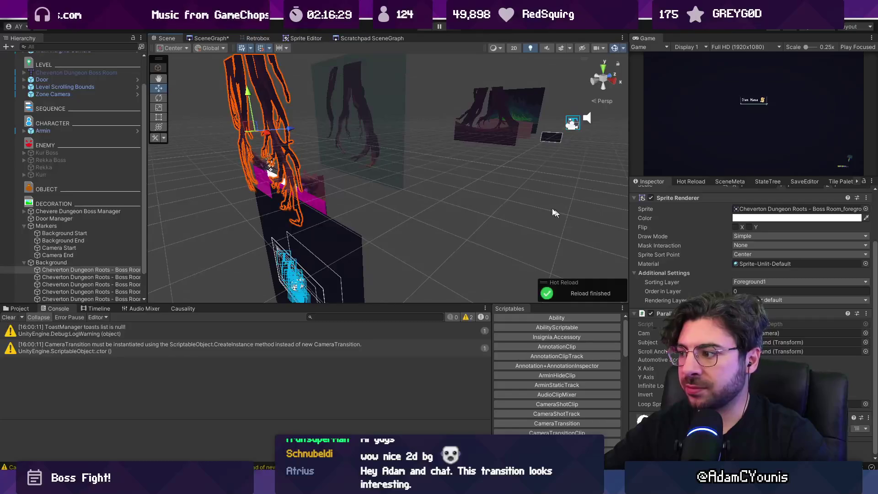
key("t")
key("2")
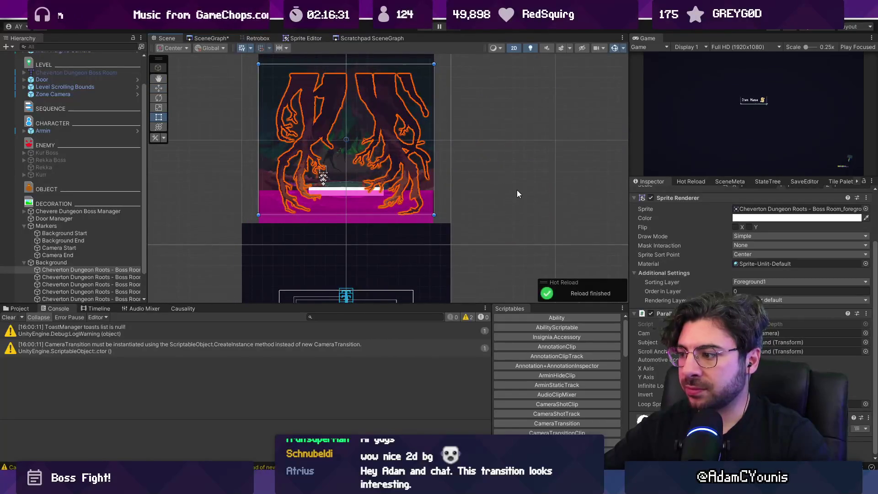
key("w")
key("2")
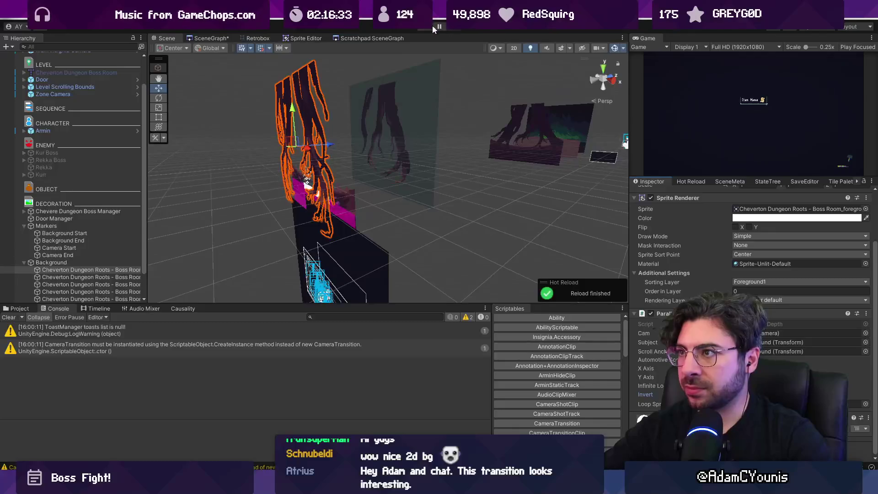
Play-test with boss Progress near a quarter, orbiting to view the layers side-on, then stop.
left_click(433, 29)
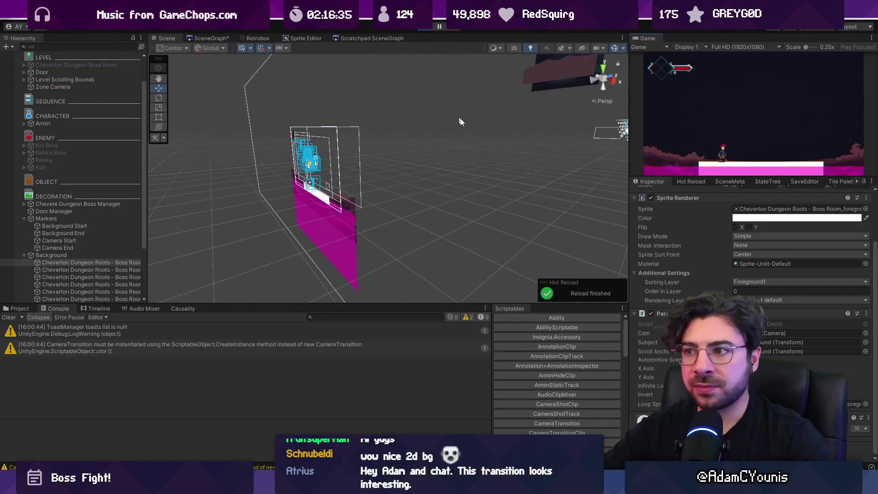
left_click(78, 204)
mouse_move(737, 279)
left_mouse_down()
mouse_move(817, 258)
mouse_move(805, 257)
left_mouse_up()
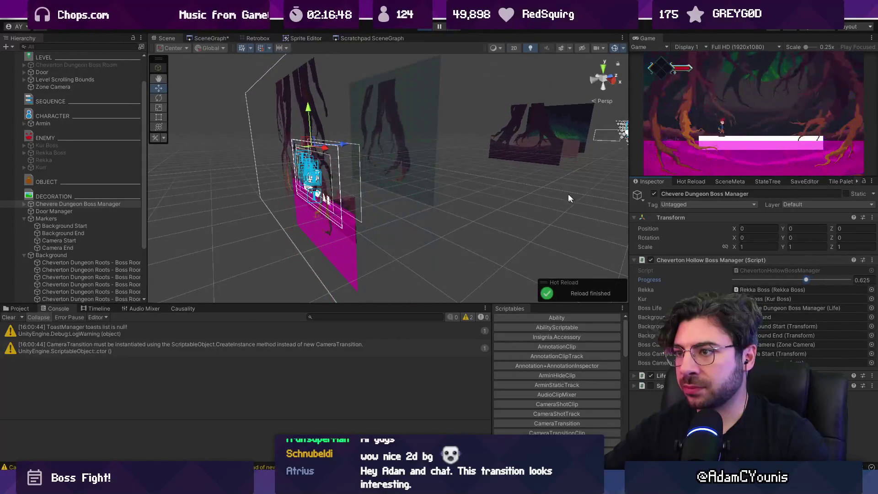
mouse_move(569, 198)
left_mouse_down()
mouse_move(500, 180)
mouse_move(401, 184)
mouse_move(413, 191)
left_mouse_up()
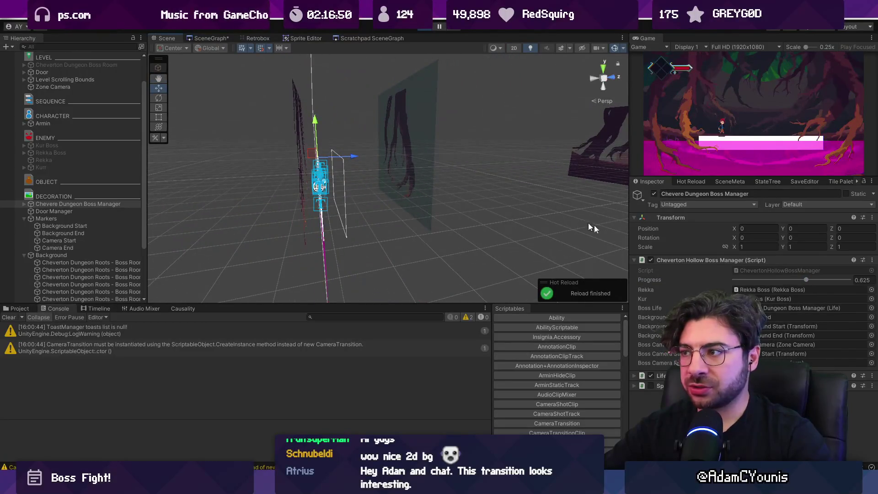
mouse_move(777, 274)
left_mouse_down()
mouse_move(758, 278)
mouse_move(817, 265)
mouse_move(807, 269)
left_mouse_up()
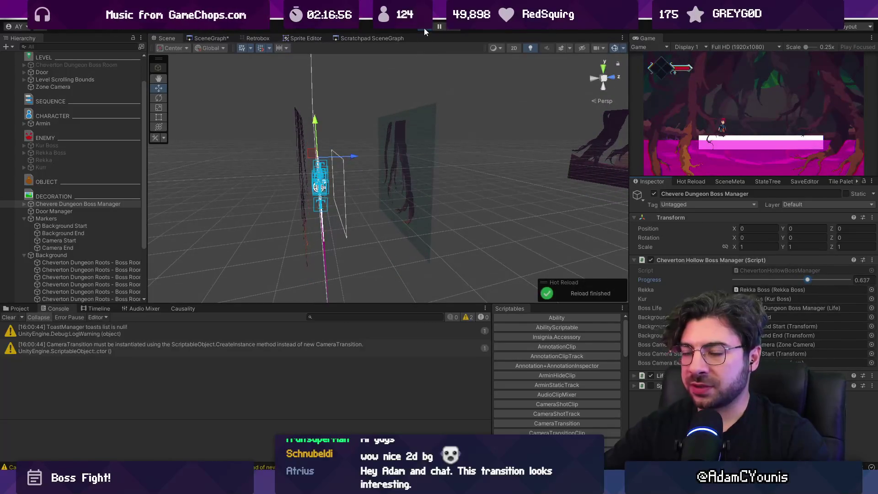
left_click(423, 28)
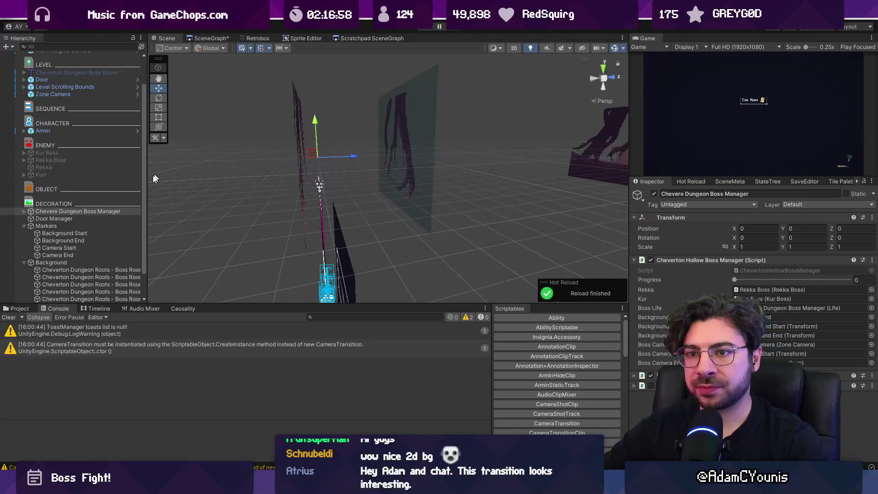
Switch to the ParallaxByDepth script's UpdatePosition method in VS Code.
scroll(123, 251, "down", 2)
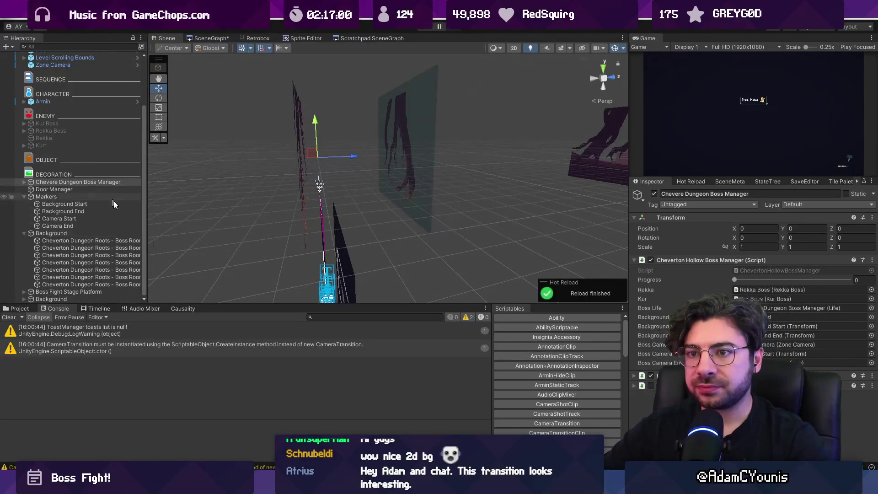
key("alt+Tab")
scroll(402, 235, "down", 4)
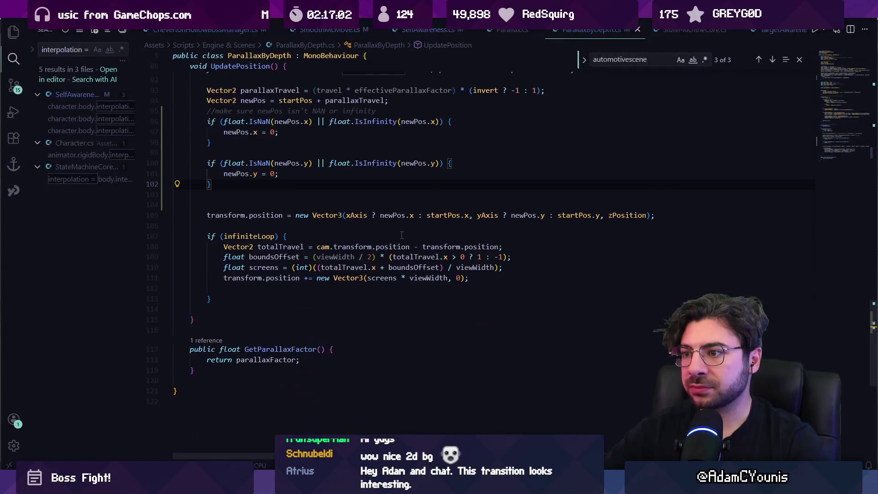
scroll(401, 234, "up", 2)
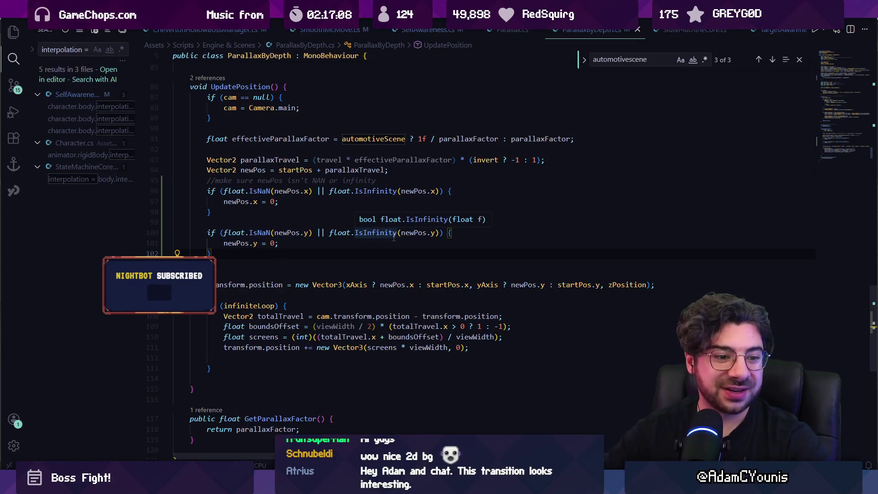
scroll(348, 244, "down", 1)
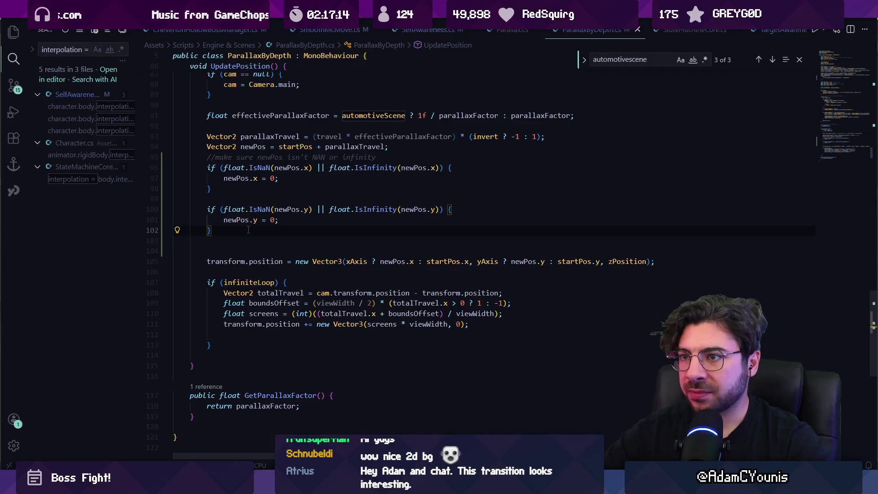
scroll(248, 229, "up", 4)
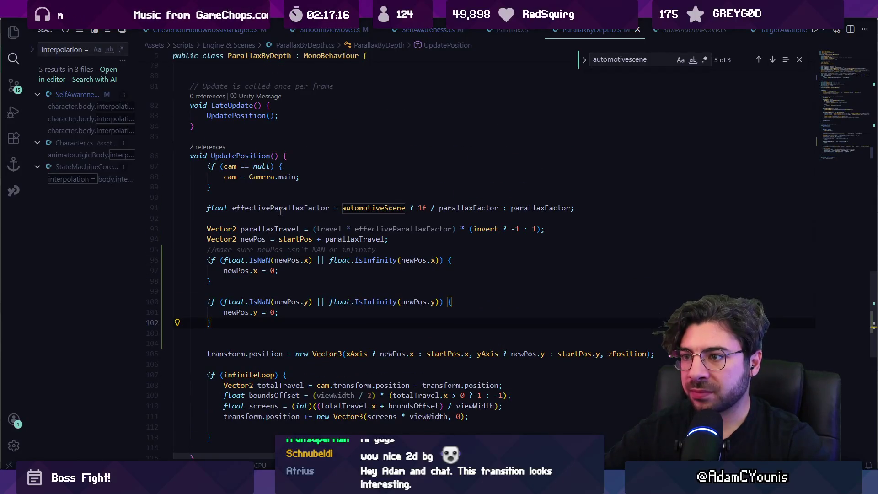
left_click(361, 209)
left_click(478, 209)
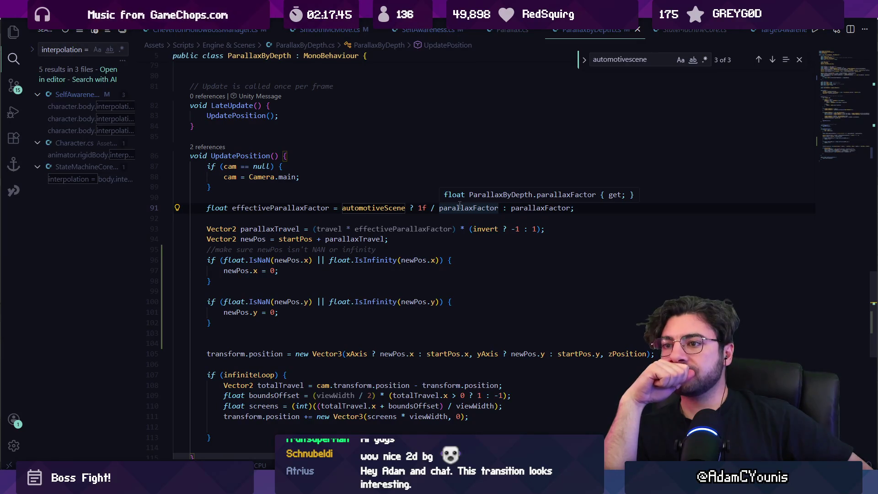
left_click(405, 207)
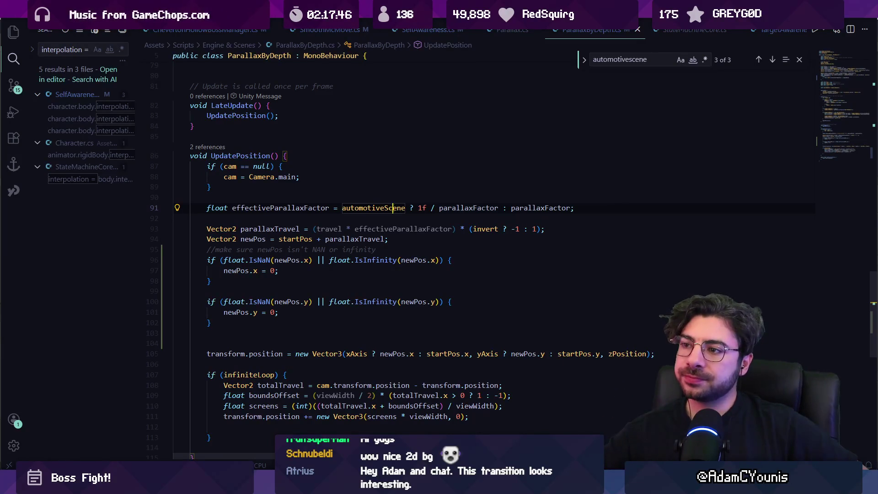
Review the anchor-travel properties in ParallaxByDepth.cs.
scroll(405, 205, "up", 5)
scroll(405, 205, "up", 14)
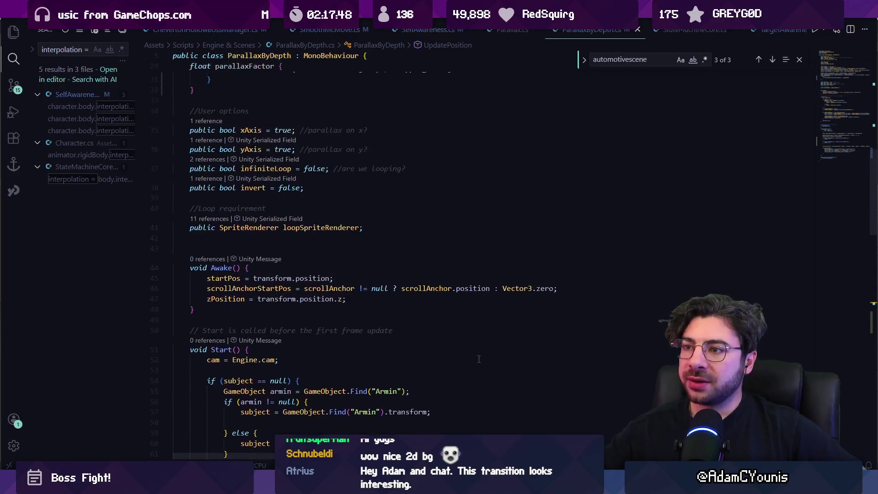
scroll(480, 352, "up", 2)
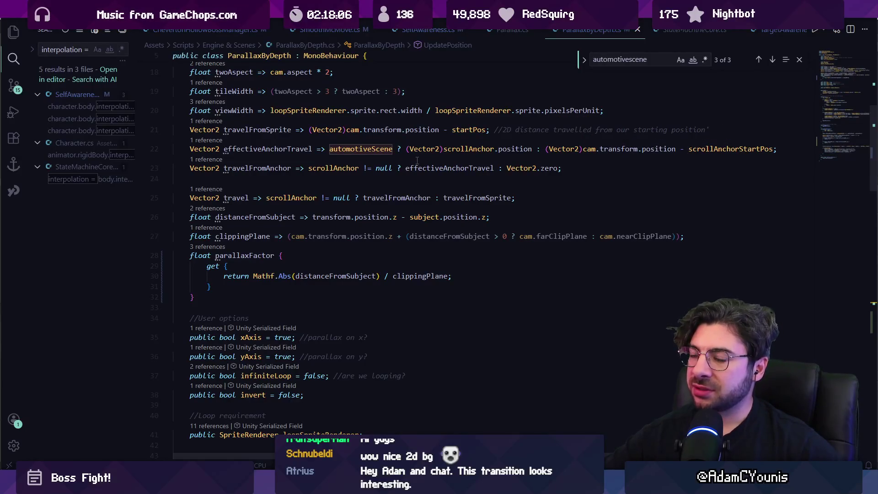
scroll(347, 151, "down", 10)
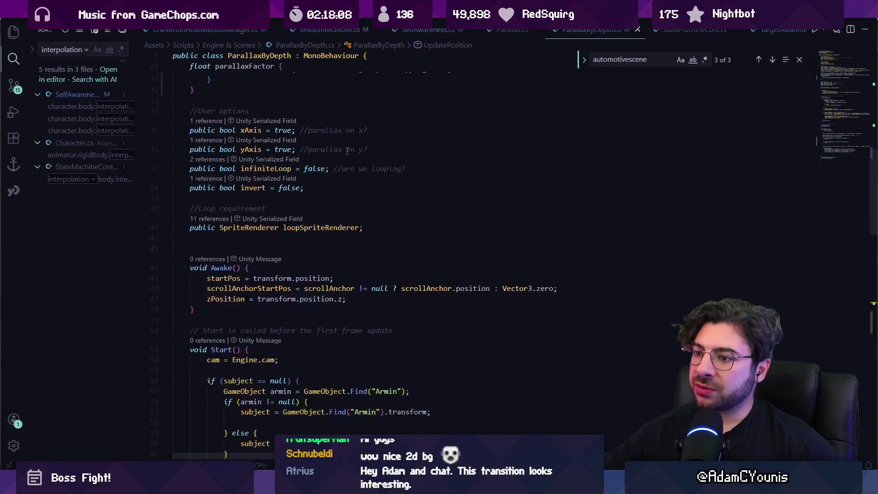
scroll(347, 151, "down", 3)
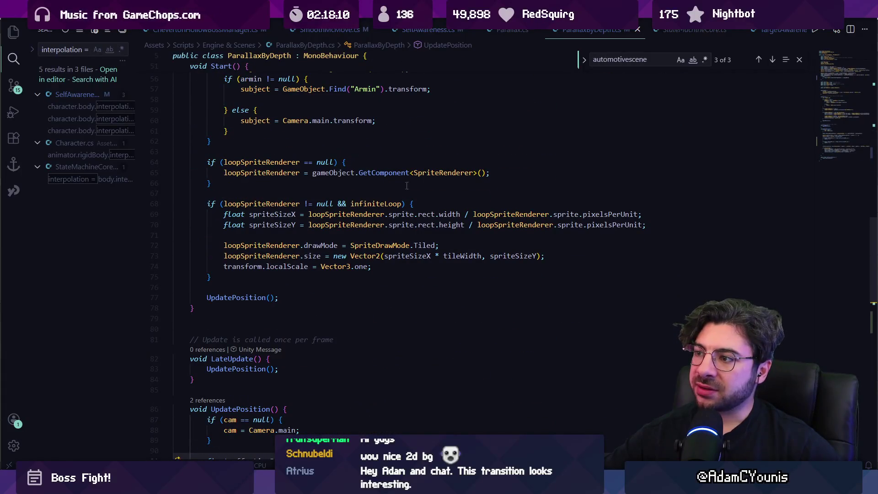
scroll(408, 195, "up", 3)
scroll(412, 287, "down", 10)
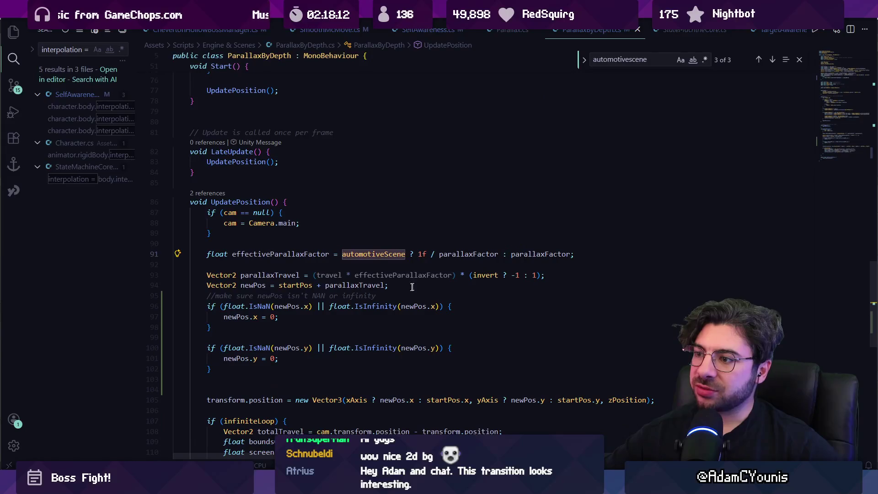
scroll(426, 254, "down", 4)
scroll(308, 197, "up", 3)
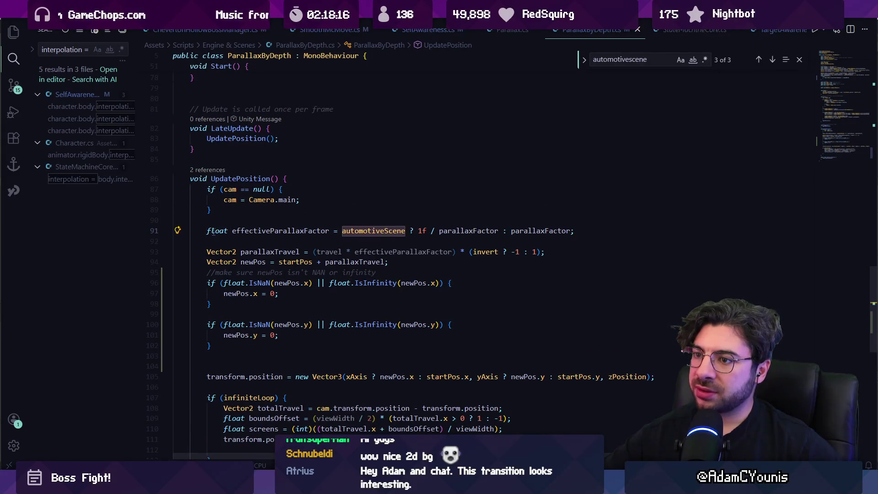
Comment out line 91's automotiveScene effectiveParallaxFactor so it equals plain parallaxFactor, then return to Unity.
left_click(207, 231)
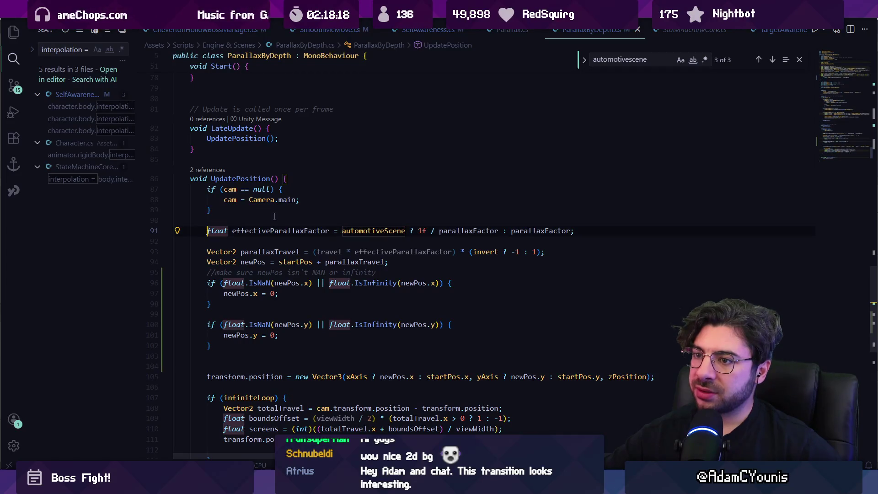
type("//")
key("Escape")
key("Down")
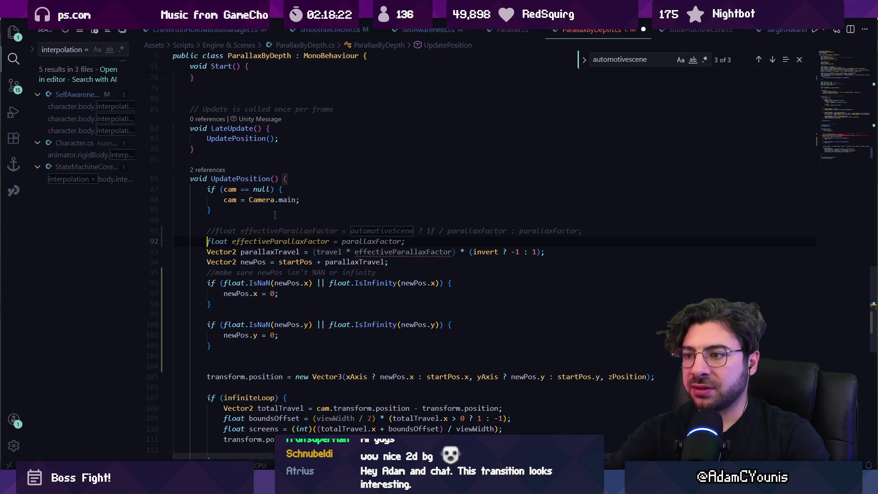
key("End")
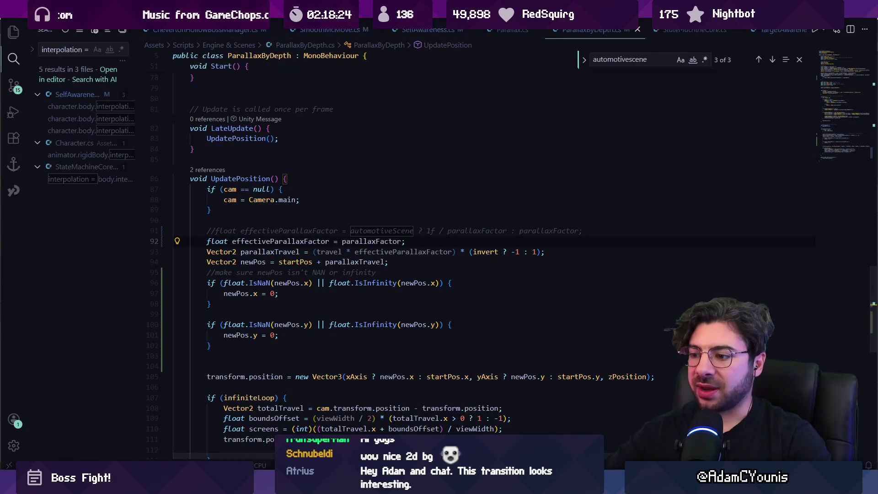
key("alt+Tab")
left_click(123, 284)
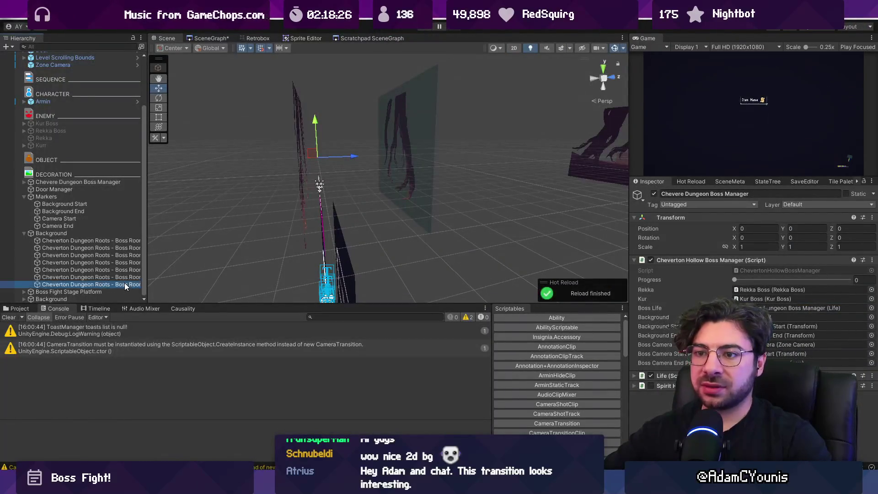
Scrub the Boss Manager's Progress to 0.426 and dock the Game view into the main panel.
key("Up")
key("Up")
key("Up")
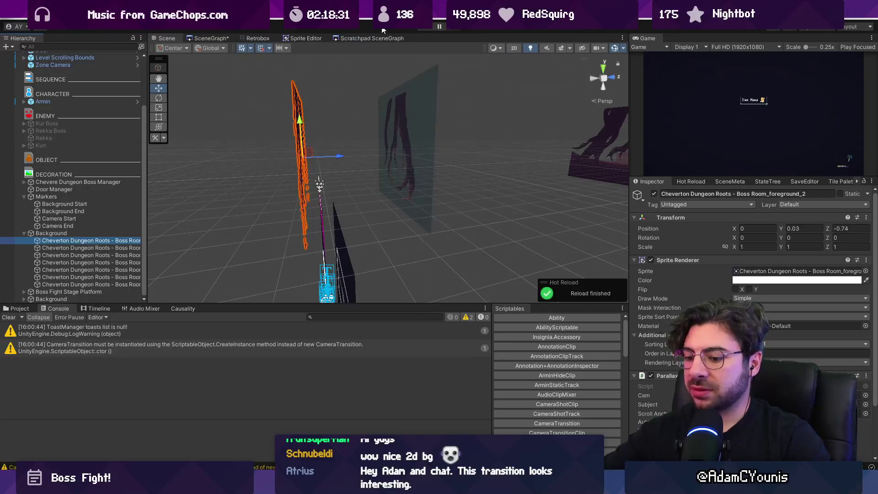
key("ctrl+o")
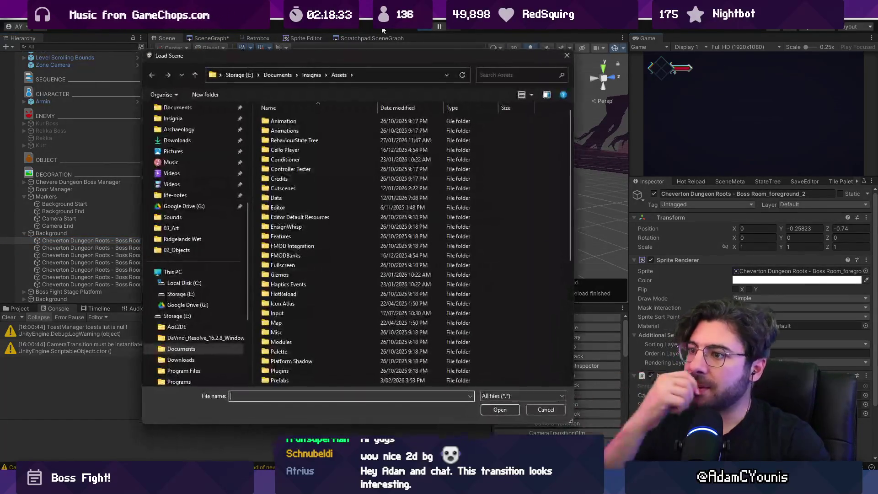
key("Escape")
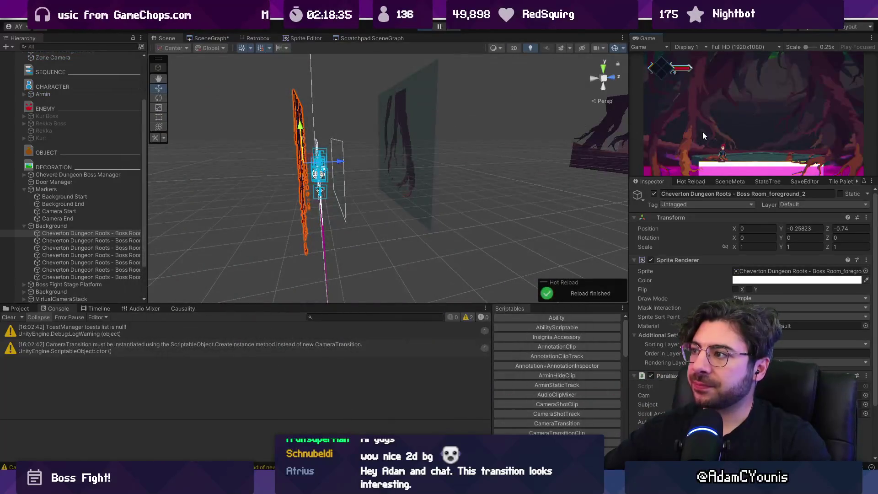
left_click(59, 176)
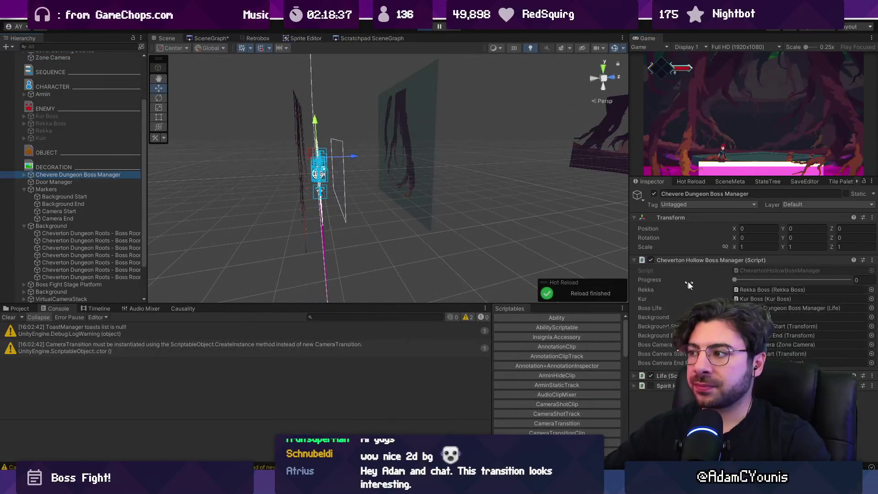
mouse_move(733, 279)
left_mouse_down()
mouse_move(845, 264)
mouse_move(713, 259)
mouse_move(844, 268)
mouse_move(761, 256)
mouse_move(844, 253)
mouse_move(783, 245)
left_mouse_up()
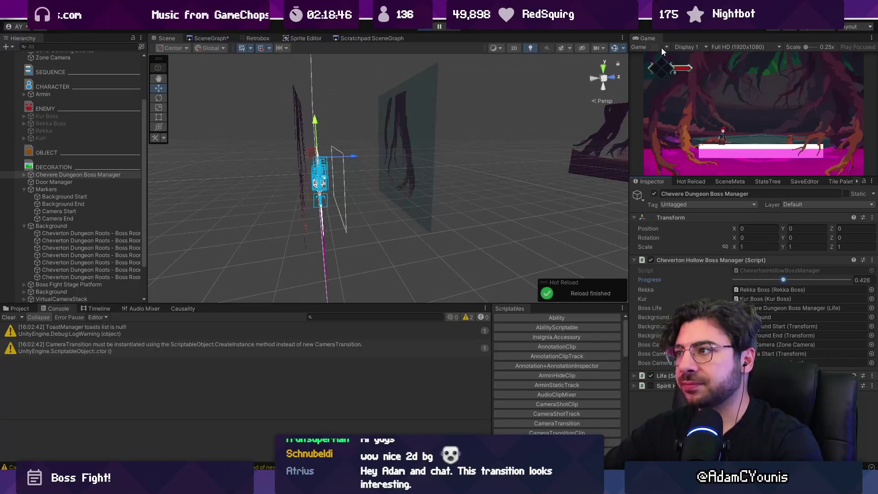
left_click_drag(328, 39, 193, 42)
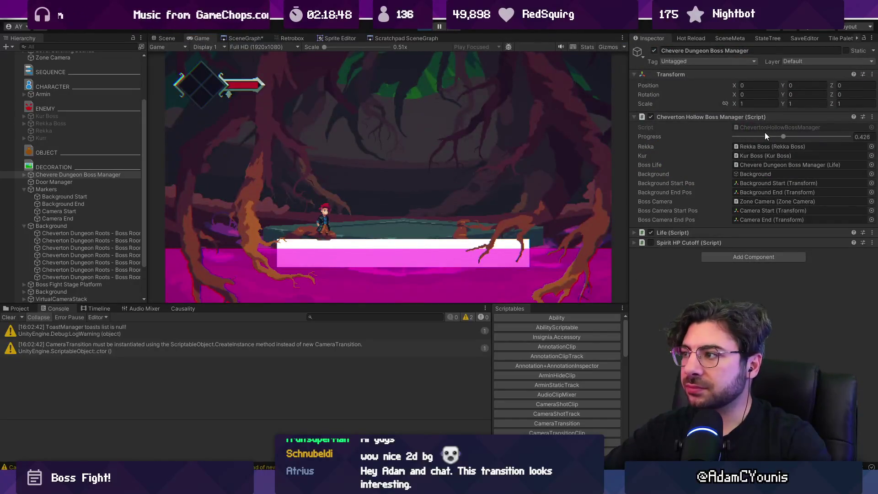
Reset Progress to 0, uncheck Parallax By Depth on the last roots layer, then play and view the Scene.
mouse_move(764, 132)
left_mouse_down()
mouse_move(728, 135)
mouse_move(851, 141)
mouse_move(747, 136)
mouse_move(842, 140)
mouse_move(727, 144)
mouse_move(820, 145)
mouse_move(763, 149)
mouse_move(818, 145)
mouse_move(719, 140)
mouse_move(833, 134)
mouse_move(726, 133)
mouse_move(781, 131)
mouse_move(843, 135)
mouse_move(753, 138)
mouse_move(865, 138)
left_mouse_up()
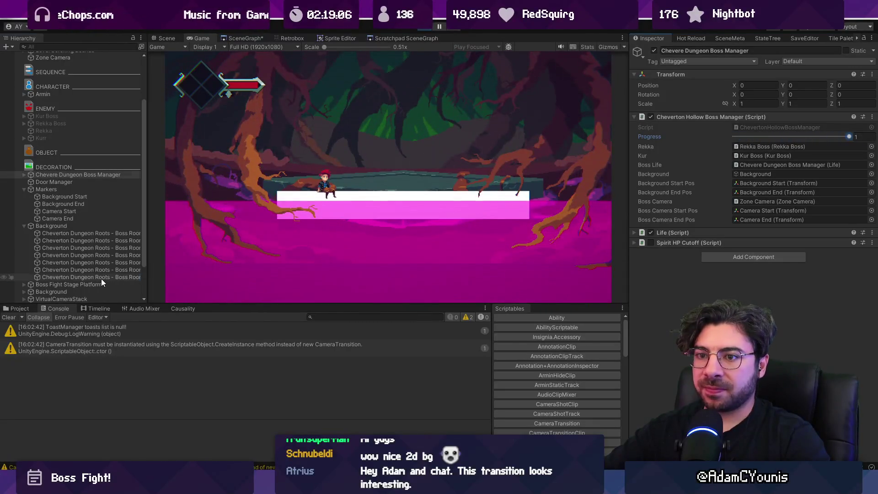
left_click(100, 277)
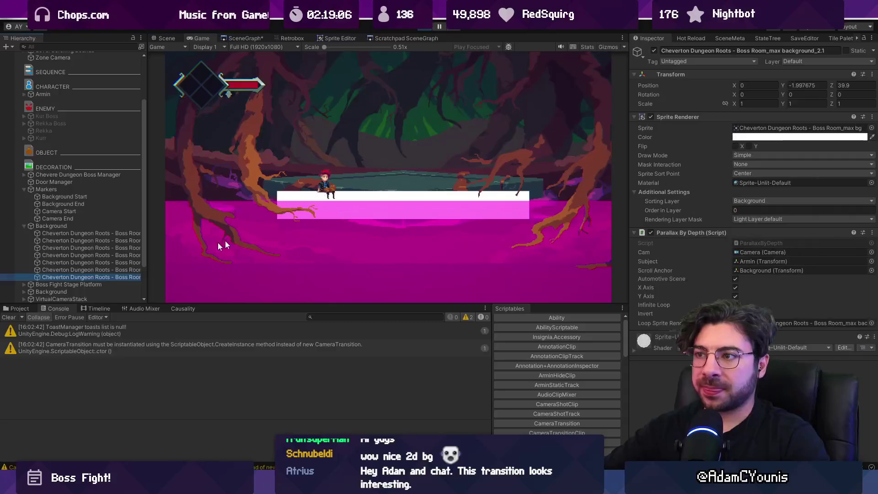
left_click(651, 233)
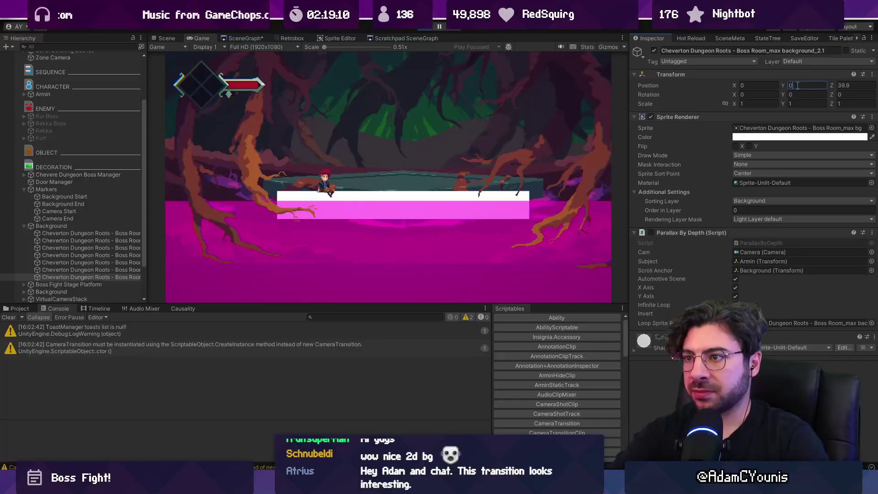
left_click(421, 29)
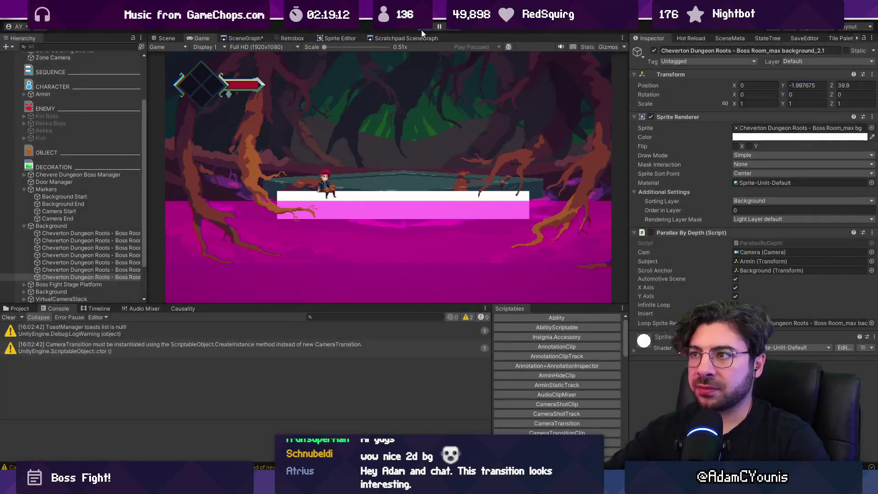
left_click(160, 38)
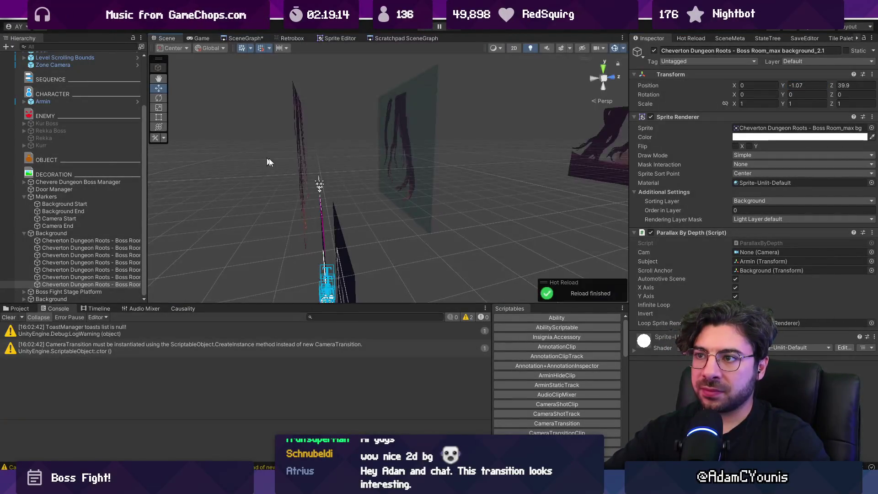
Play-test a quick boss Progress nudge to check the background scroll, then stop.
left_click(284, 159)
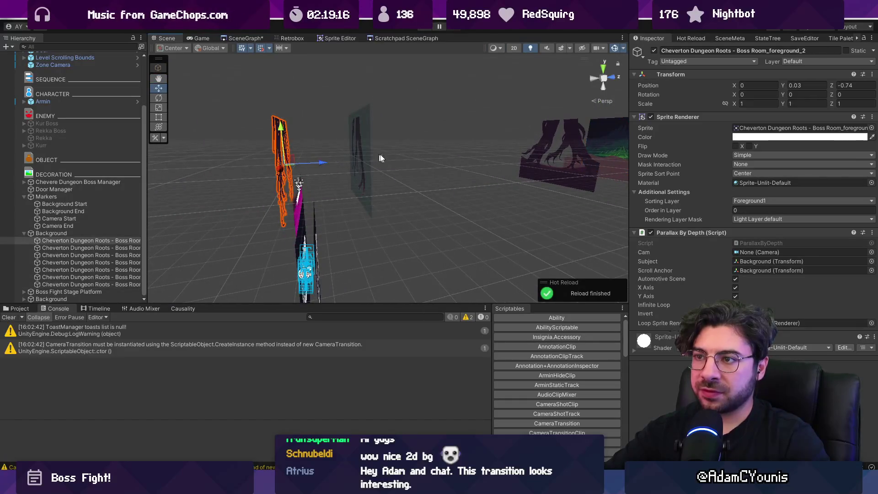
left_click(422, 31)
left_click(83, 176)
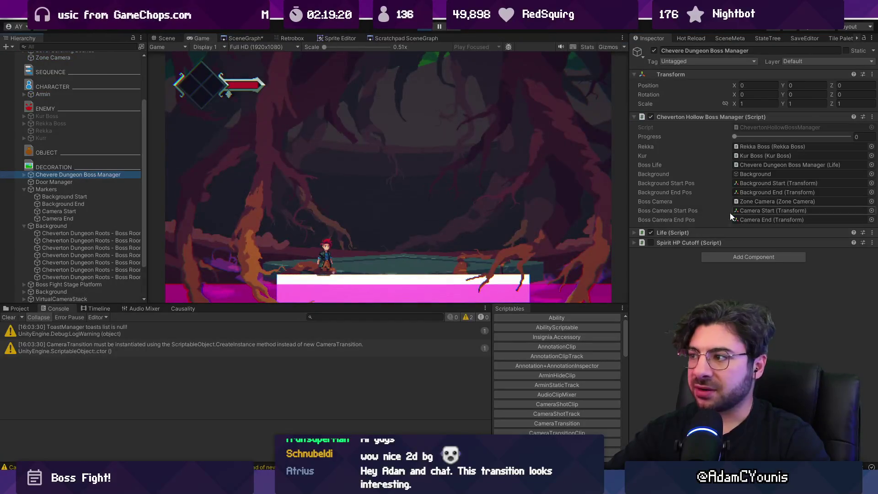
mouse_move(743, 135)
left_mouse_down()
mouse_move(808, 138)
mouse_move(587, 115)
left_mouse_up()
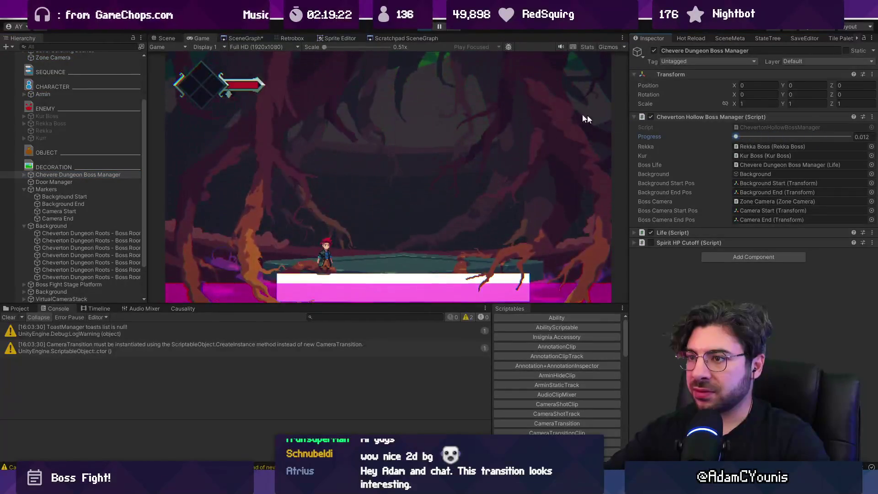
left_click(422, 30)
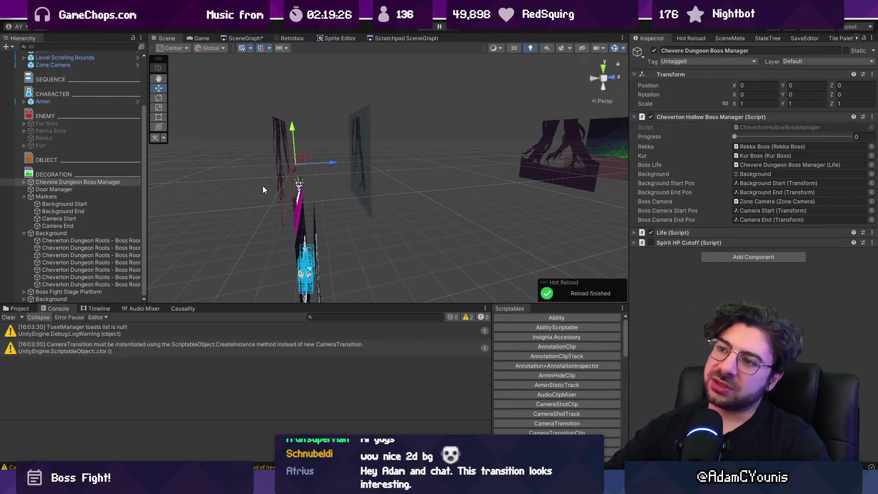
Switch the Scene view to 2D and move the Background Start marker up to Y 22.105.
scroll(289, 203, "down", 2)
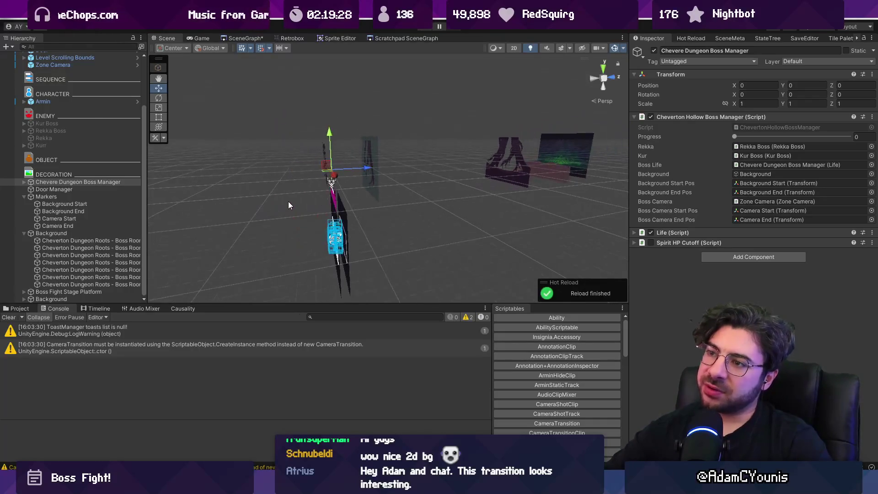
key("2")
key("t")
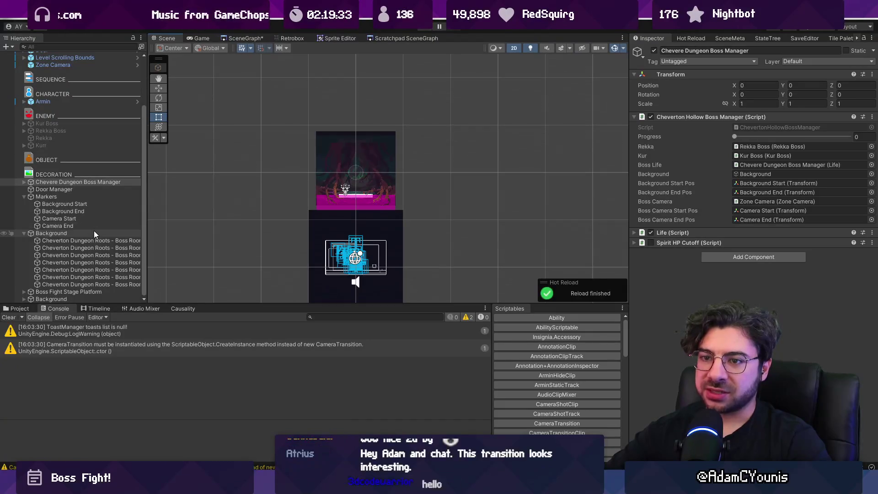
left_click(95, 211)
scroll(364, 208, "down", 2)
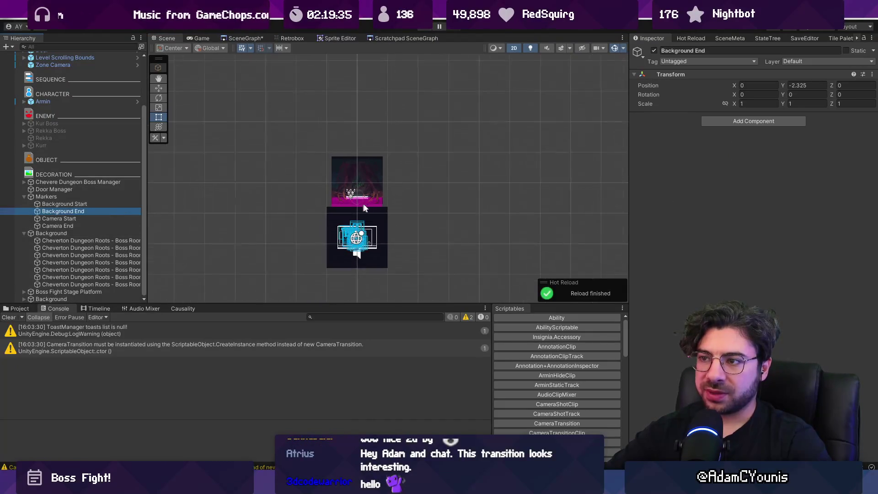
left_click(103, 205)
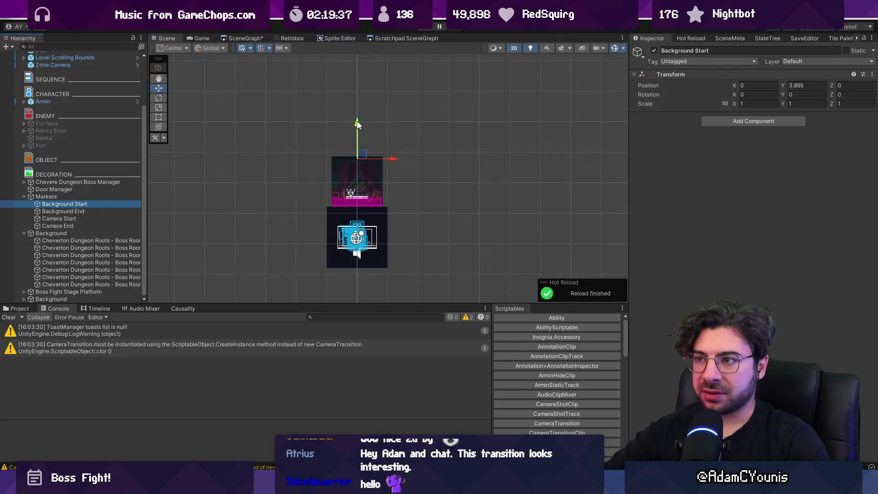
Replay and scrub boss fight Progress up to 1, then stop.
left_click(438, 25)
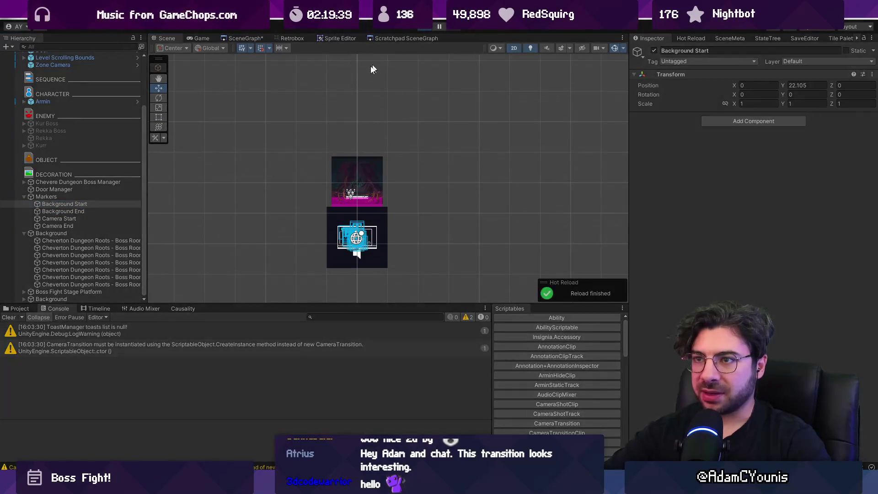
left_click(107, 176)
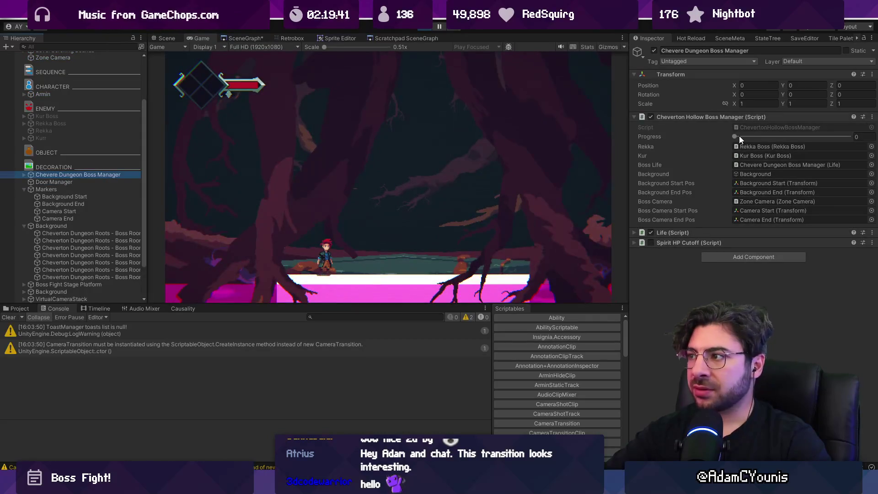
mouse_move(739, 136)
left_mouse_down()
mouse_move(850, 130)
mouse_move(777, 131)
mouse_move(858, 140)
left_mouse_up()
left_click(429, 26)
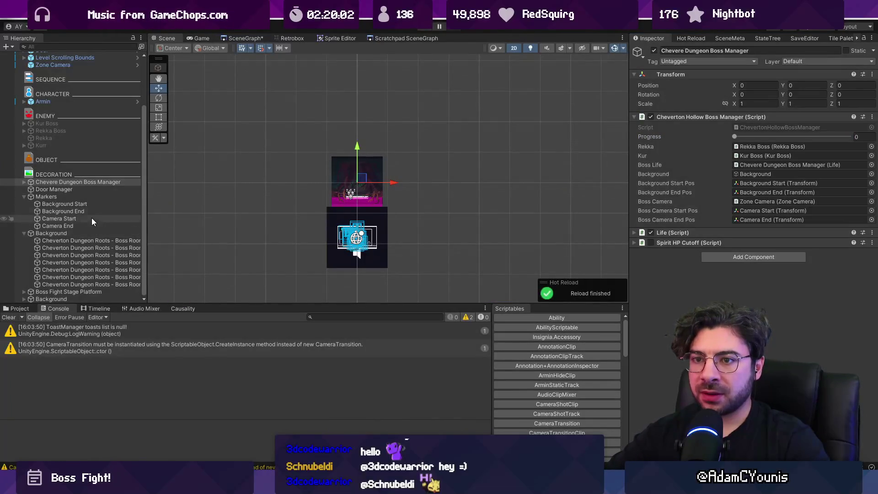
Frame the Background Start marker and lower it to about Y -1.3.
left_click(90, 205)
double_click(92, 204)
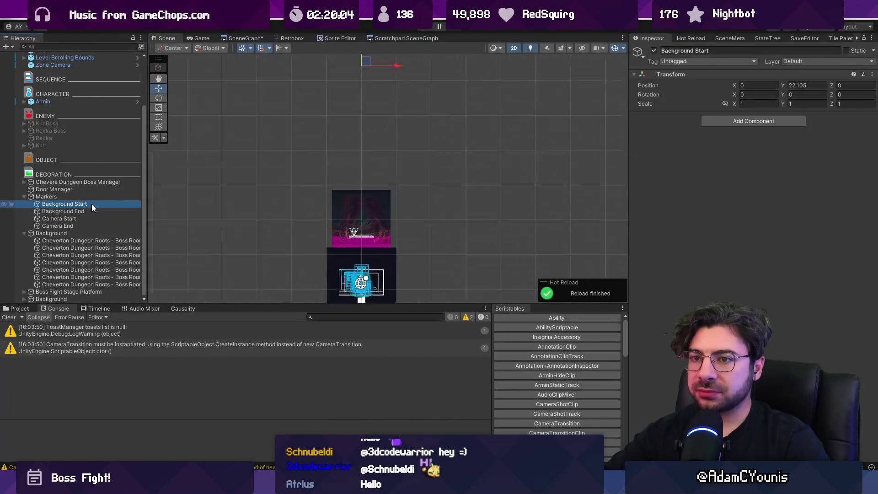
scroll(342, 114, "down", 3)
left_click_drag(344, 65, 348, 188)
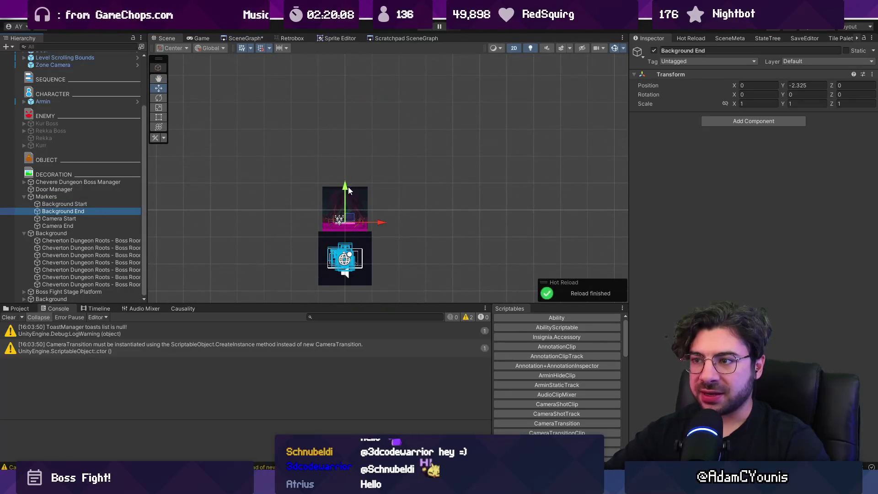
left_click_drag(345, 270, 352, 138)
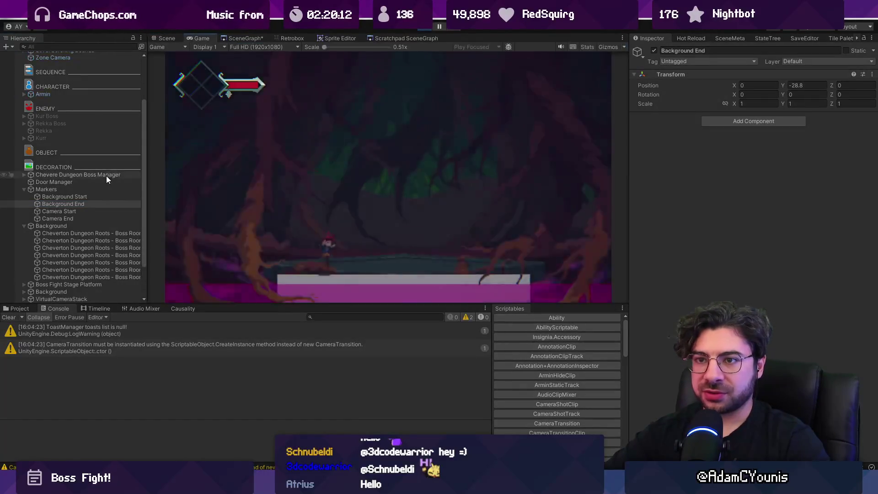
Scrub boss Progress as high as 0.661 to test the new start, then stop.
mouse_move(718, 138)
left_mouse_down()
mouse_move(810, 126)
mouse_move(709, 134)
left_mouse_up()
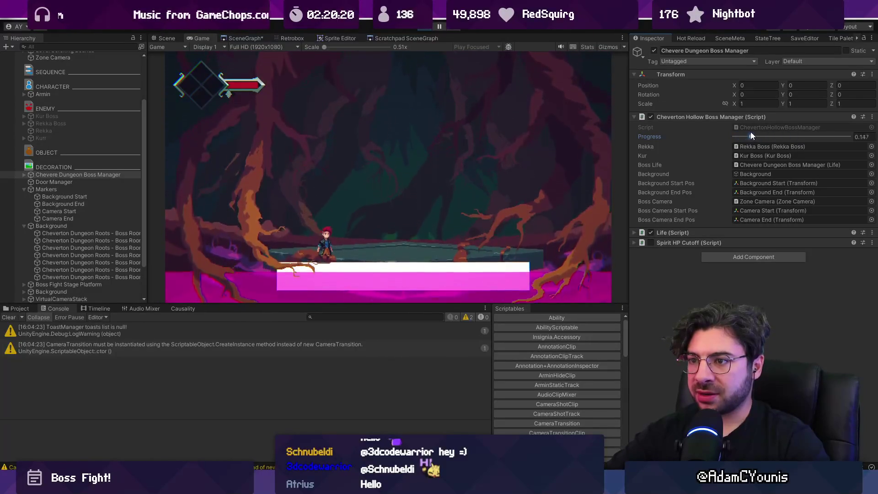
left_click(470, 65)
key("ctrl+1")
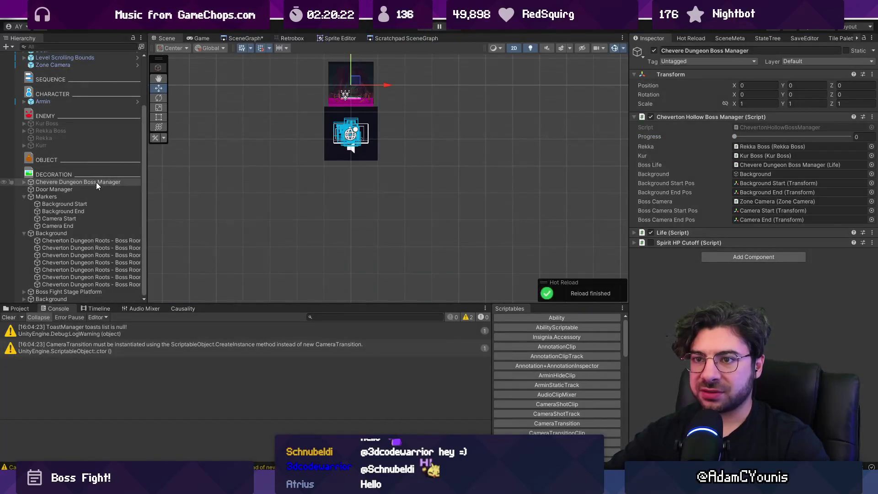
left_click(103, 242)
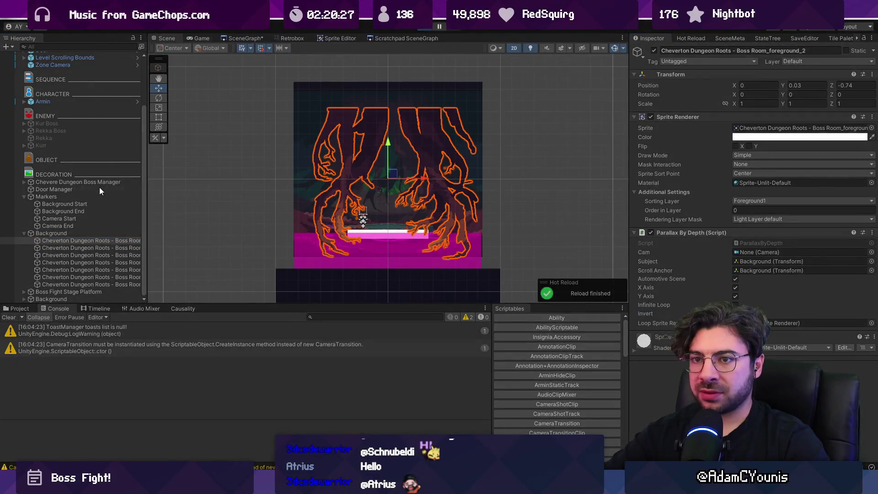
Play-test with boss Progress scrubbed to about 0.98, then stop.
scroll(97, 182, "down", 1)
left_click(93, 175)
key("ctrl+2")
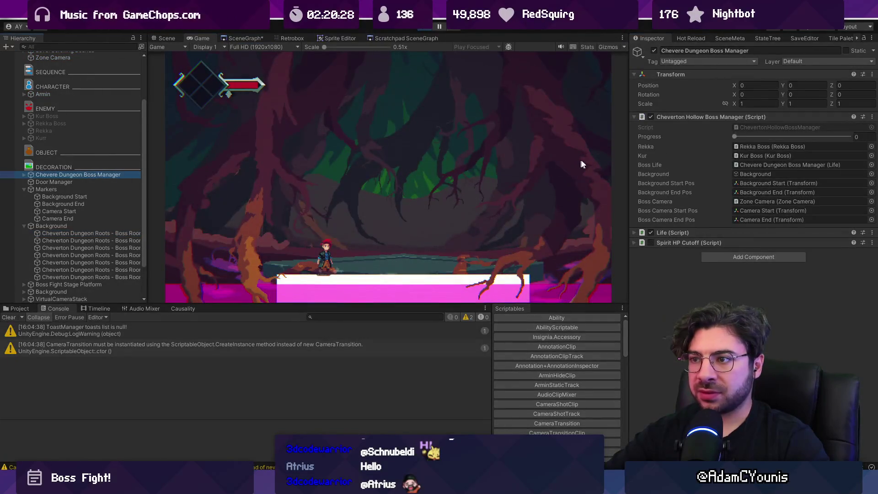
mouse_move(738, 133)
left_mouse_down()
mouse_move(849, 133)
mouse_move(723, 136)
mouse_move(825, 149)
mouse_move(737, 149)
mouse_move(803, 152)
mouse_move(723, 148)
left_mouse_up()
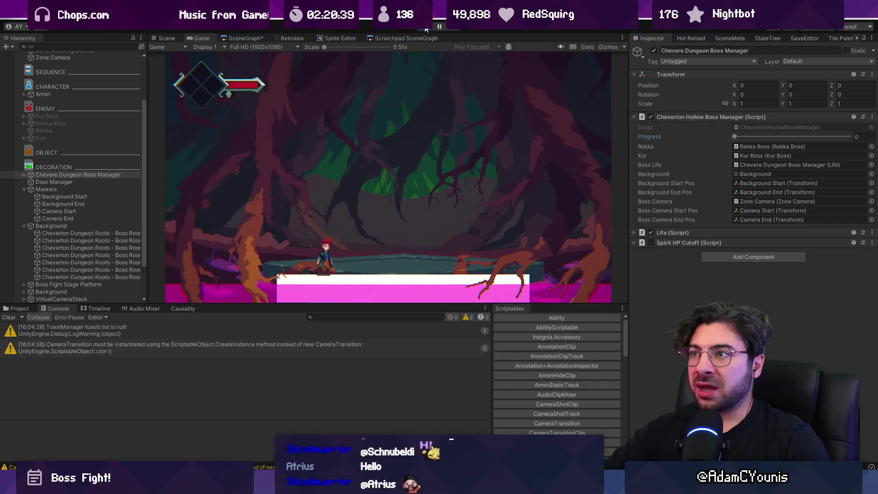
left_click(425, 27)
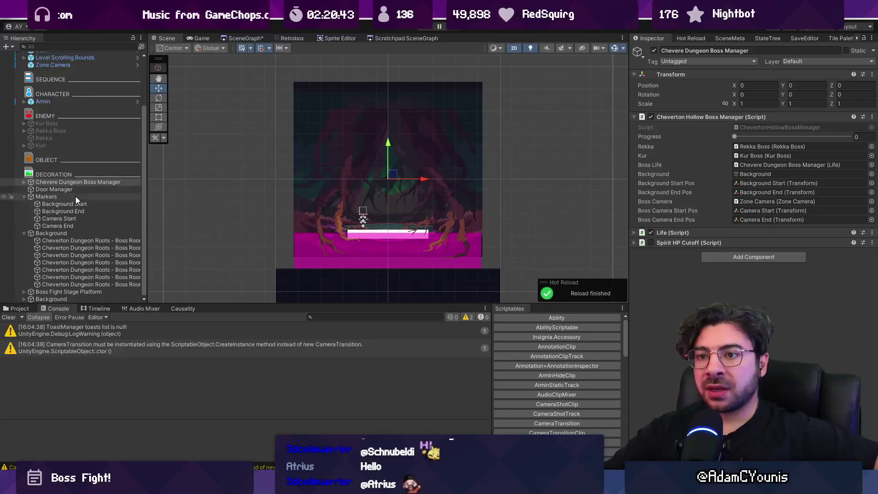
Select the foreground roots layer, return to 3D, and open the SceneGraph view.
left_click(87, 240)
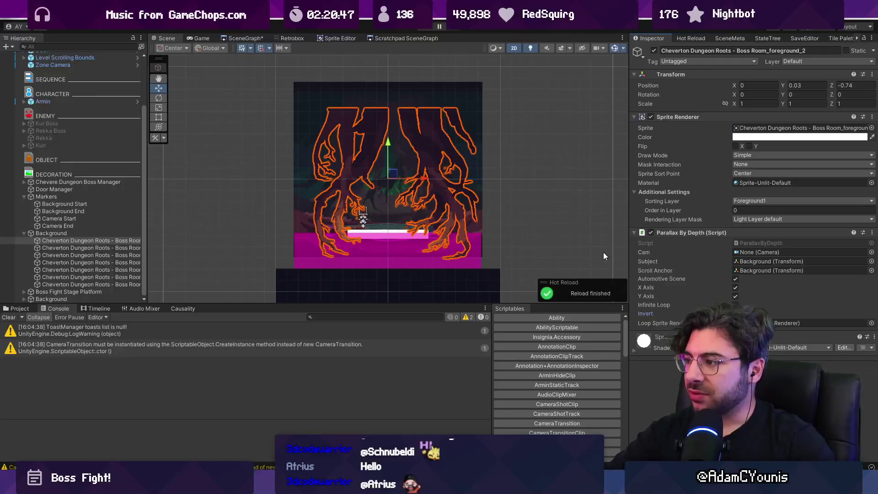
key("2")
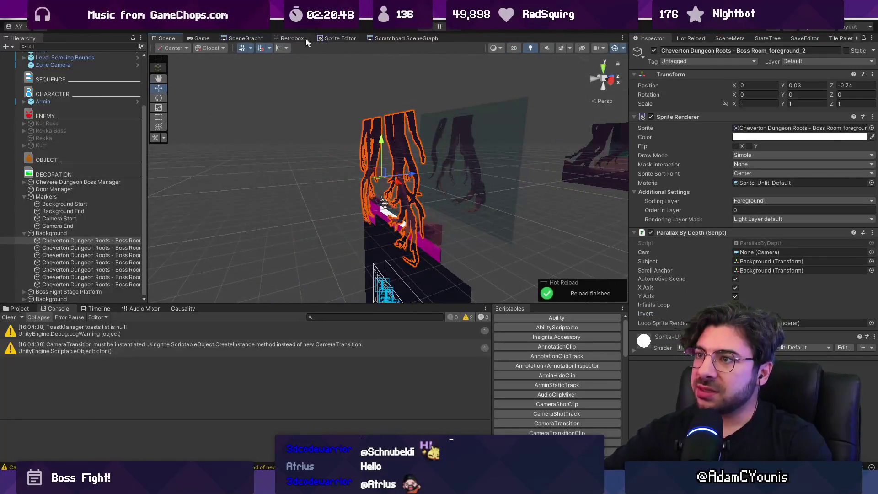
left_click(245, 38)
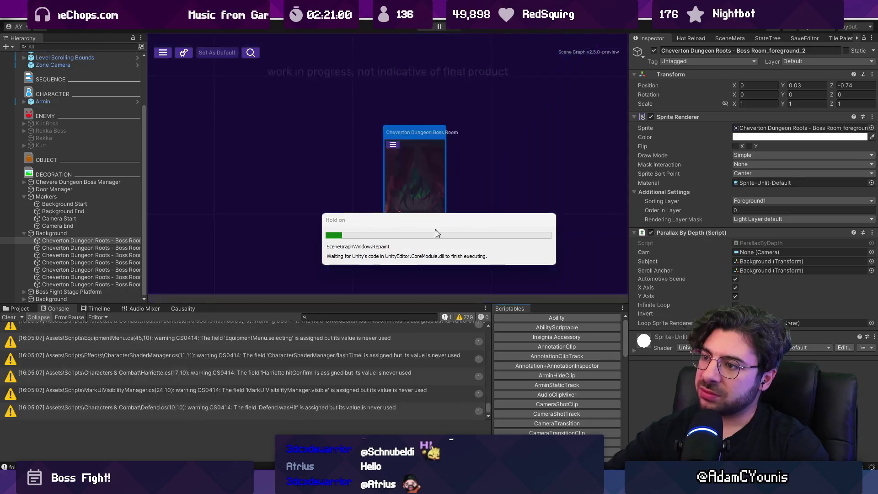
Open the Naso Train Test scene, start it, and glance at ParallaxByDepth.cs in VS Code.
scroll(348, 240, "down", 6)
scroll(523, 124, "up", 5)
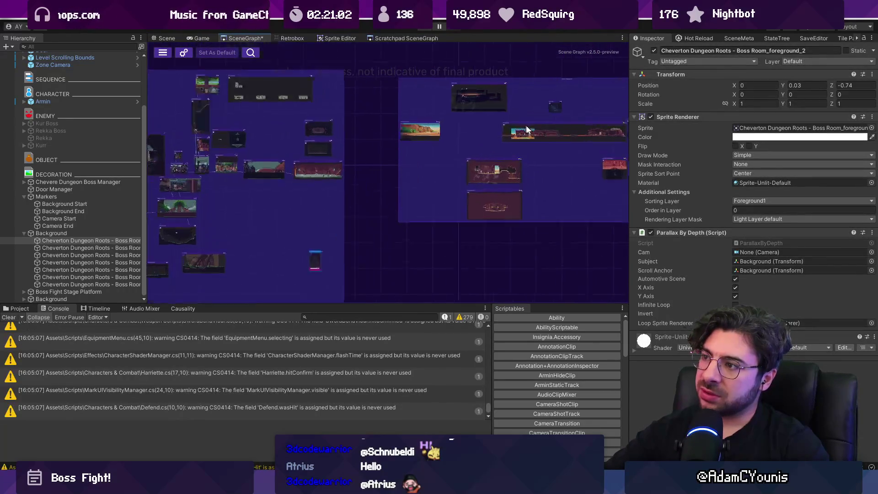
double_click(524, 125)
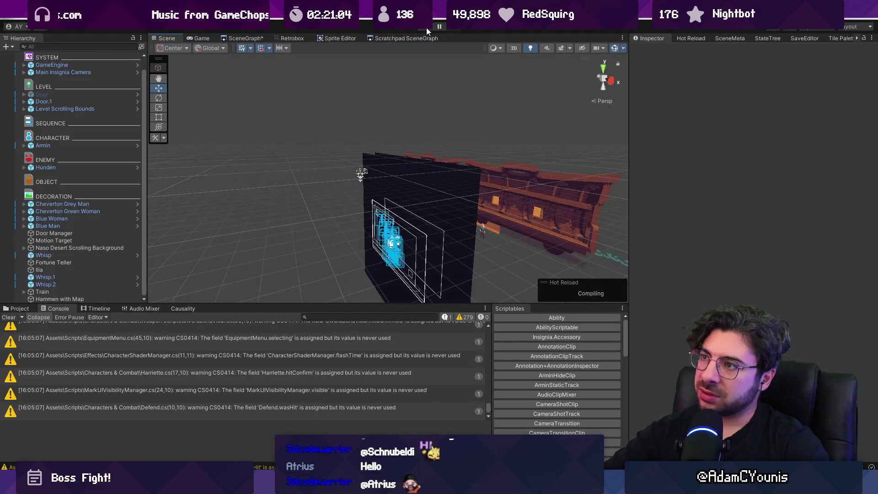
left_click(425, 26)
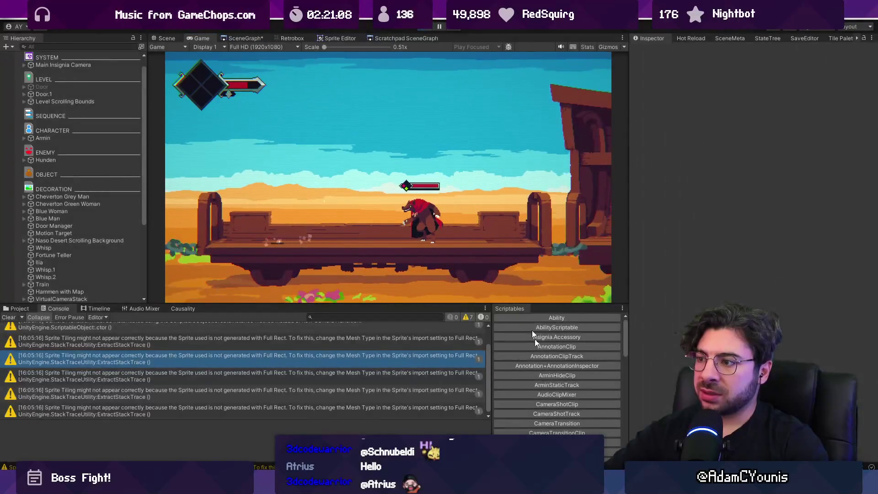
key("alt+Tab")
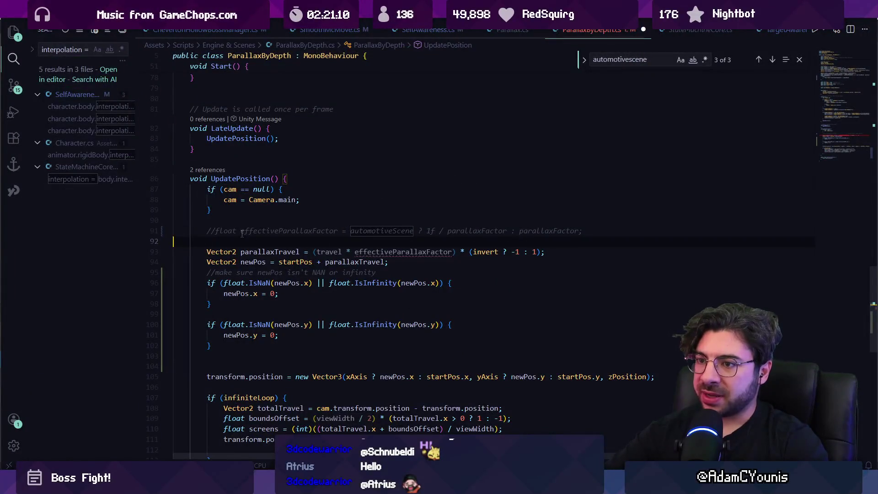
key("alt+Tab")
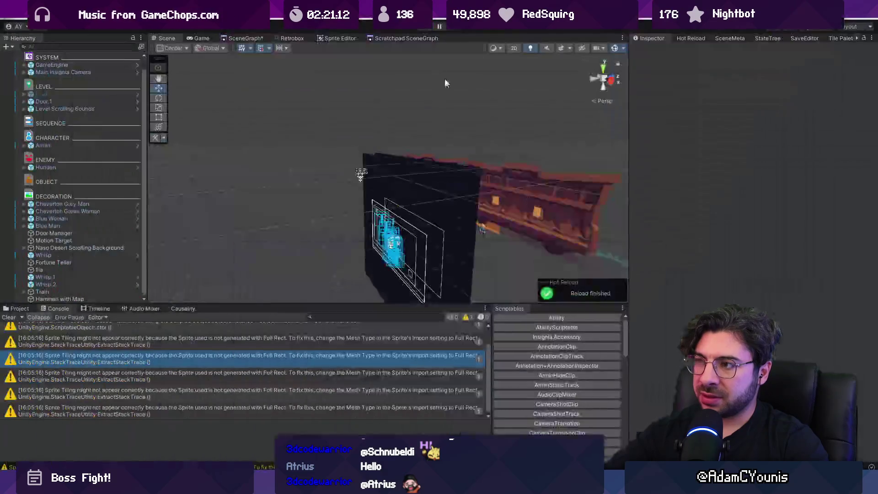
Play-test the boss fight on the train full screen, then orbit around the train level.
left_click(429, 27)
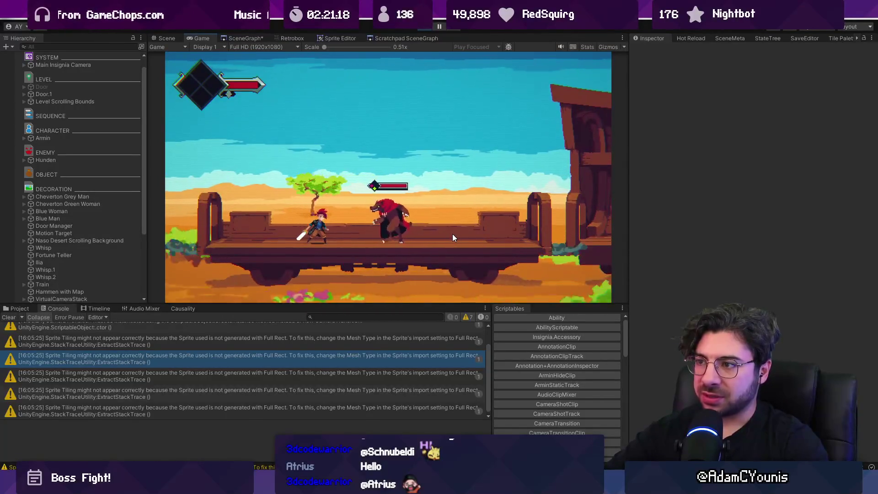
key("F11")
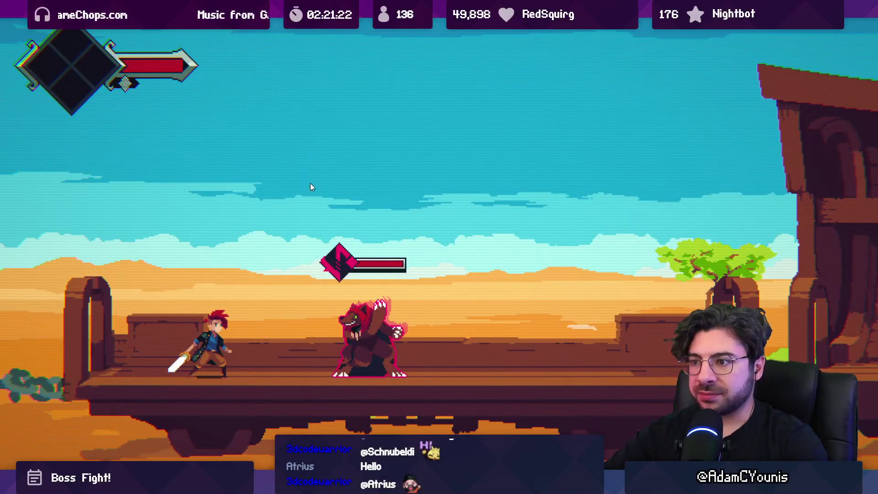
key("F11")
mouse_move(320, 193)
left_mouse_down()
mouse_move(245, 179)
mouse_move(381, 163)
mouse_move(378, 209)
left_mouse_up()
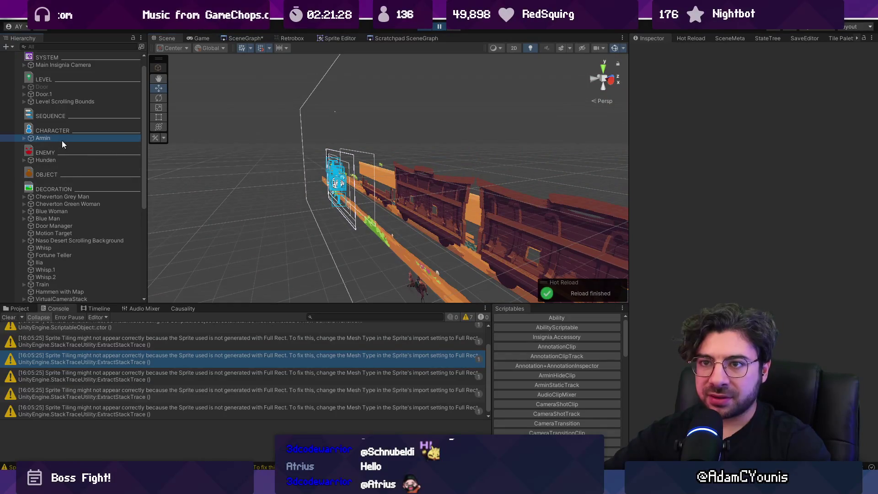
Frame the player Armin and flip between game and scene views during play.
double_click(62, 140)
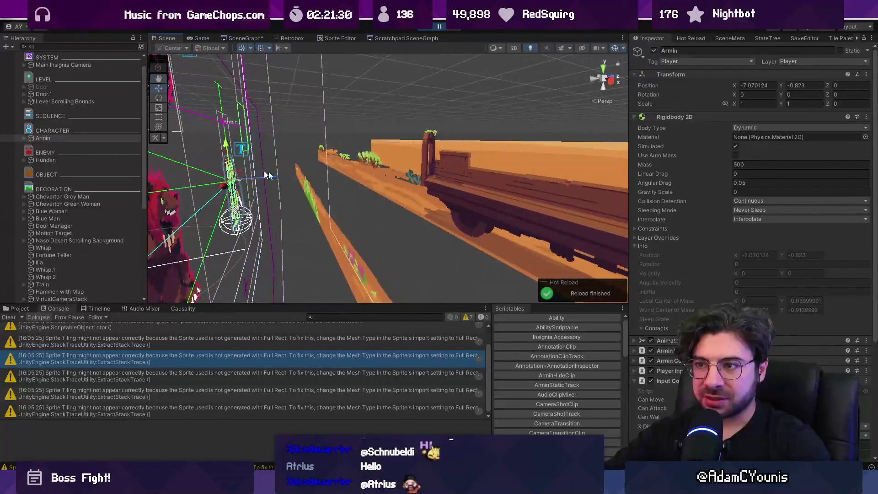
left_click(435, 31)
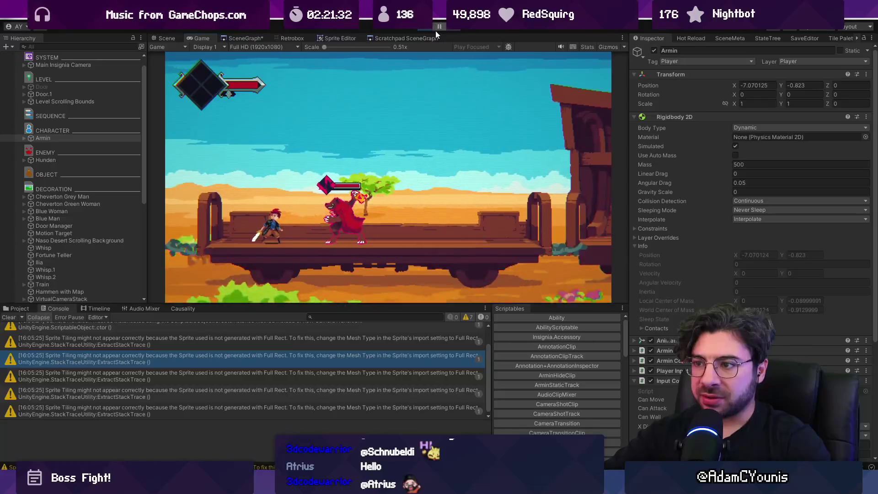
left_click(435, 31)
left_click(438, 31)
left_click(438, 31)
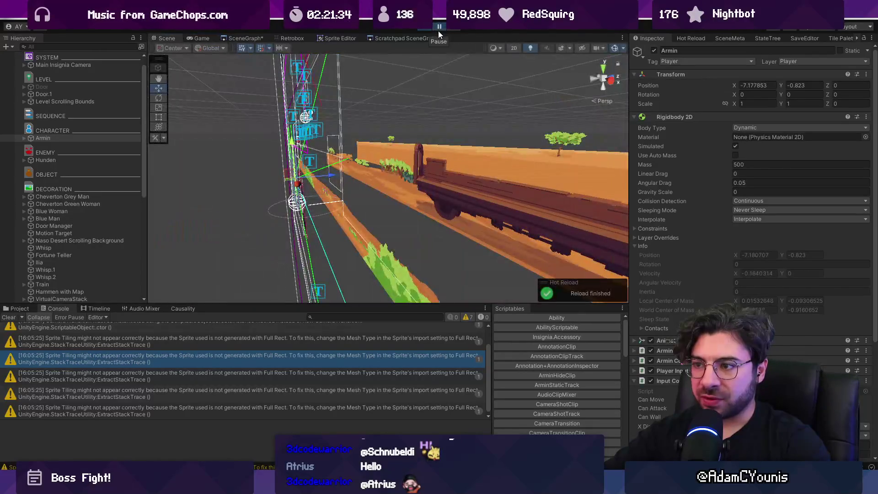
left_click_drag(370, 114, 326, 105)
Inspect the Black Bars Animated canvas, orange plank layer and Naso Desert Scrolling Background group.
left_click(331, 205)
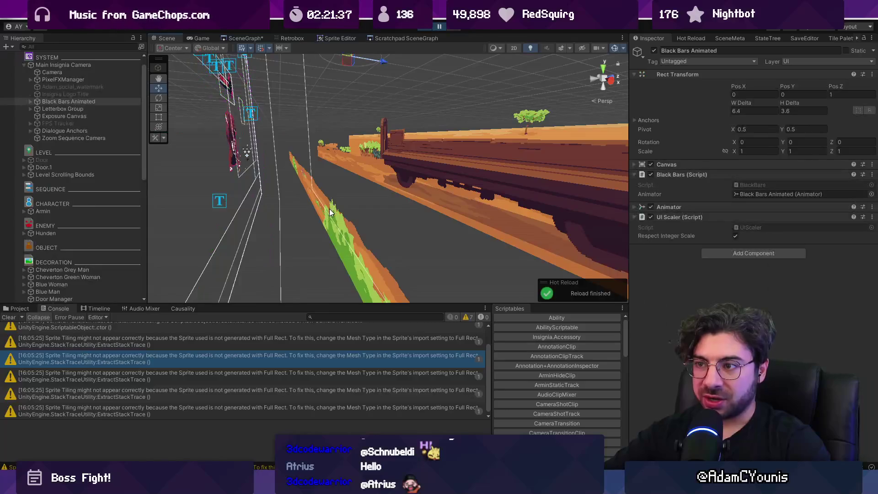
key("f")
mouse_move(377, 198)
left_mouse_down()
mouse_move(381, 185)
mouse_move(296, 195)
mouse_move(306, 208)
left_mouse_up()
left_click(385, 171)
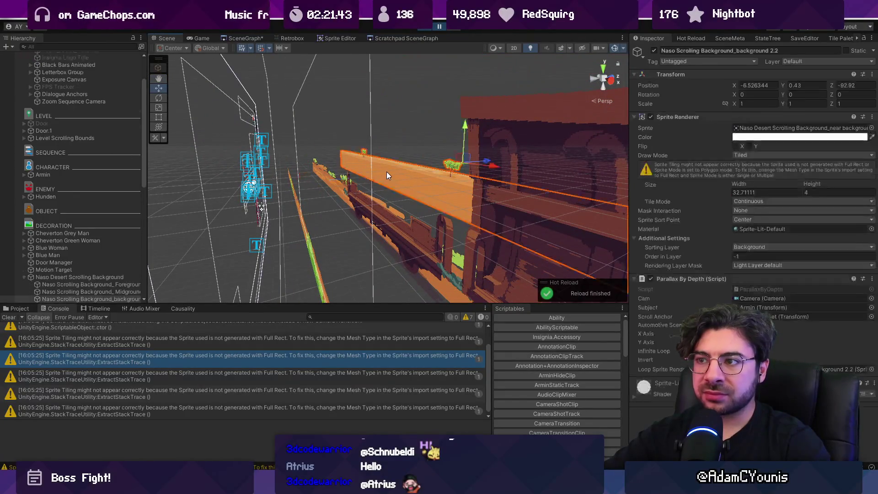
key("f")
left_click(112, 278)
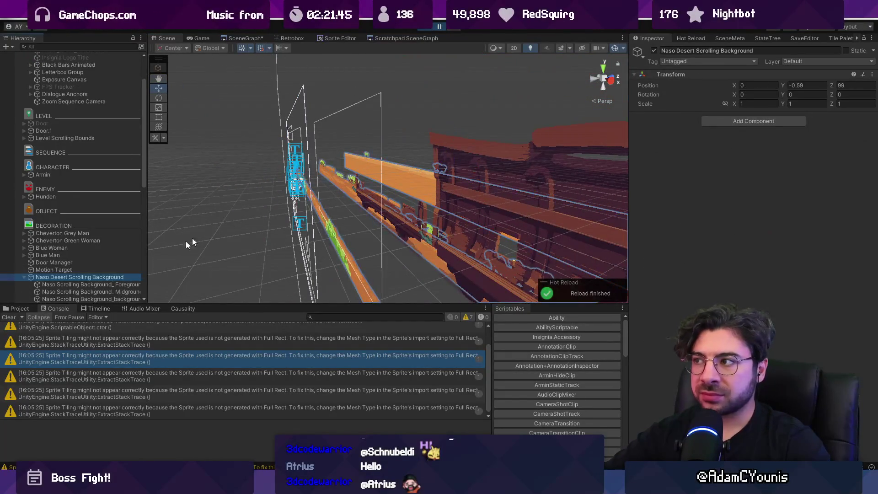
mouse_move(349, 183)
left_mouse_down()
mouse_move(282, 210)
mouse_move(363, 196)
mouse_move(415, 202)
mouse_move(297, 228)
left_mouse_up()
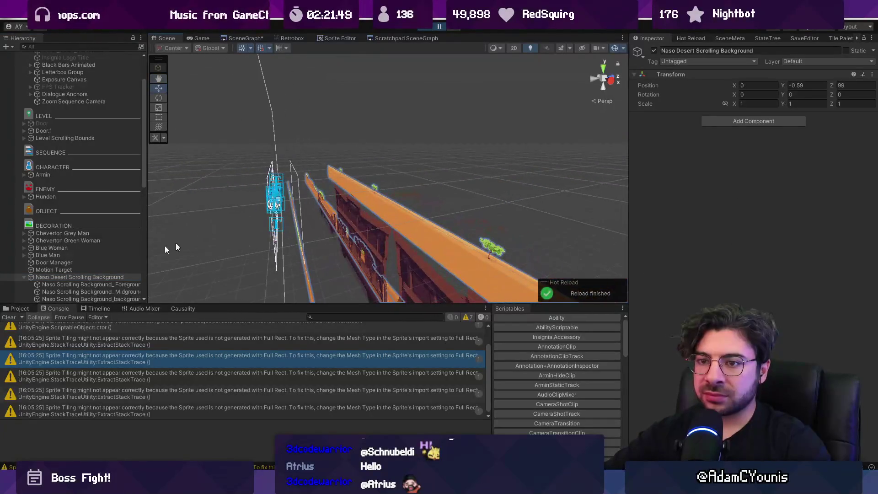
Check the Motion Target's -0.2 constant velocity and run the game to watch backgrounds scroll.
scroll(67, 268, "down", 3)
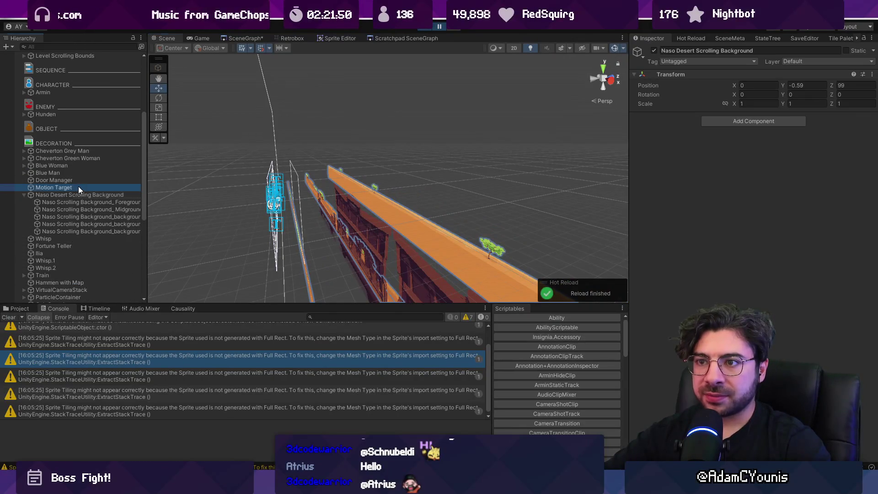
left_click(78, 187)
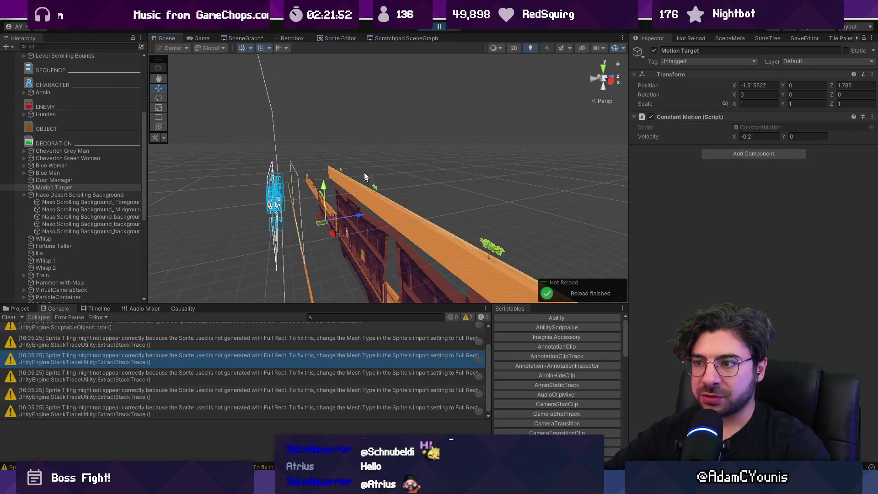
left_click(435, 29)
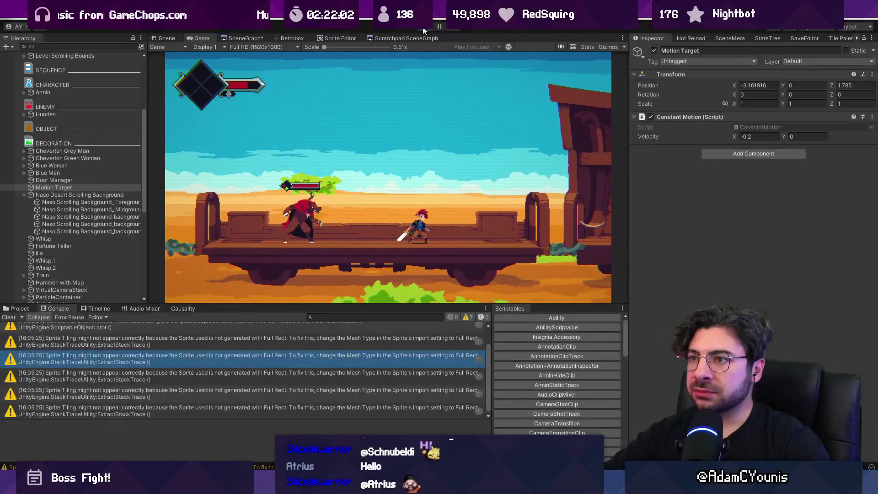
left_click(423, 28)
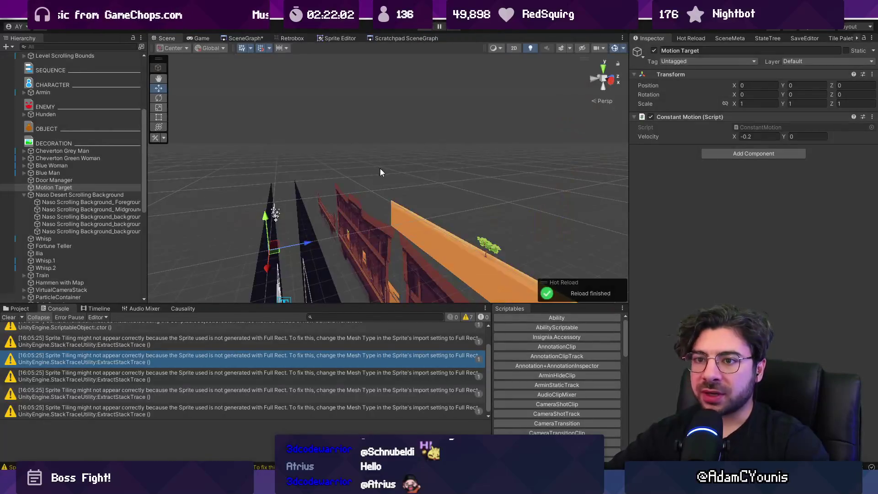
Select the midground background layer and play-test its parallax three times.
scroll(330, 157, "up", 3)
left_click_drag(326, 161, 304, 200)
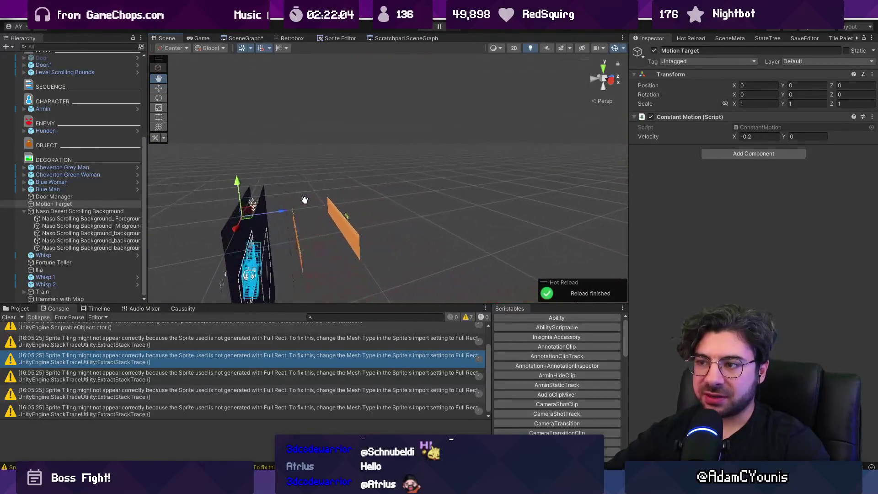
left_click(295, 227)
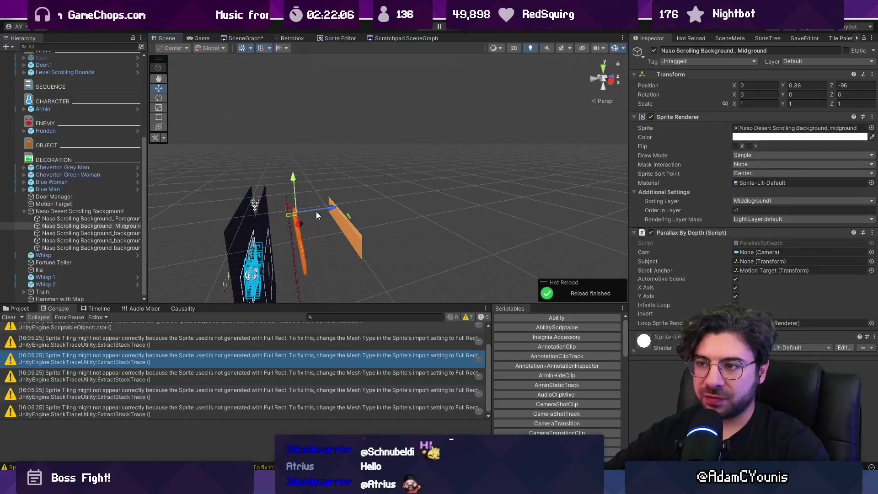
left_click(425, 27)
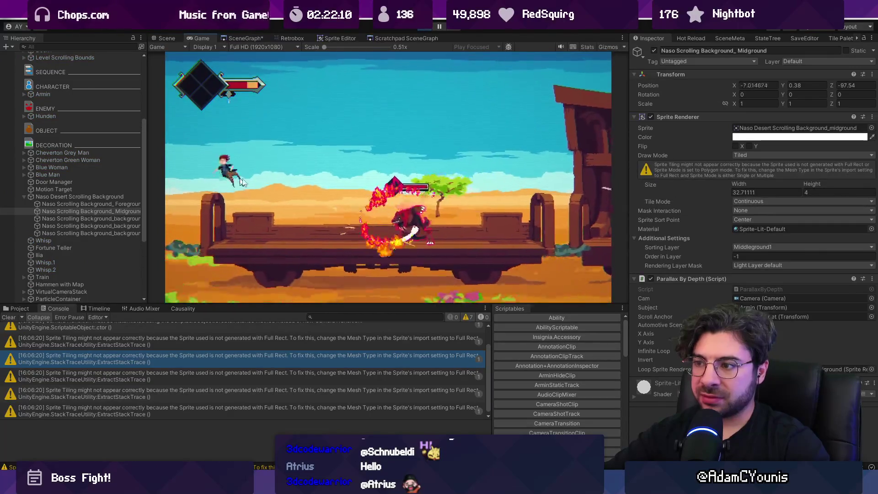
left_click(424, 27)
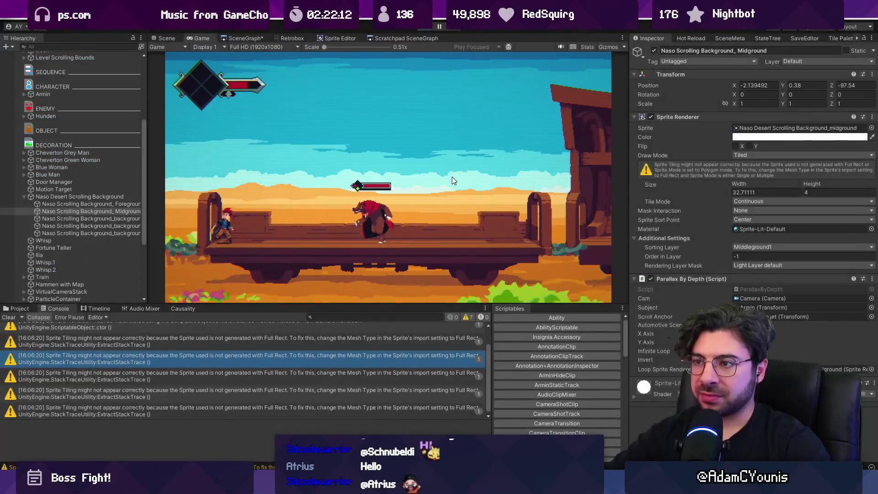
left_click_drag(434, 145, 411, 147)
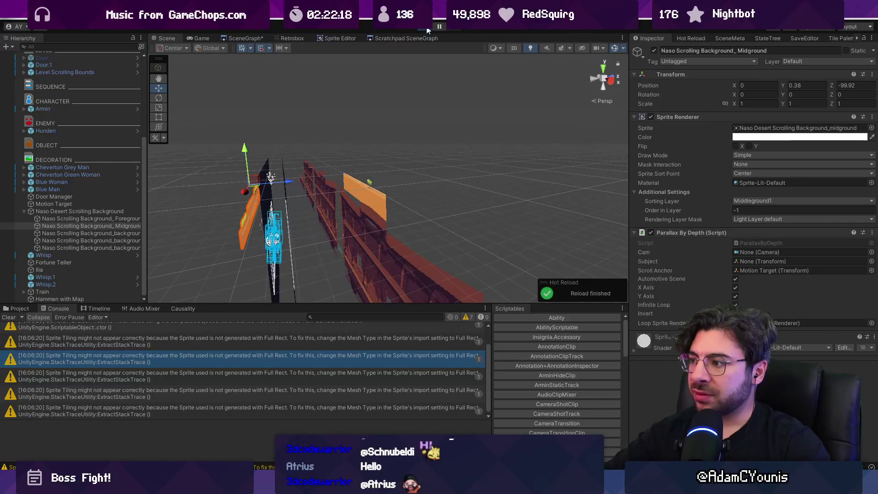
left_click(426, 30)
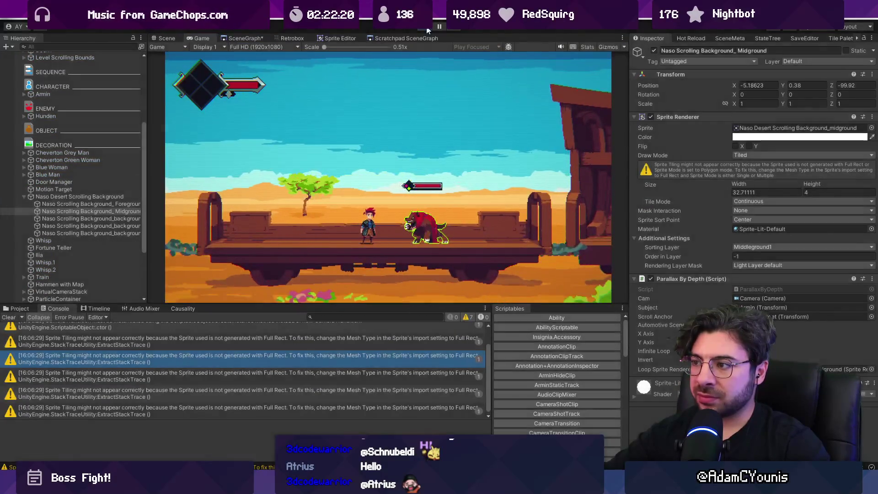
left_click(427, 30)
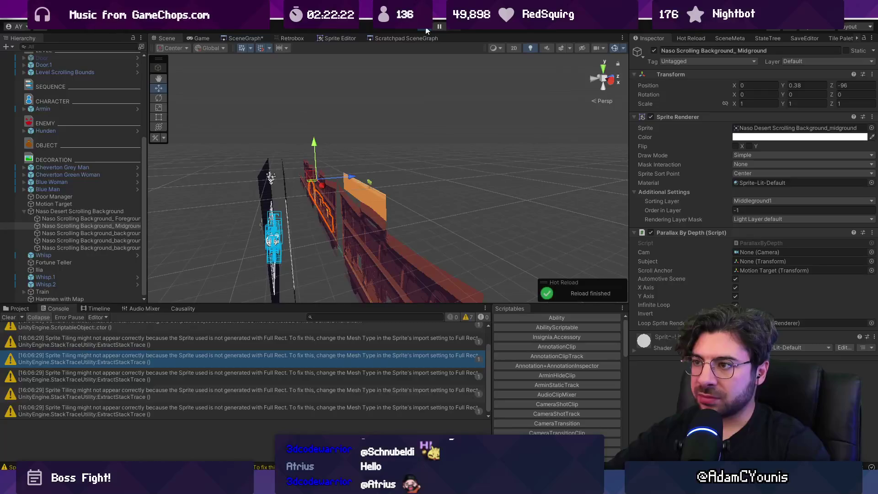
left_click(426, 30)
left_click(426, 30)
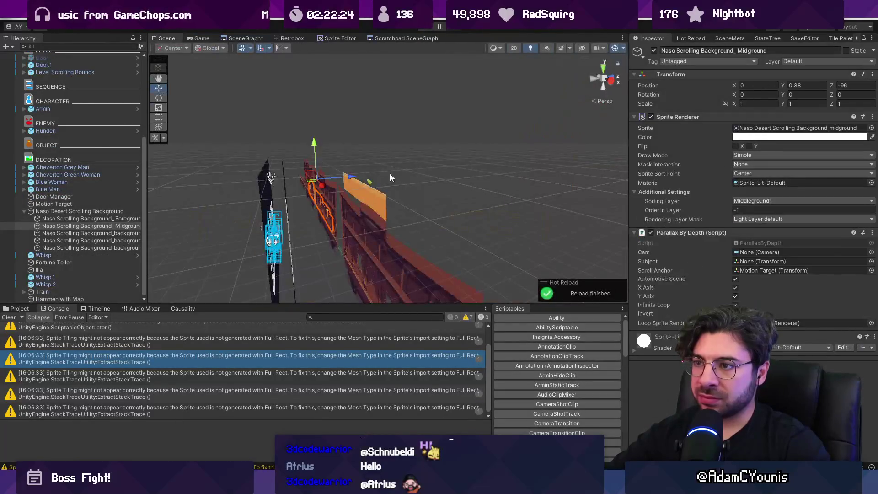
Switch the Scene view to 2D with the Rect tool and frame the foreground layer.
key("2")
key("t")
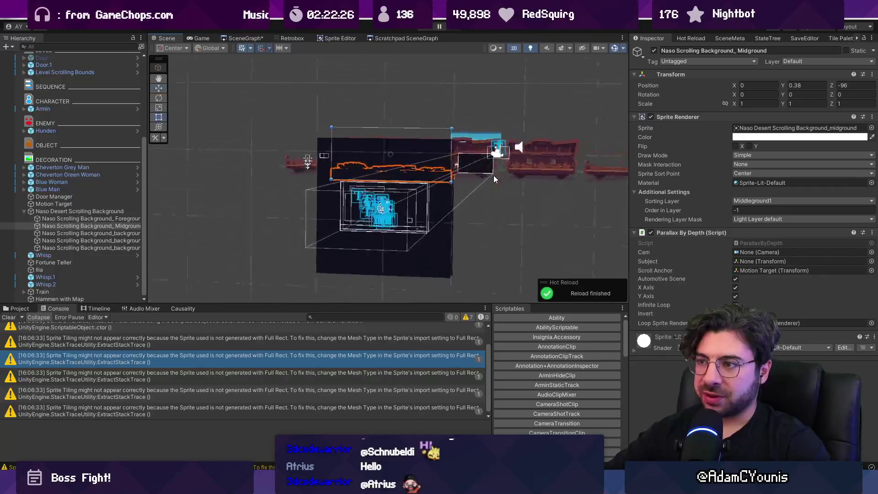
left_click(398, 201)
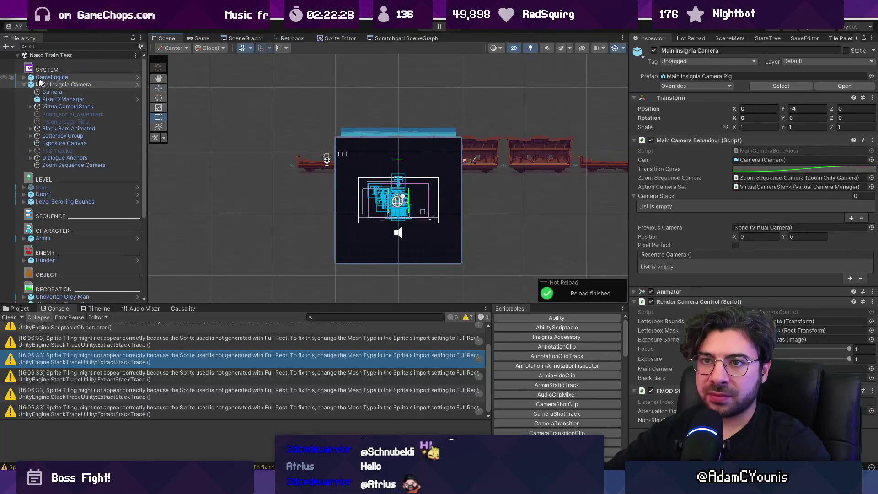
left_click(40, 78, "ctrl")
left_click(411, 160)
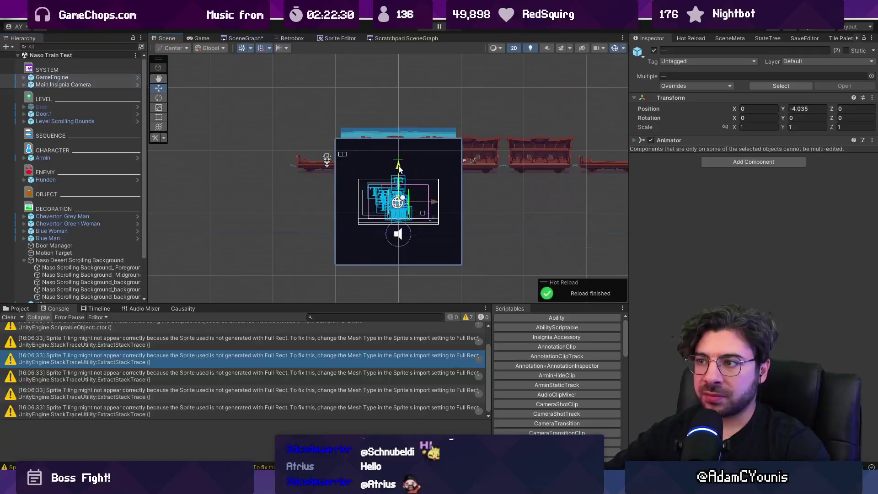
key("f")
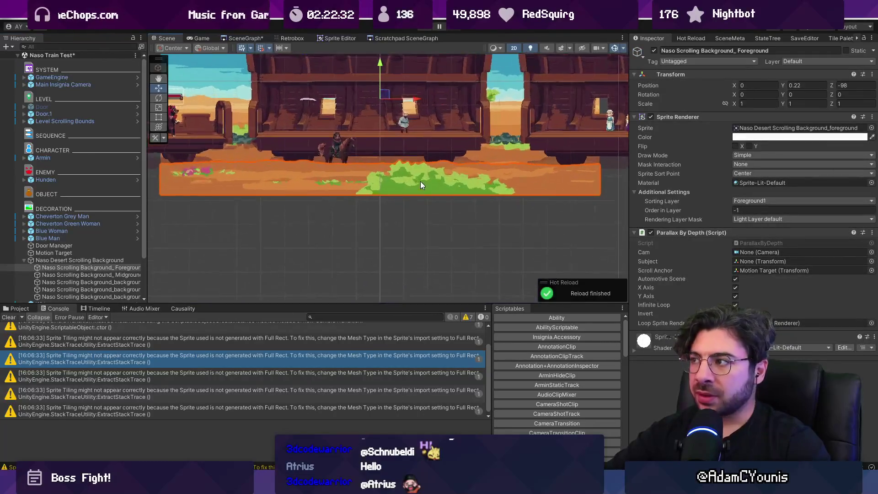
key("2")
mouse_move(424, 172)
left_mouse_down()
mouse_move(338, 236)
mouse_move(356, 178)
left_mouse_up()
key("f")
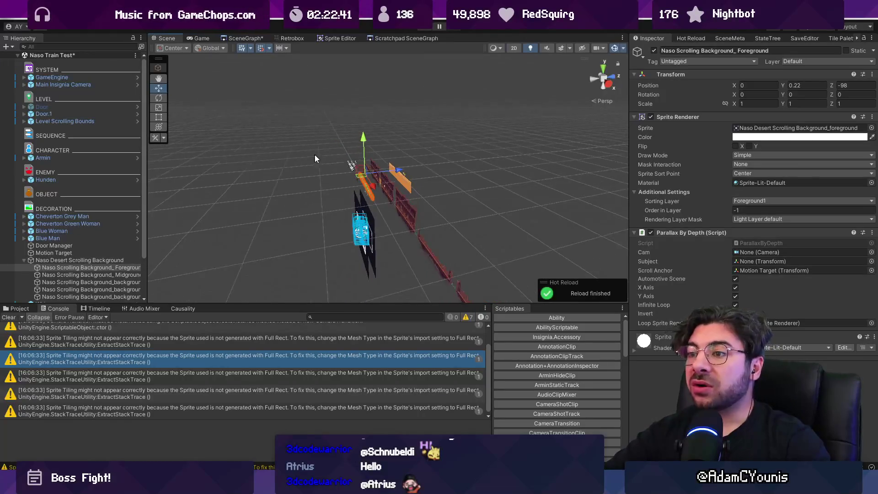
scroll(329, 169, "down", 3)
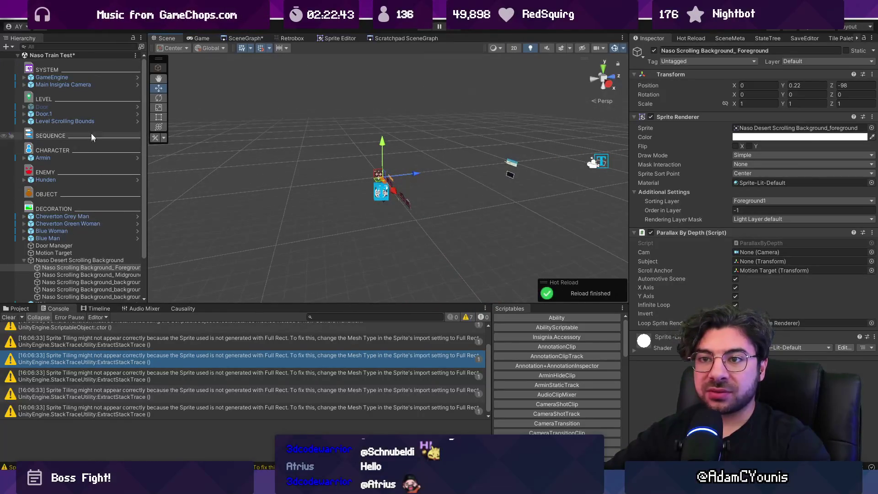
left_click(81, 160)
key("f")
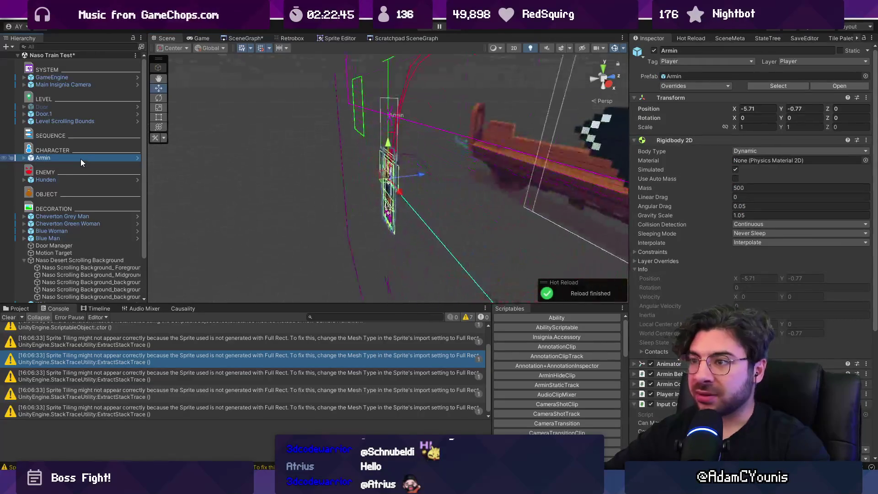
mouse_move(375, 147)
left_mouse_down()
mouse_move(315, 180)
mouse_move(330, 175)
mouse_move(341, 150)
mouse_move(366, 166)
left_mouse_up()
left_click(341, 150)
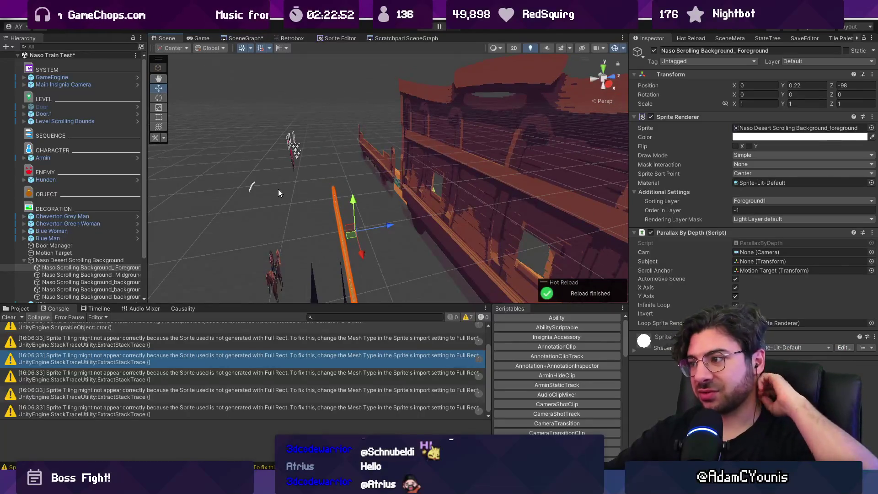
key("2")
key("2")
key("2")
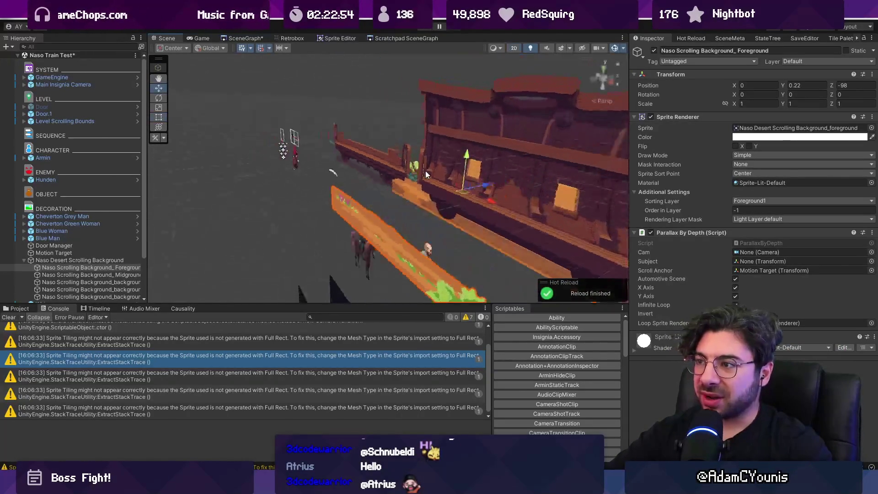
key("t")
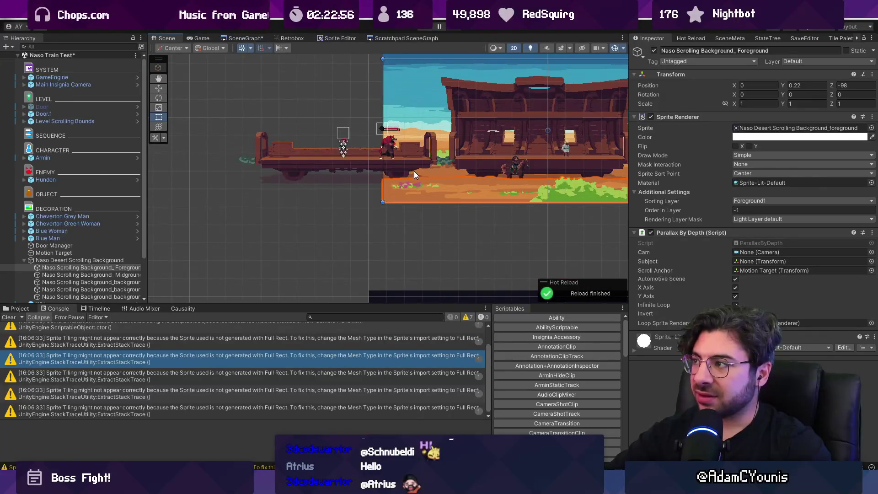
key("2")
key("w")
scroll(375, 183, "up", 10)
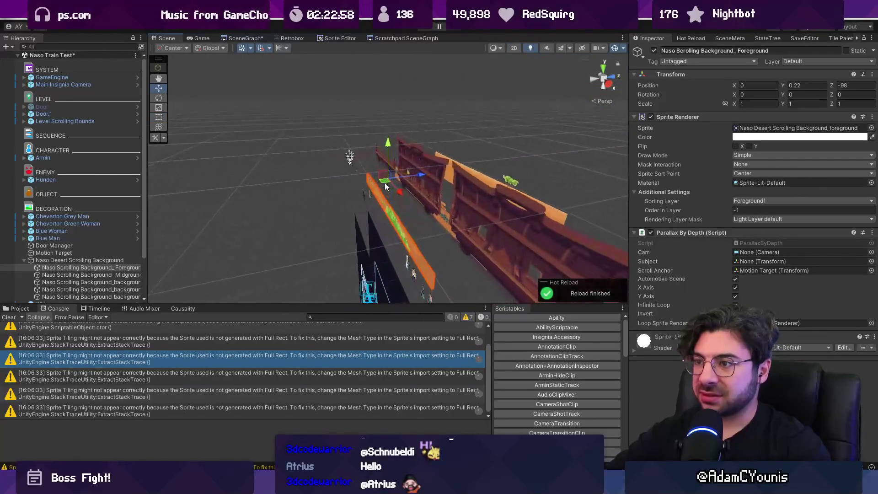
key("f")
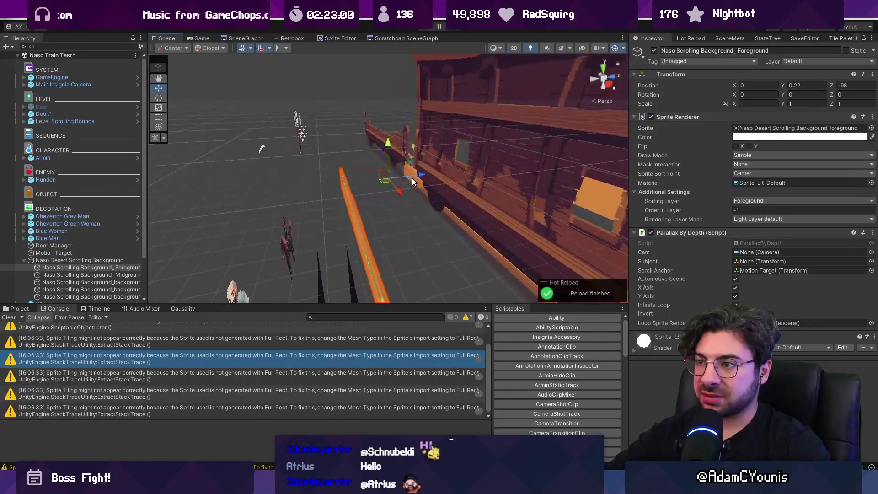
left_click(105, 258)
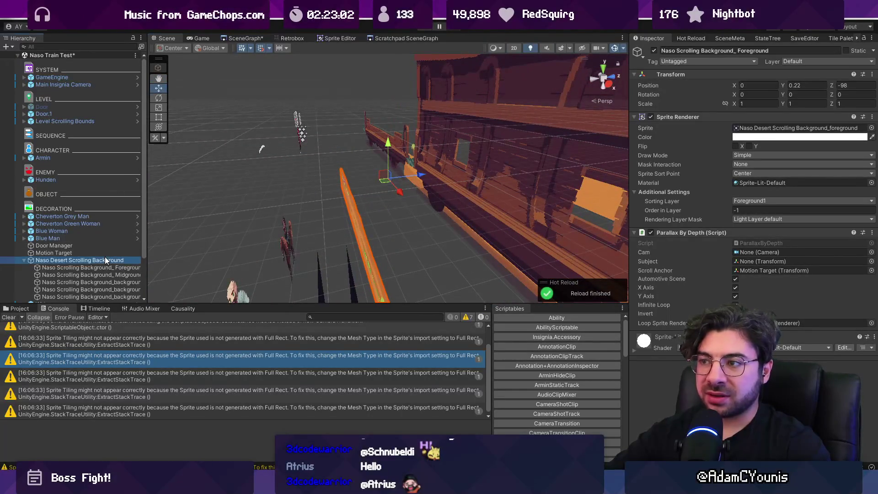
Frame and orbit the desert scrolling background group to bring the train into view.
scroll(351, 169, "down", 2)
mouse_move(351, 169)
left_mouse_down()
mouse_move(435, 155)
mouse_move(418, 178)
left_mouse_up()
key("f")
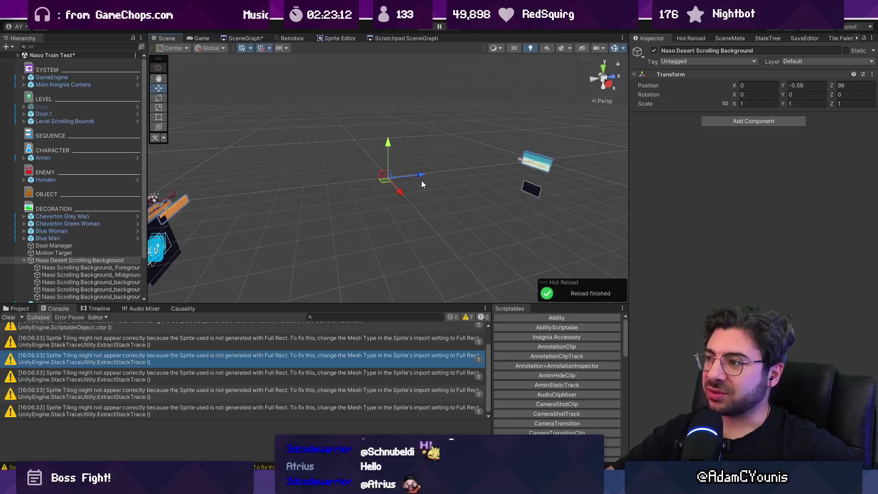
mouse_move(334, 192)
left_mouse_down()
mouse_move(542, 177)
mouse_move(437, 169)
mouse_move(553, 123)
left_mouse_up()
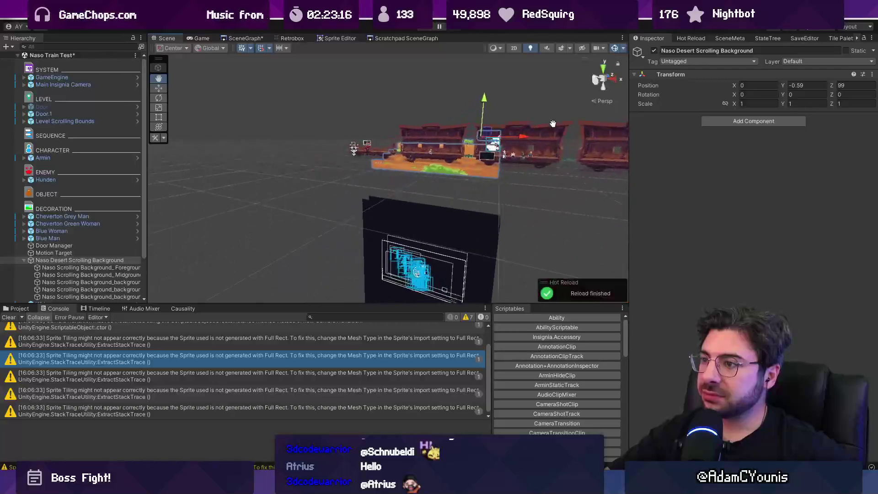
scroll(531, 149, "down", 10)
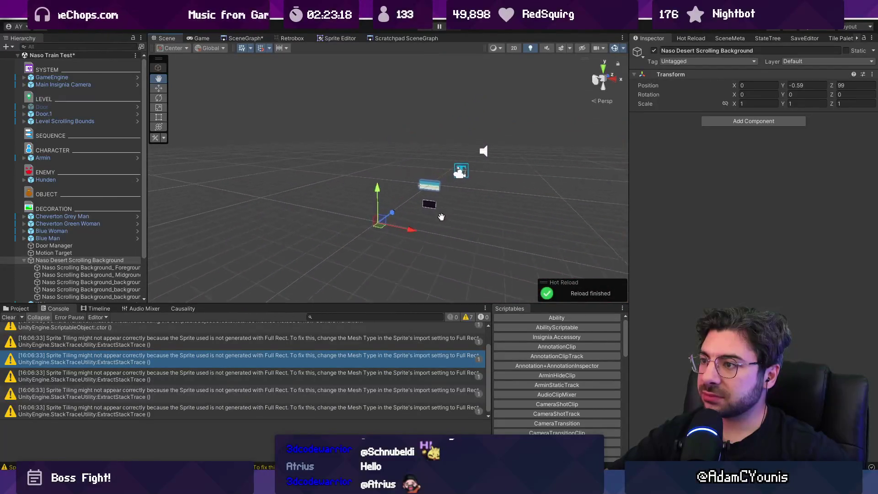
mouse_move(441, 217)
left_mouse_down()
mouse_move(324, 276)
mouse_move(396, 207)
mouse_move(422, 121)
left_mouse_up()
scroll(308, 162, "up", 3)
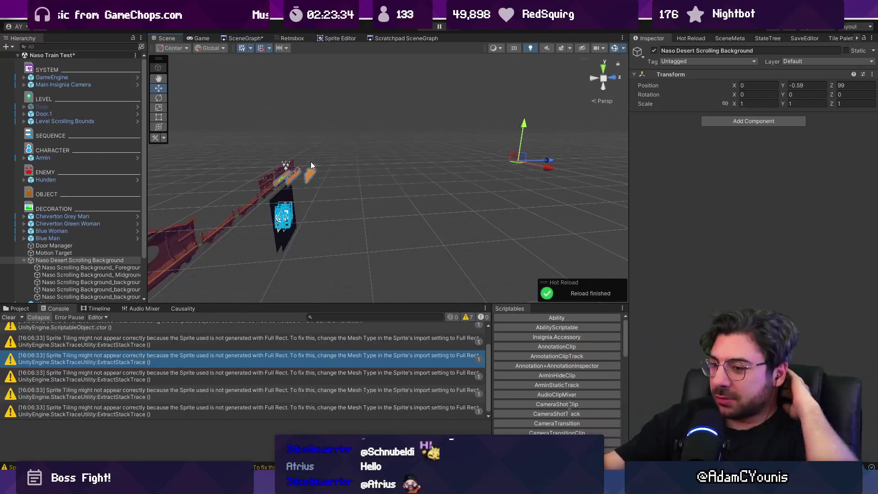
Check the background layers, then set Naso Desert Scrolling Background's Position Z to 100.
left_click(114, 266)
left_click(120, 275)
left_click(122, 282)
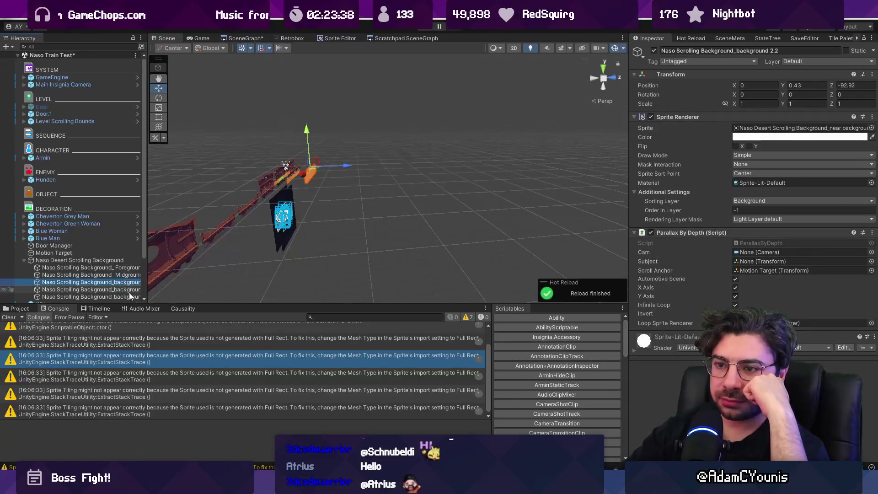
left_click(130, 296)
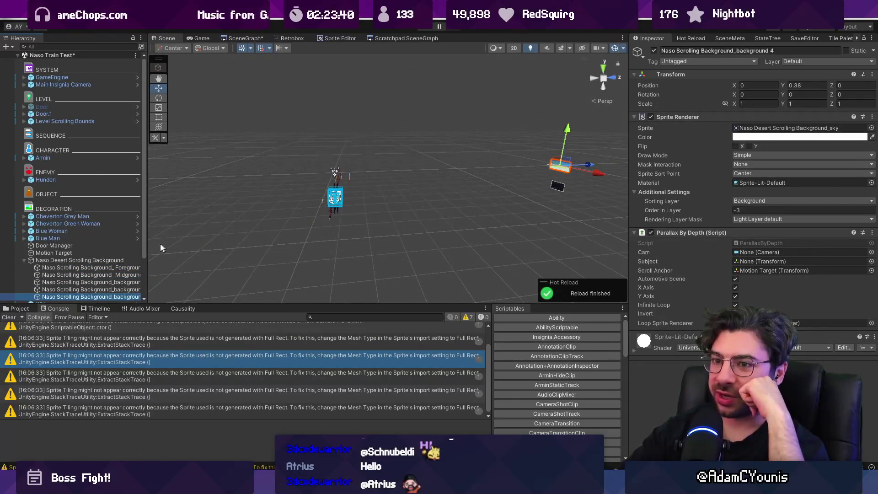
left_click(120, 259)
scroll(338, 177, "up", 5)
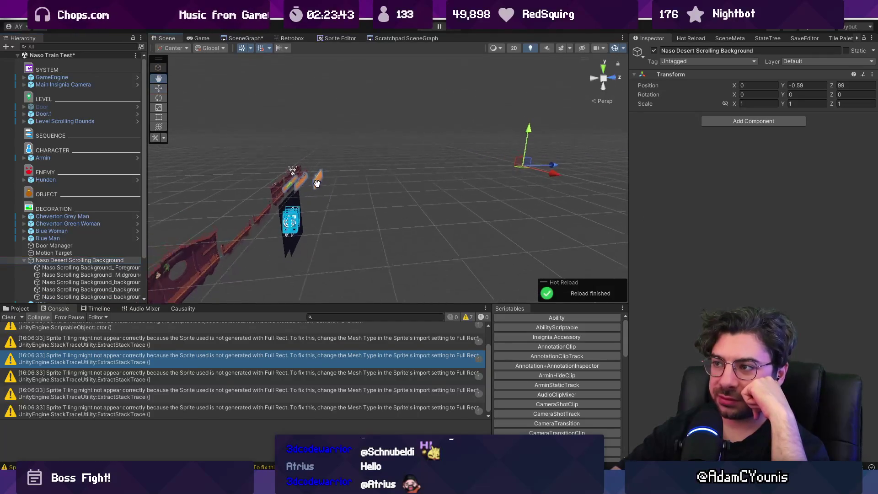
left_click_drag(316, 183, 370, 245)
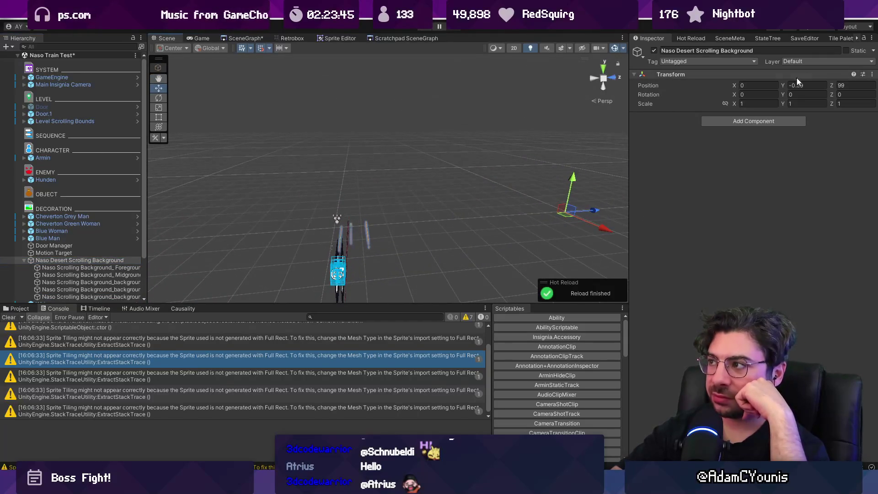
type("100")
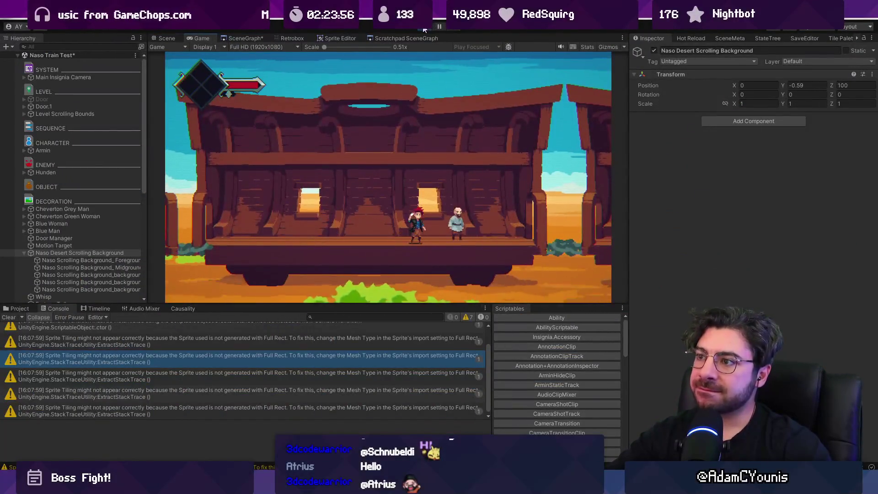
Stop the play-test and switch to ParallaxByDepth.cs in Visual Studio Code.
left_click(422, 29)
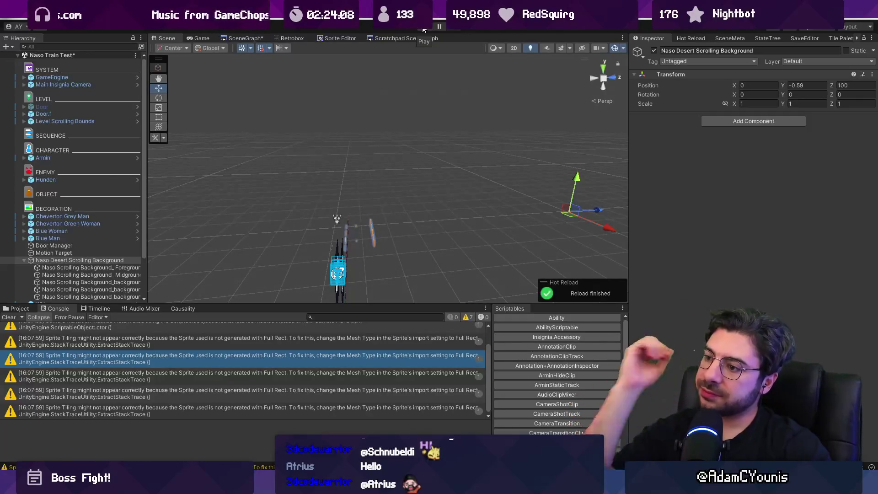
key("alt+Tab")
scroll(418, 215, "up", 15)
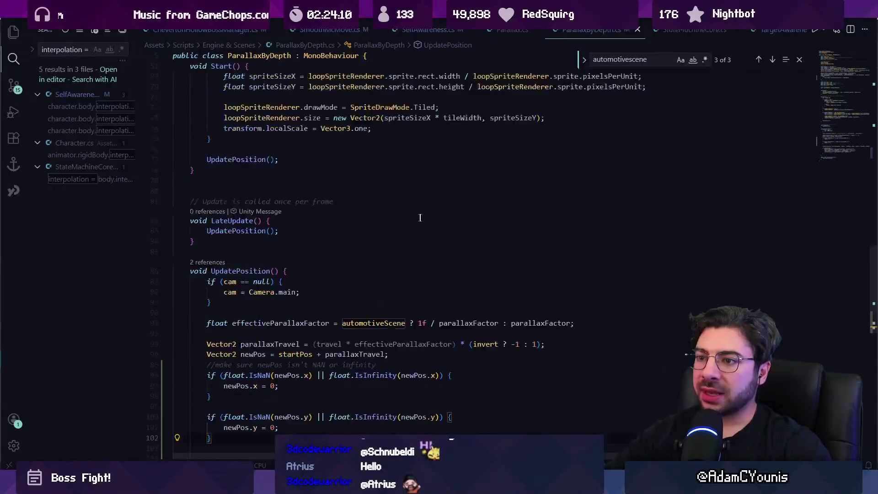
Scroll through the travel properties, Start() and UpdatePosition() in ParallaxByDepth.cs, then return to Unity.
scroll(417, 216, "up", 4)
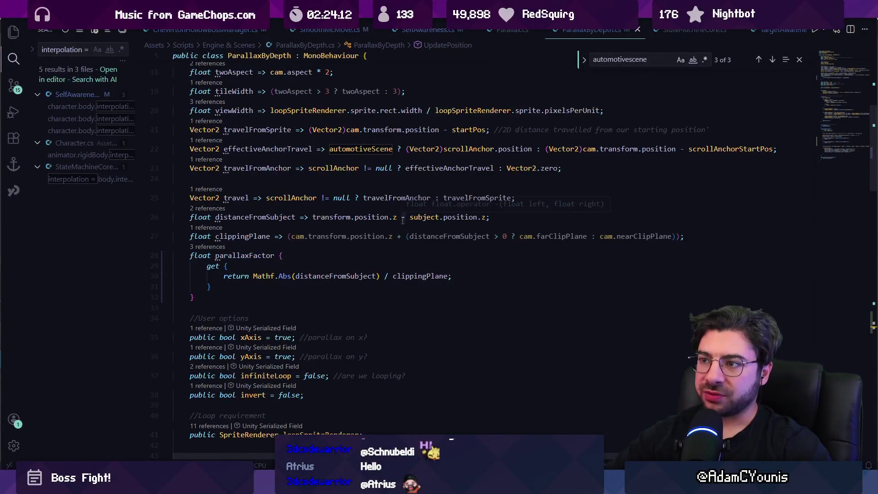
scroll(402, 220, "down", 10)
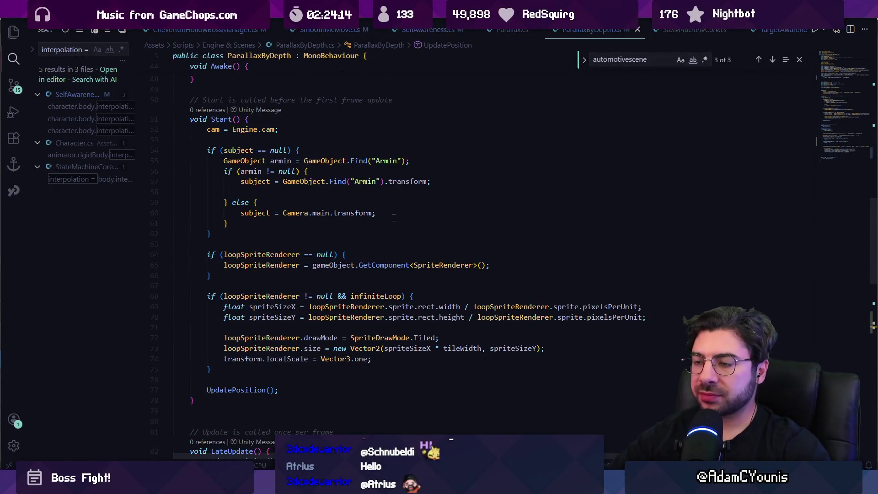
scroll(394, 218, "down", 7)
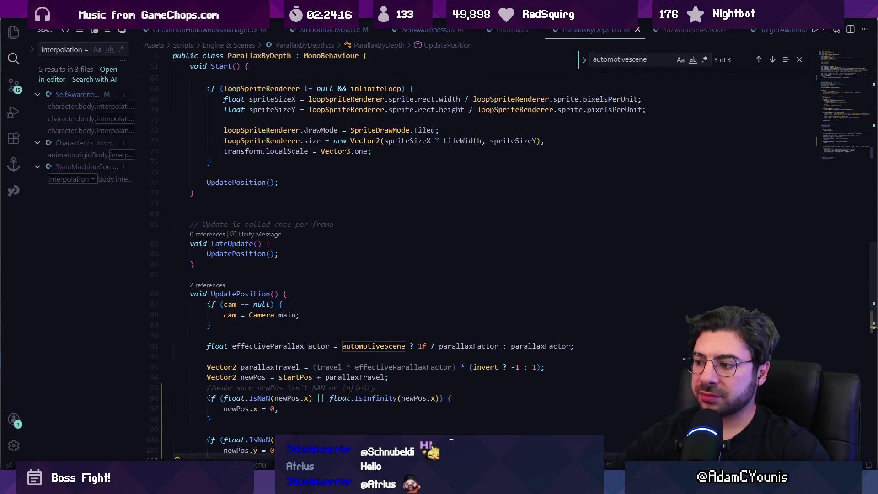
key("alt+Tab")
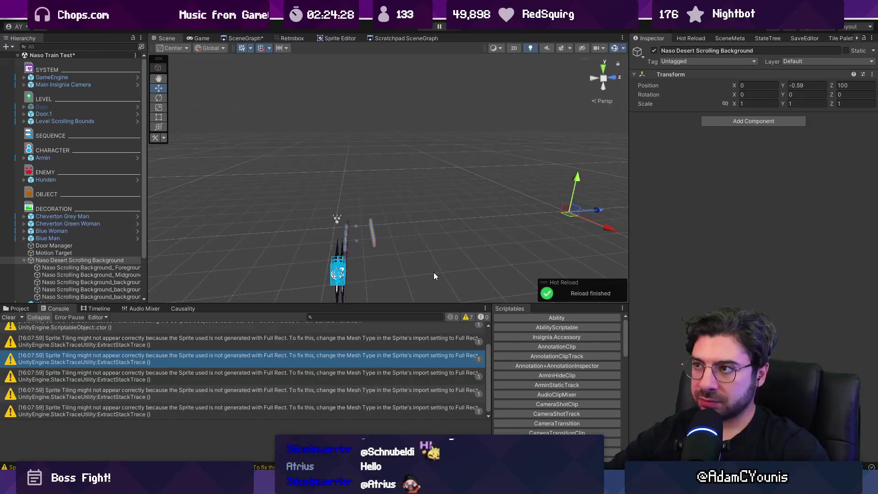
Bring up the Scene Graph and pan to the Cheverton Dungeon Boss Room node.
left_click(253, 38)
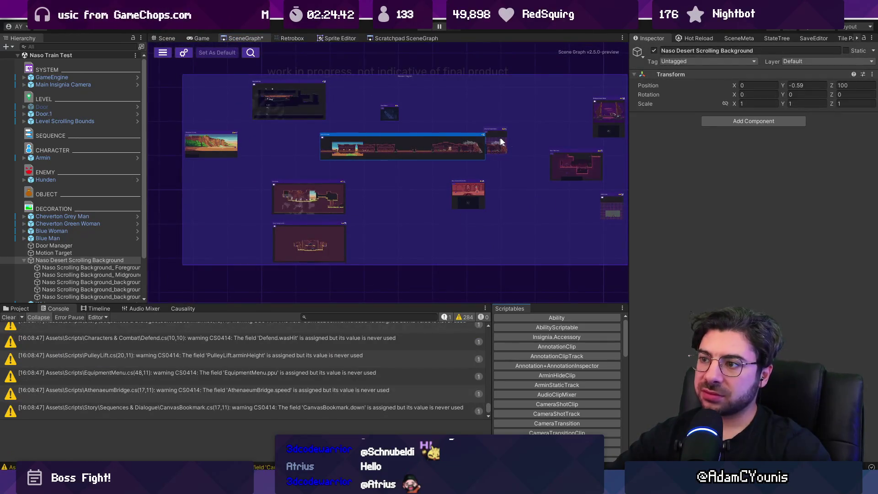
scroll(501, 140, "down", 5)
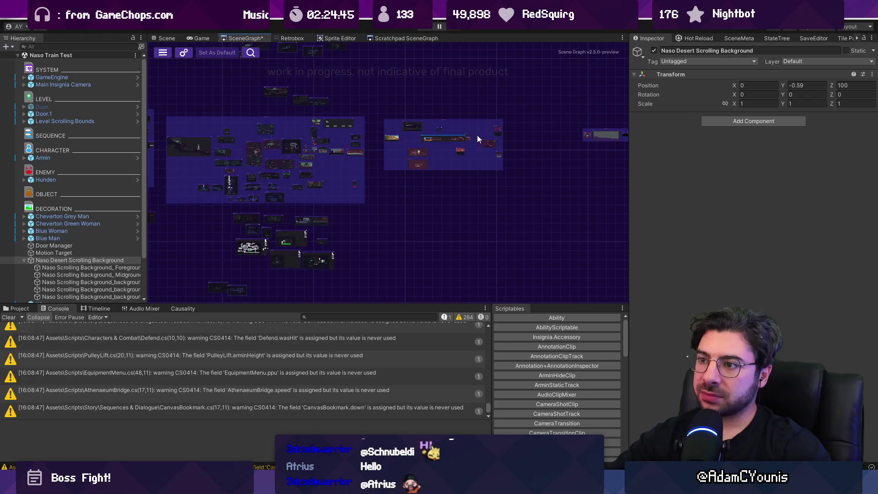
left_click_drag(264, 203, 454, 141)
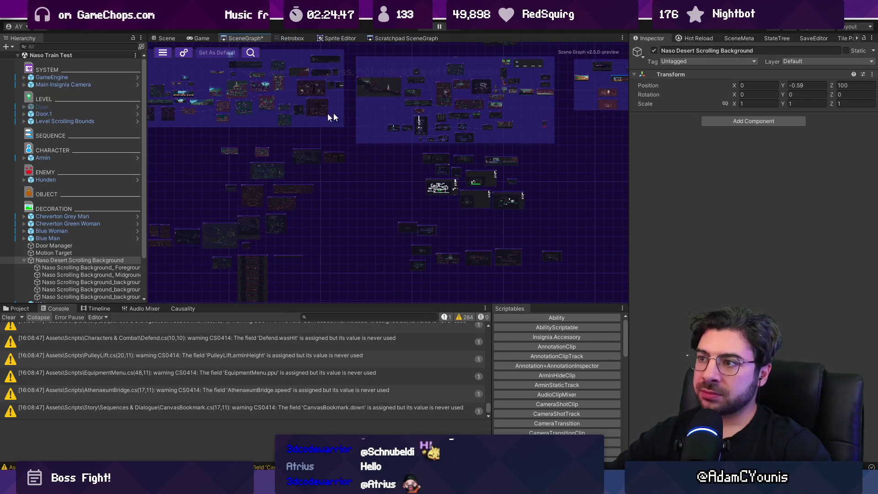
scroll(544, 144, "up", 6)
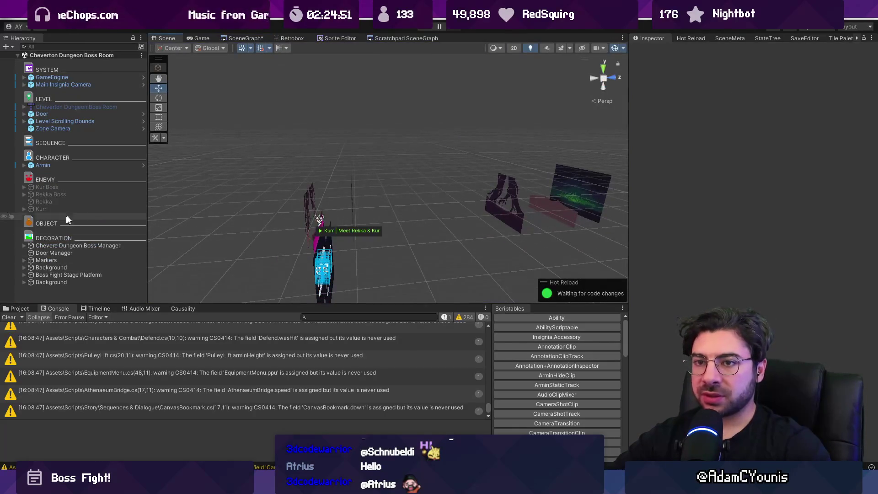
Select the six Roots layers under Background and untick Automotive Scene in Parallax By Depth.
left_click(581, 195)
left_click(119, 270, "shift")
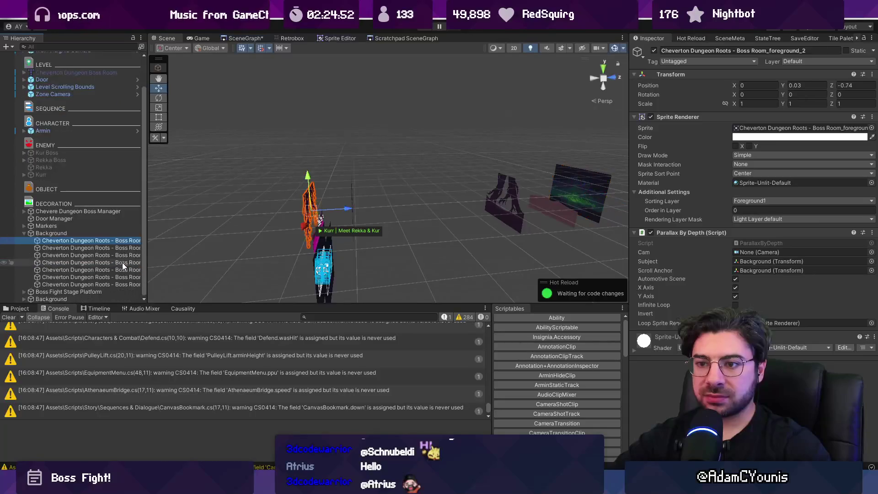
left_click(131, 277, "shift")
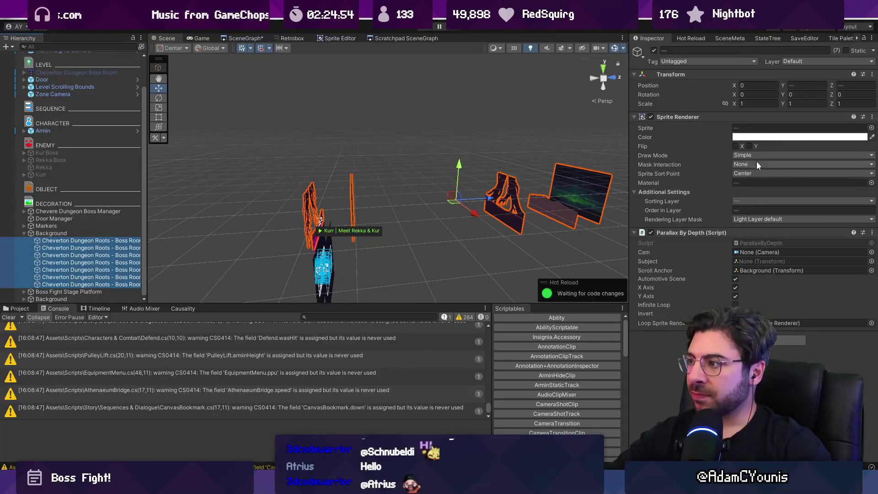
left_click(735, 279)
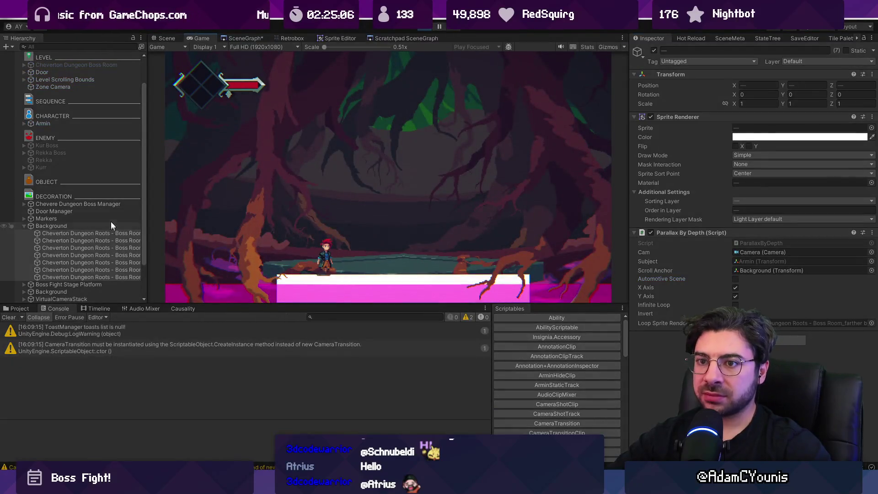
left_click(112, 204)
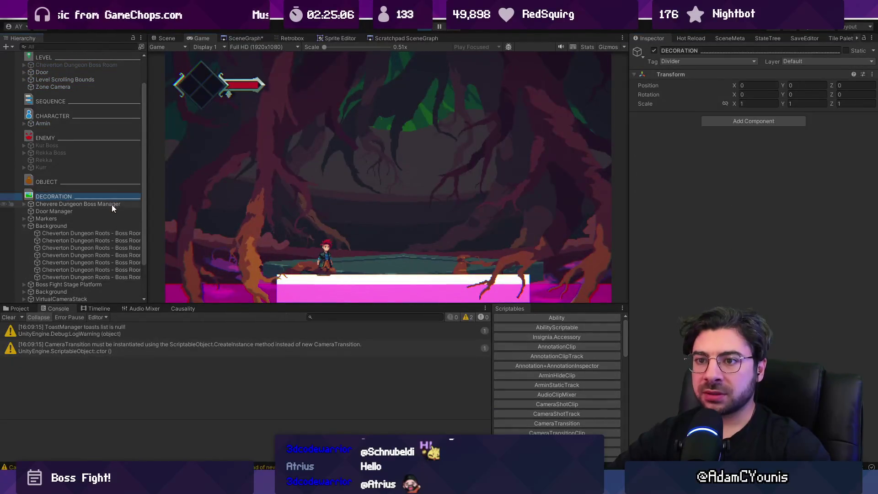
Scrub the Chevere Dungeon Boss Manager's Progress slider to preview background travel, then exit Play mode.
left_click(114, 213)
left_click(113, 219)
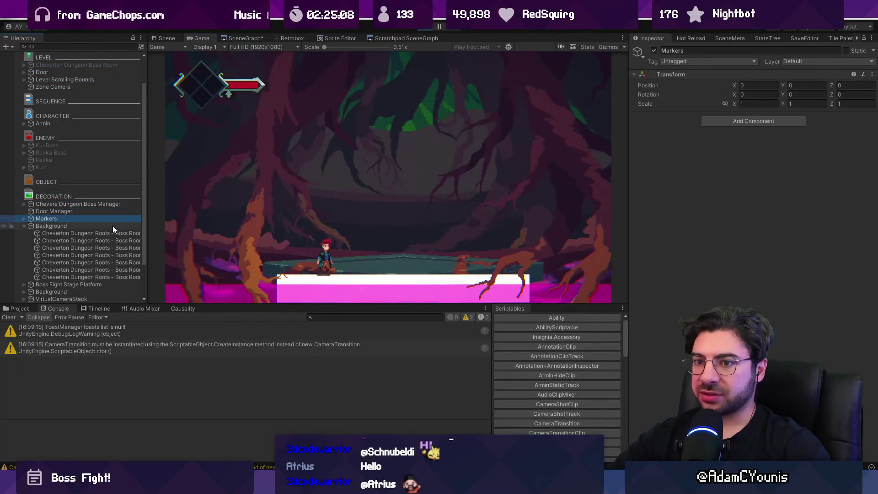
left_click(114, 226)
left_click(113, 210)
left_click(113, 203)
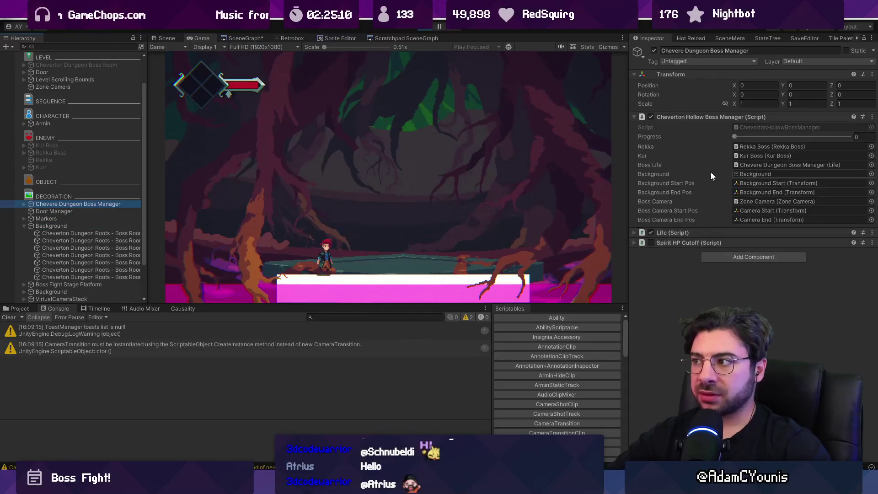
mouse_move(735, 139)
left_mouse_down()
mouse_move(822, 135)
mouse_move(672, 142)
left_mouse_up()
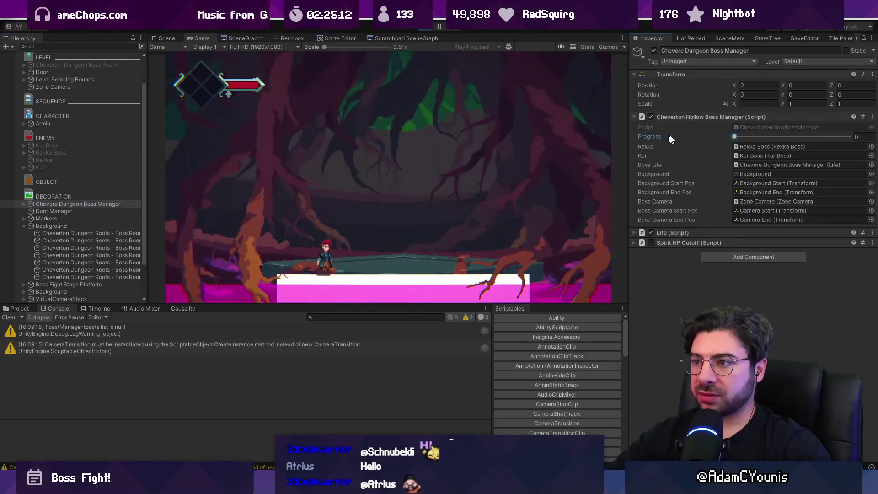
key("ctrl+1")
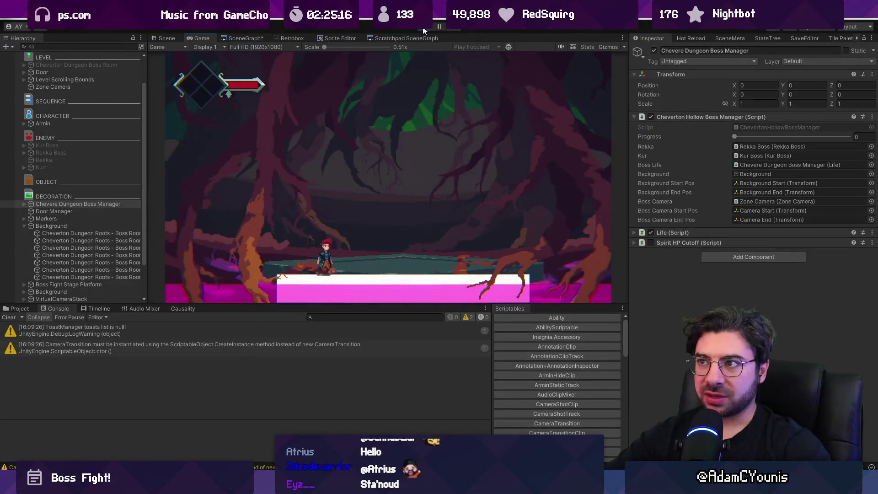
key("ctrl+p")
left_click(97, 247)
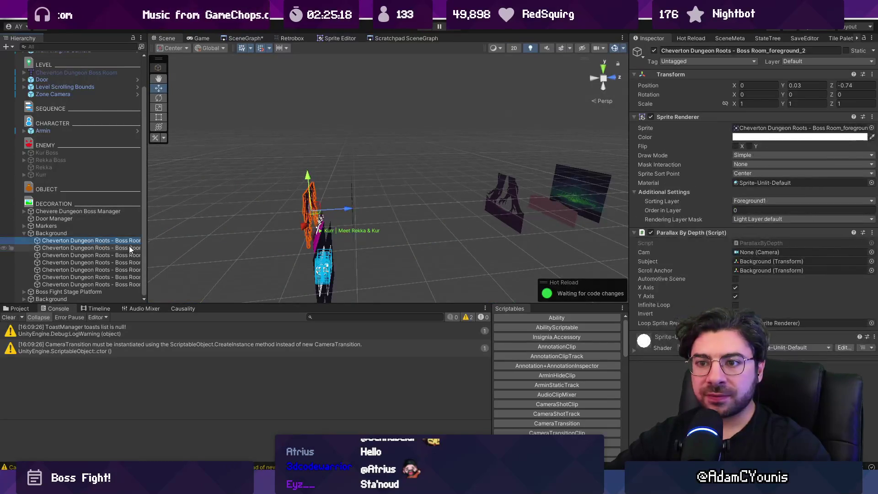
In 2D view, move the Background End marker up to about Y 14.96.
left_click(112, 241)
left_click(25, 225)
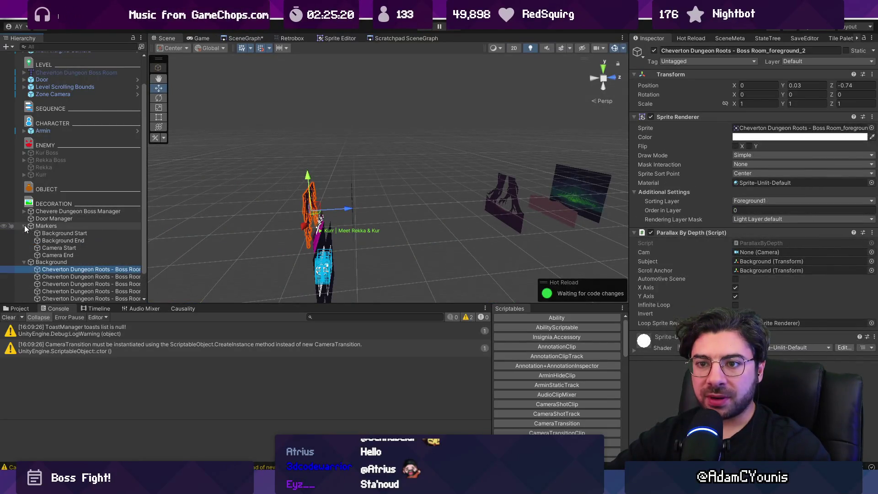
double_click(53, 232)
key("2")
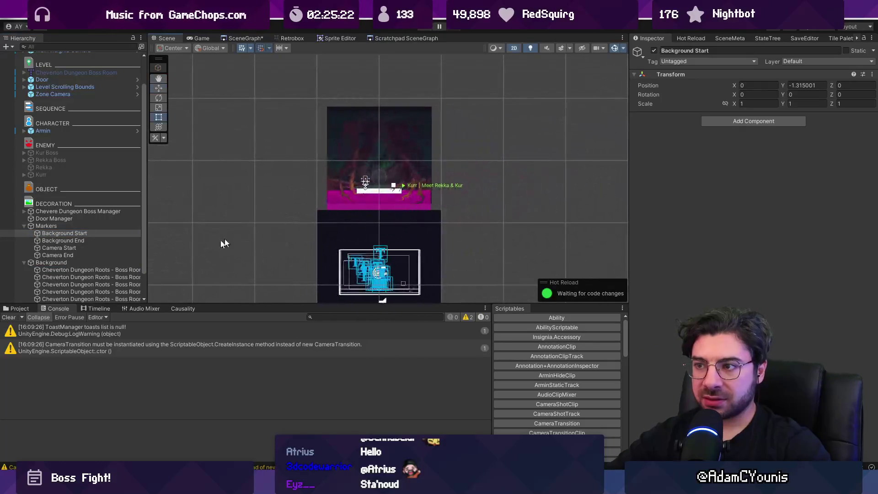
double_click(86, 240)
scroll(403, 186, "down", 5)
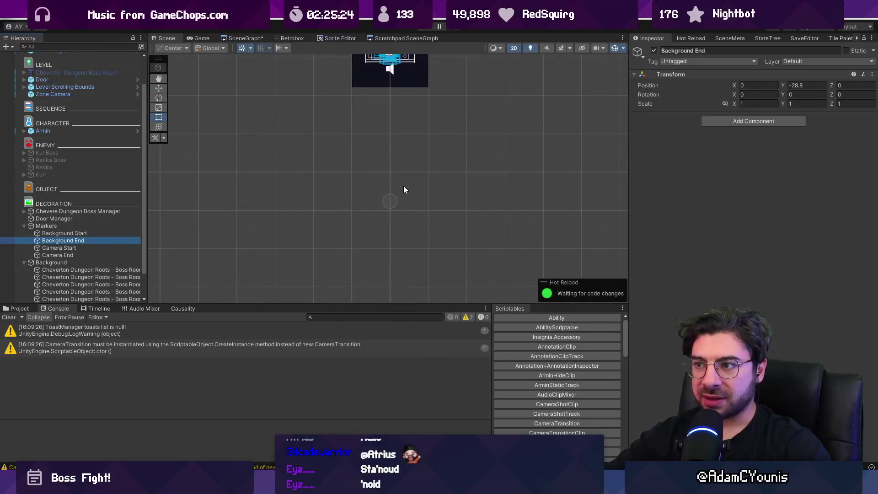
key("w")
left_click_drag(369, 236, 374, 45)
mouse_move(371, 109)
left_mouse_down()
mouse_move(375, 172)
mouse_move(365, 63)
left_mouse_up()
scroll(369, 188, "up", 3)
scroll(373, 131, "down", 2)
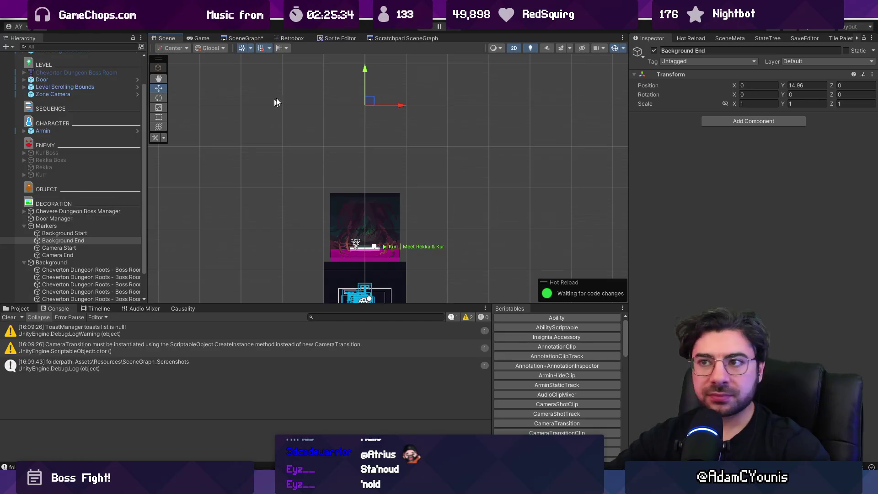
Retest by playing and scrubbing the boss manager's Progress to about halfway, then stop.
left_click(425, 28)
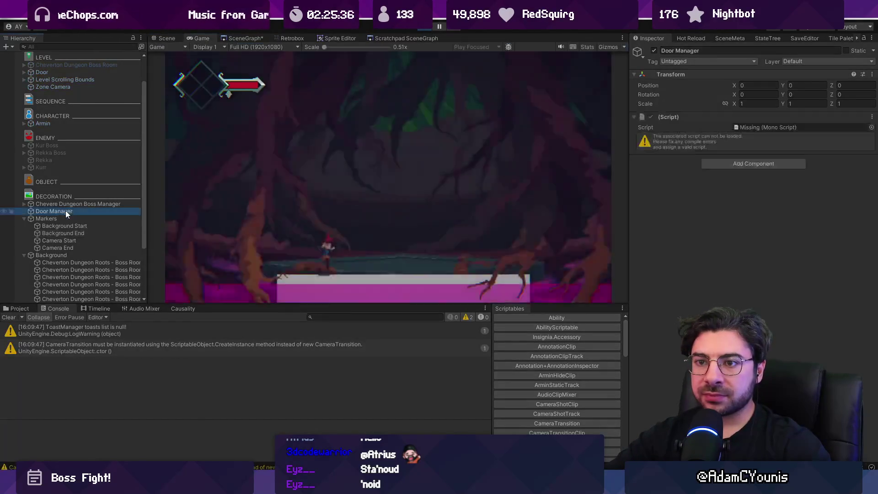
left_click(69, 204)
left_click(737, 137)
mouse_move(738, 137)
left_mouse_down()
mouse_move(860, 139)
mouse_move(795, 138)
left_mouse_up()
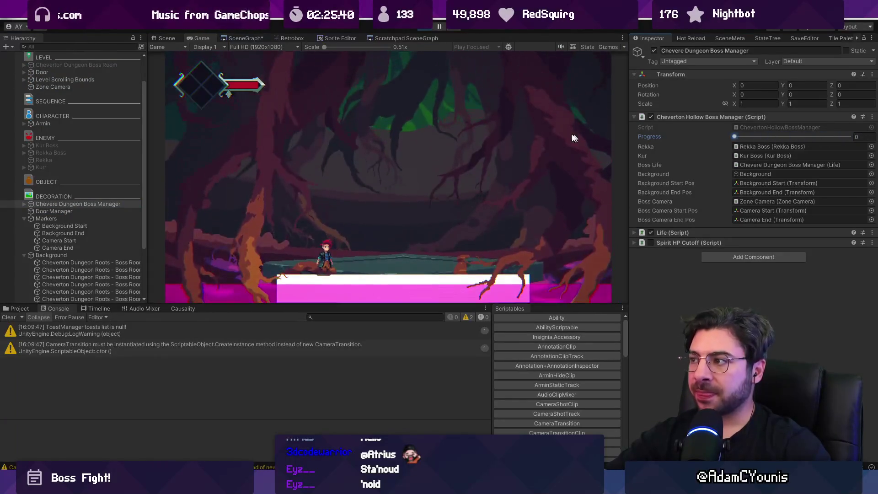
left_click(420, 28)
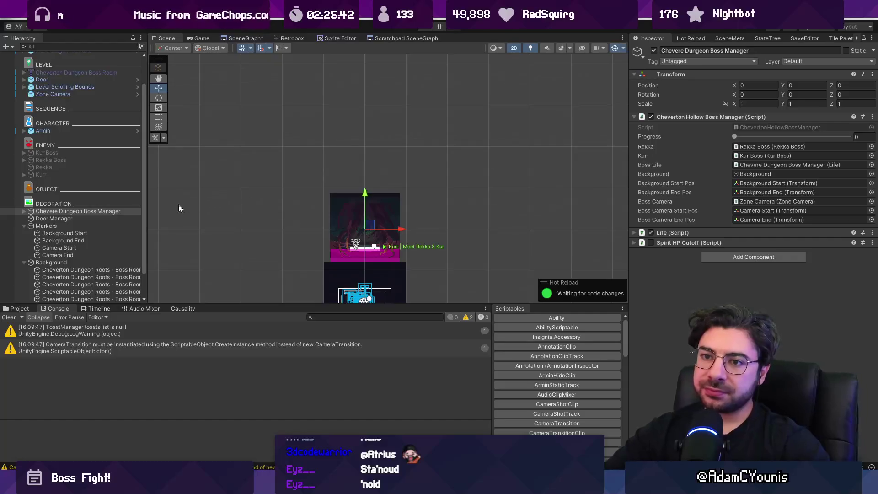
Frame the Cheverton Dungeon Roots foreground sprite and open its ParallaxByDepth script for editing.
left_click(86, 255)
left_click(84, 270)
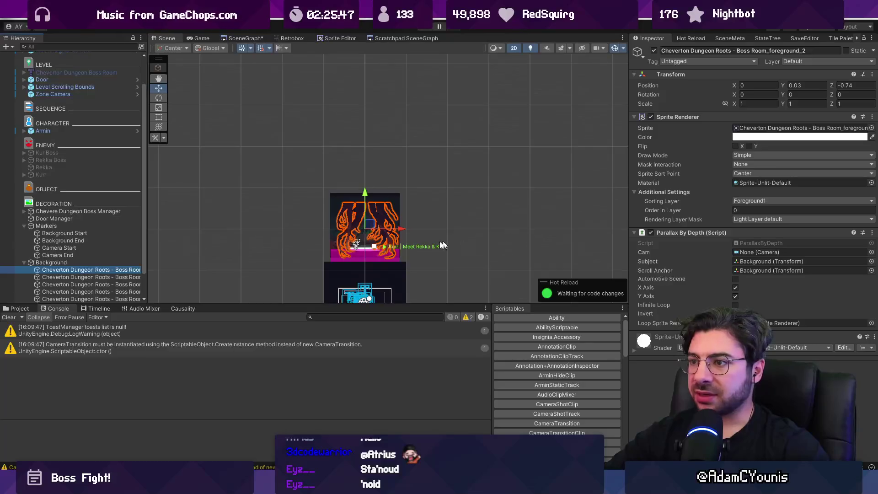
key("f")
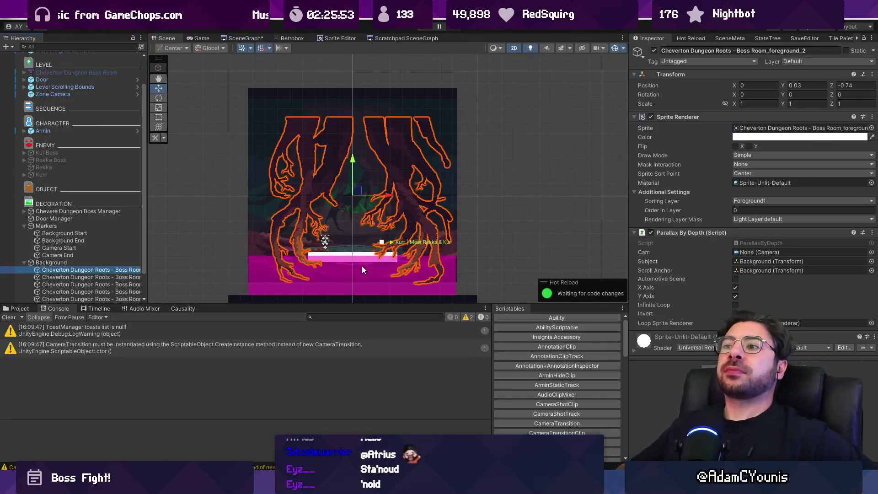
double_click(762, 243)
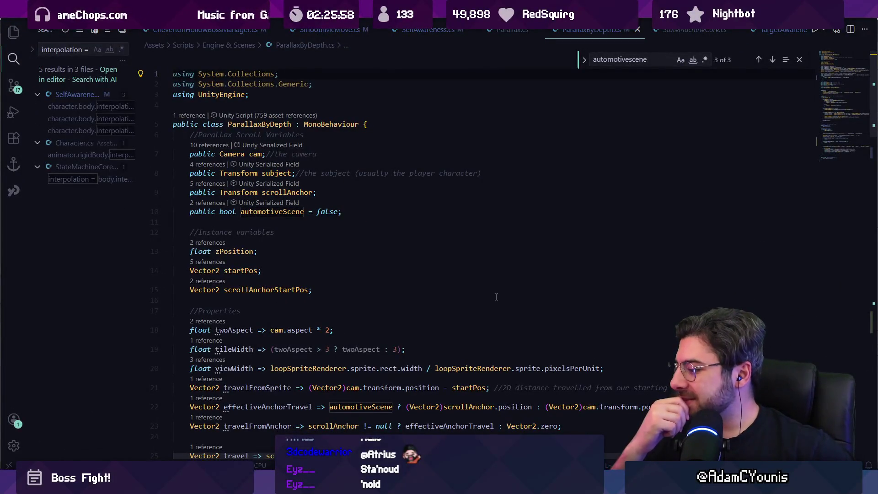
left_click(283, 194)
scroll(414, 283, "down", 3)
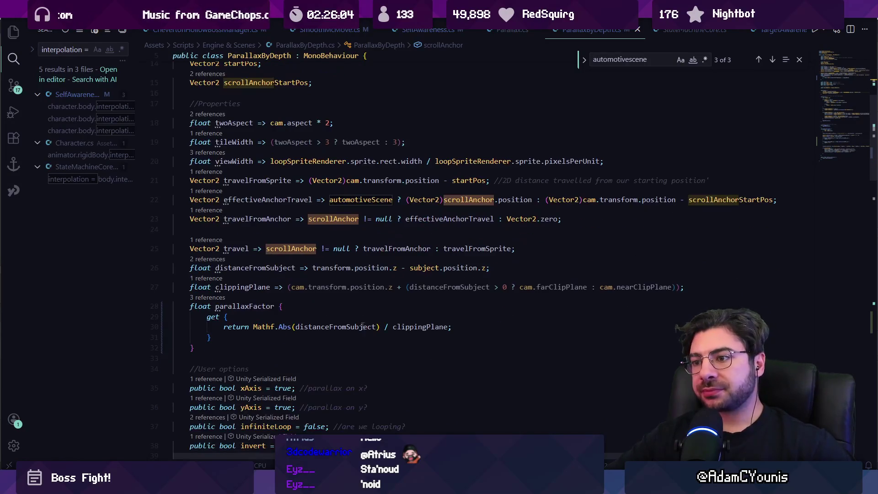
scroll(359, 336, "down", 2)
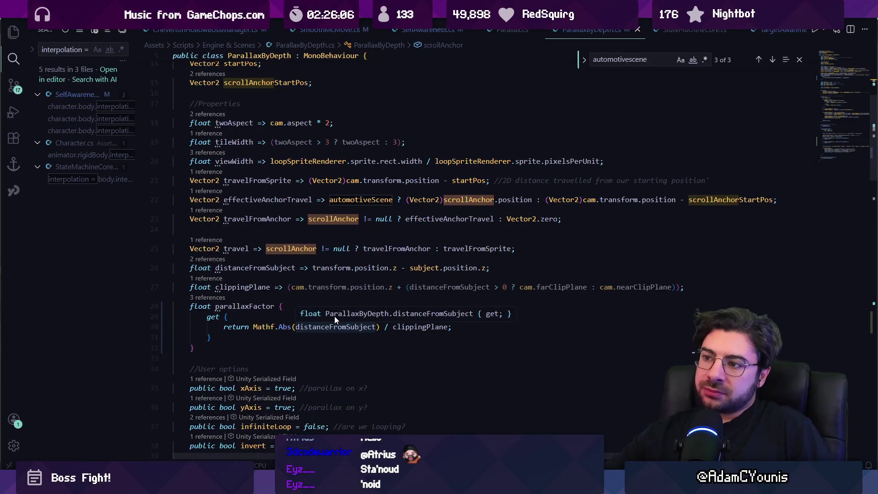
left_click(223, 248)
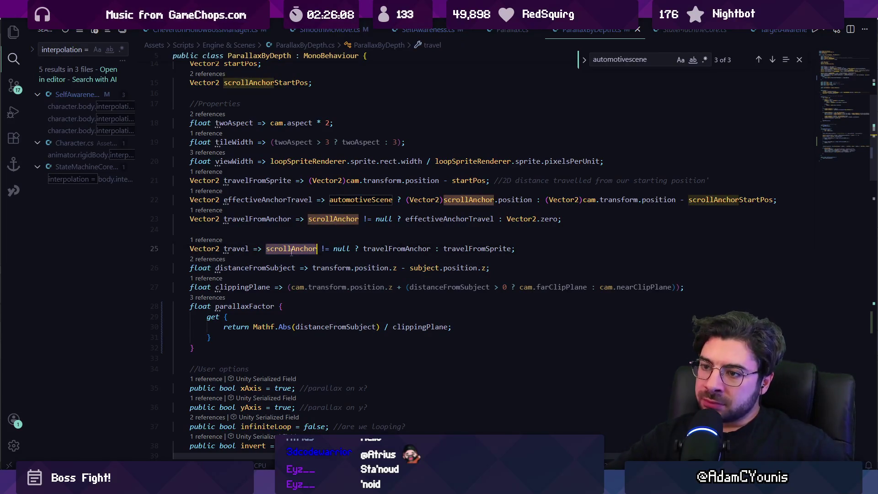
left_click(291, 248)
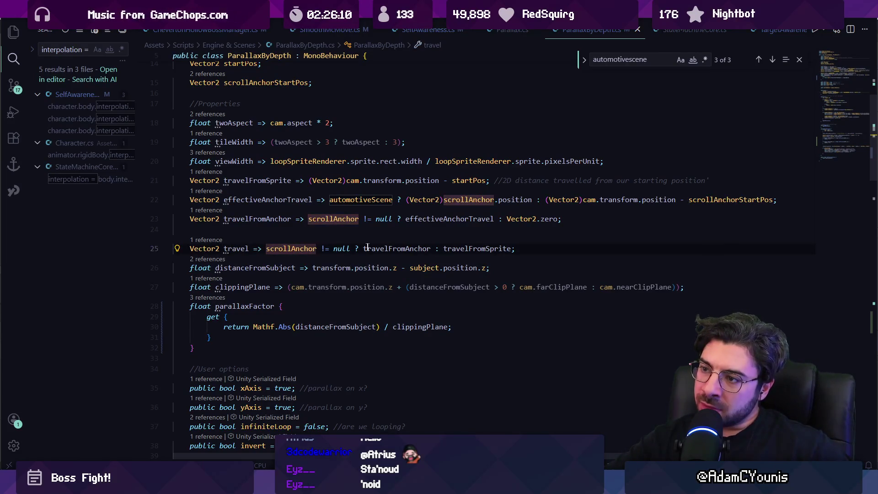
double_click(391, 248)
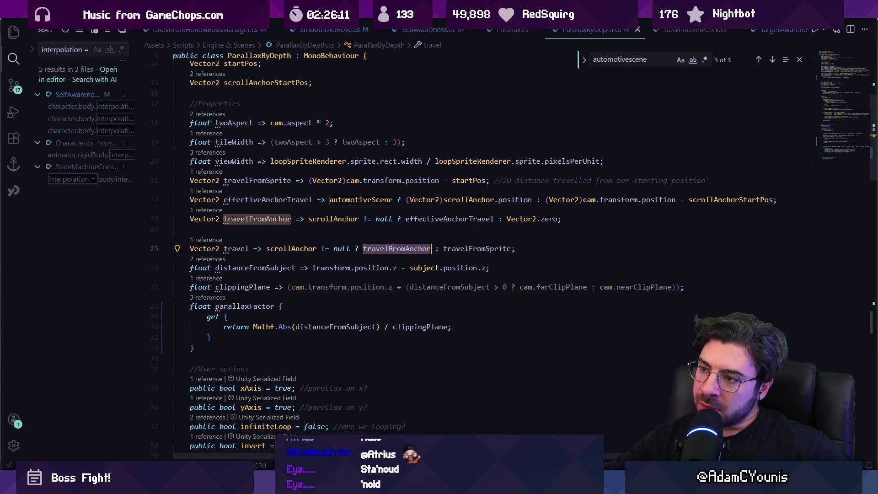
left_click(427, 219)
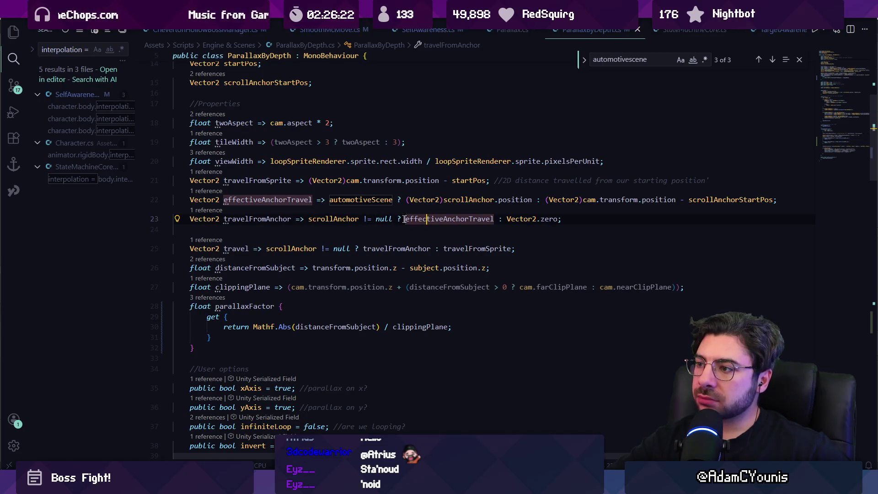
left_click(419, 219)
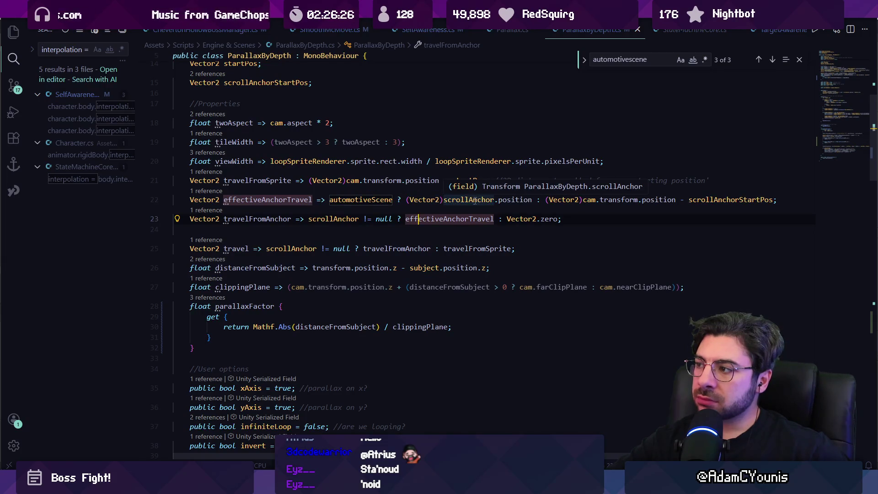
left_click(621, 200)
left_click(702, 200)
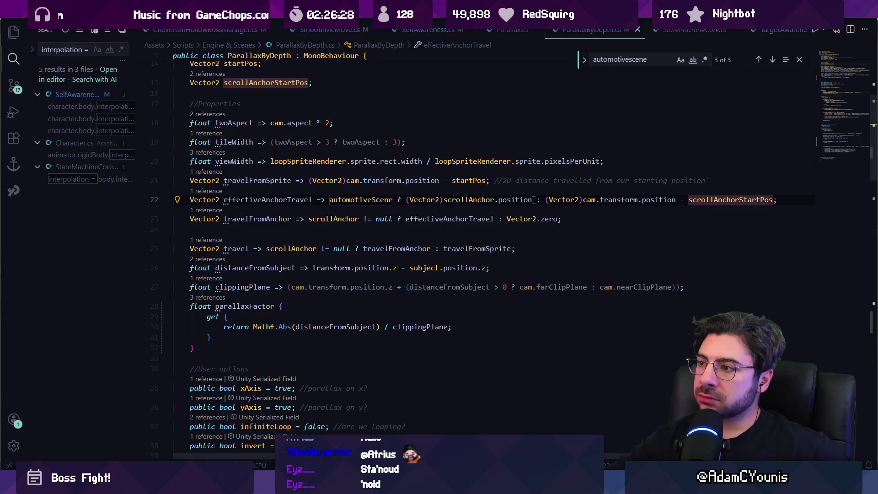
left_click_drag(680, 200, 765, 200)
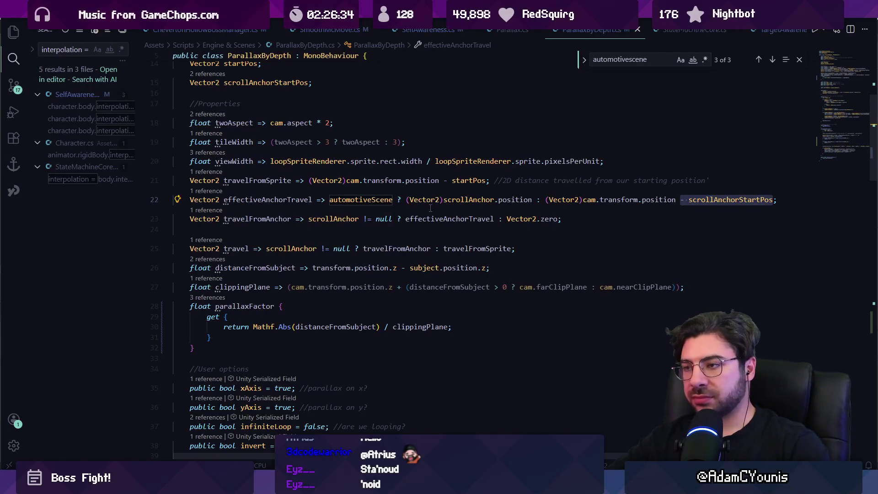
left_click(531, 200)
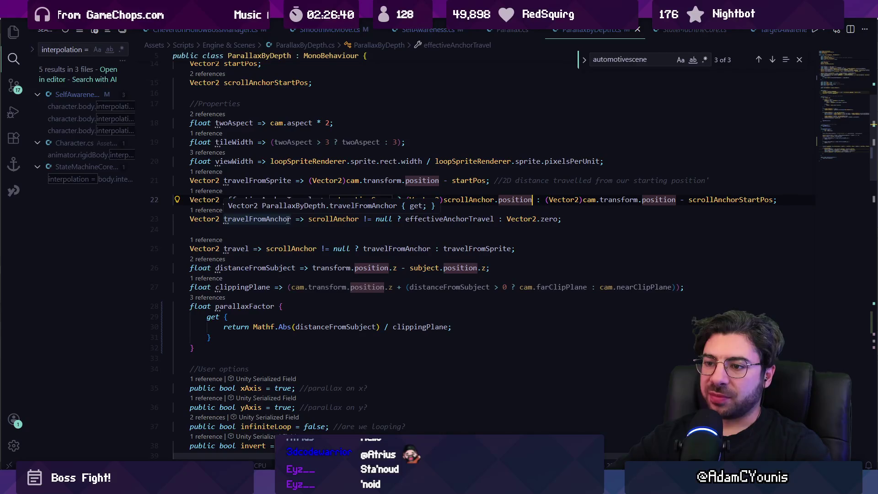
left_click(291, 220)
key("Right")
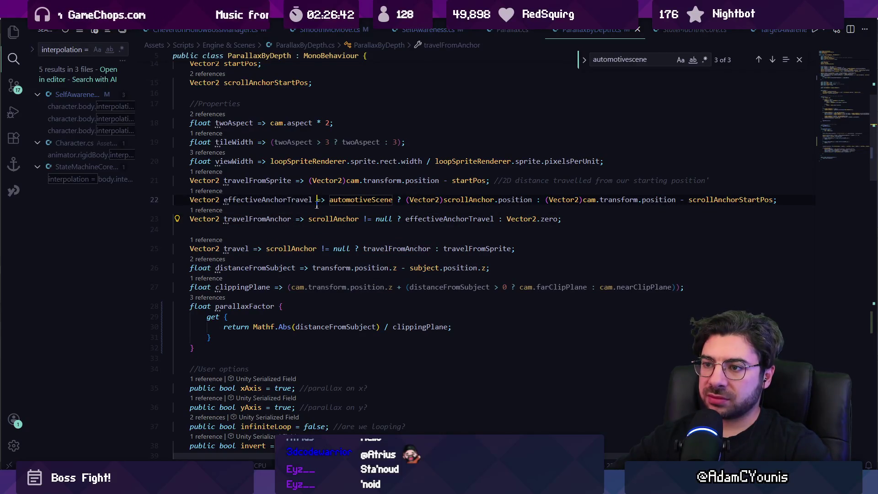
key("Up")
key("ctrl+Left")
key("Left")
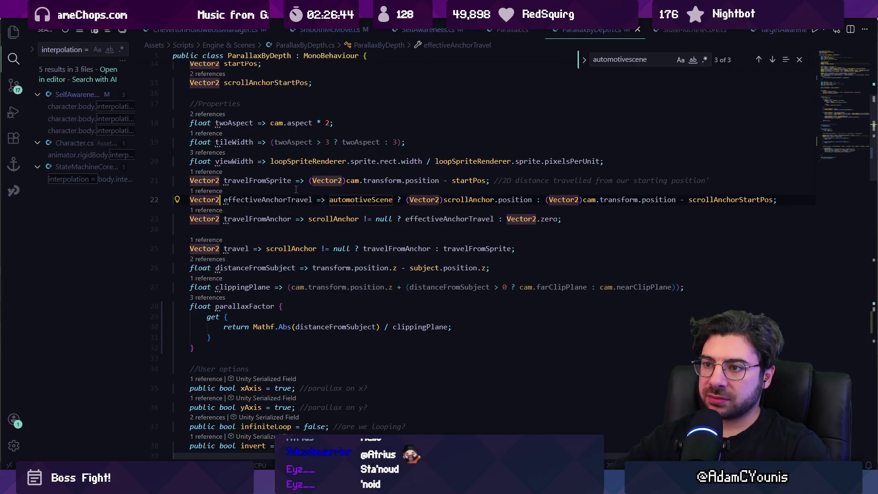
left_click(276, 220)
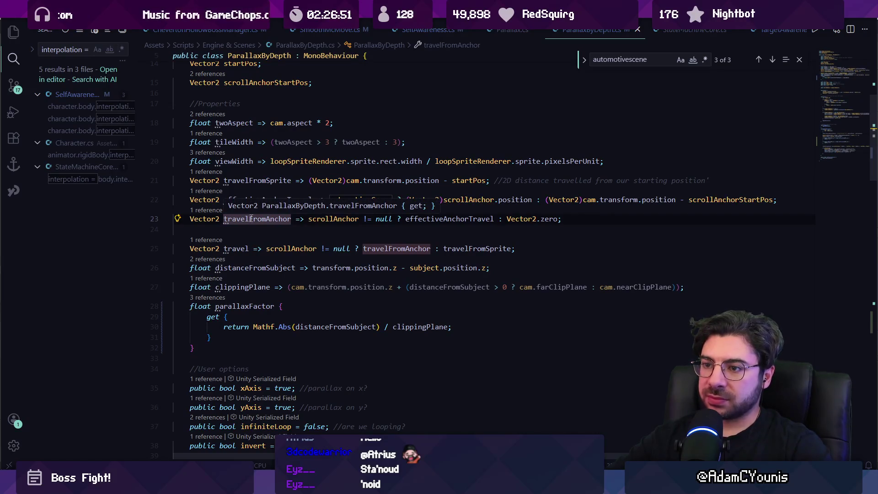
left_click(225, 248)
scroll(274, 247, "up", 2)
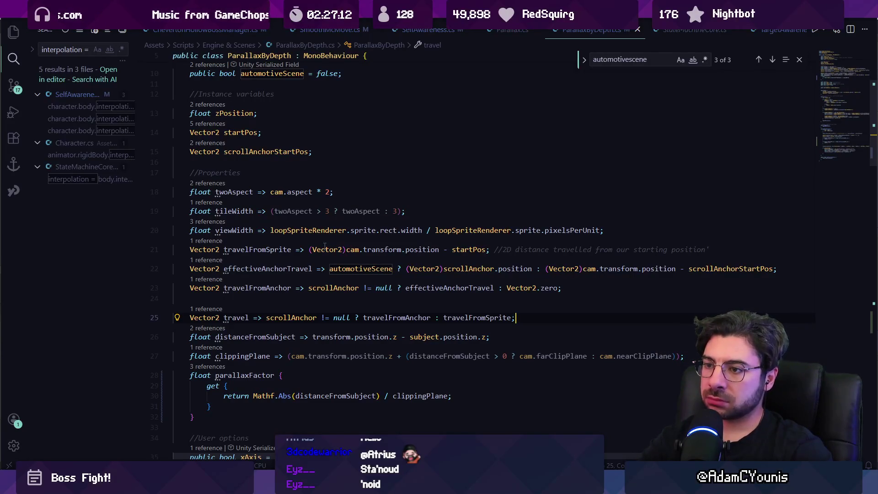
left_click(613, 230)
Add a blank line between travelFromSprite and effectiveAnchorTravel, and save the script.
key("Return")
key("Return")
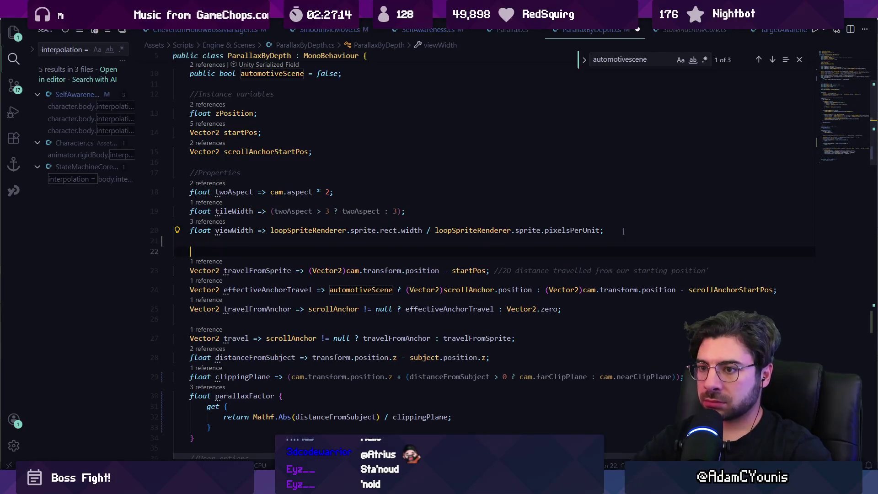
key("BackSpace")
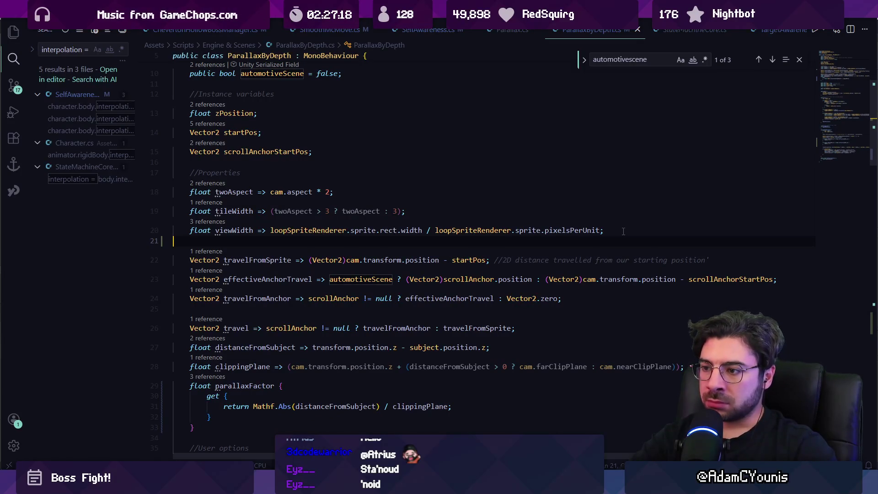
left_click(395, 328)
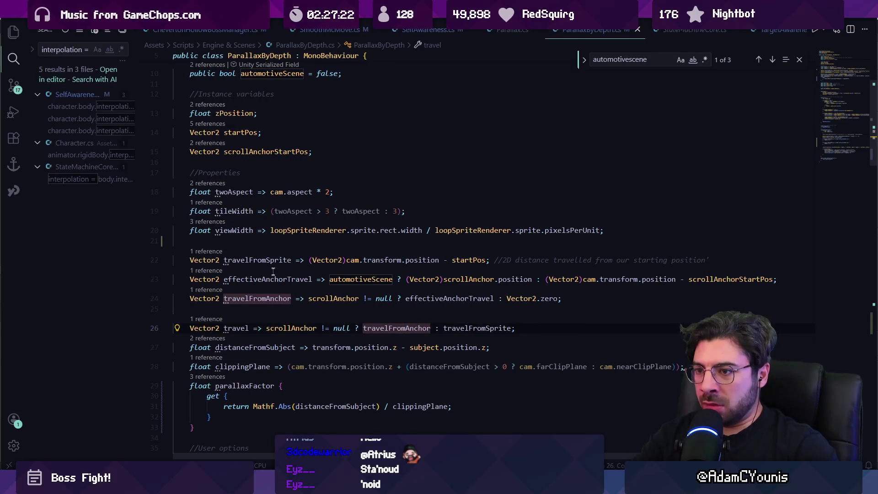
left_click(190, 278)
key("Return")
key("ctrl+s")
Review the scrollAnchor and effectiveAnchorTravel references inside travelFromAnchor.
left_click(256, 289)
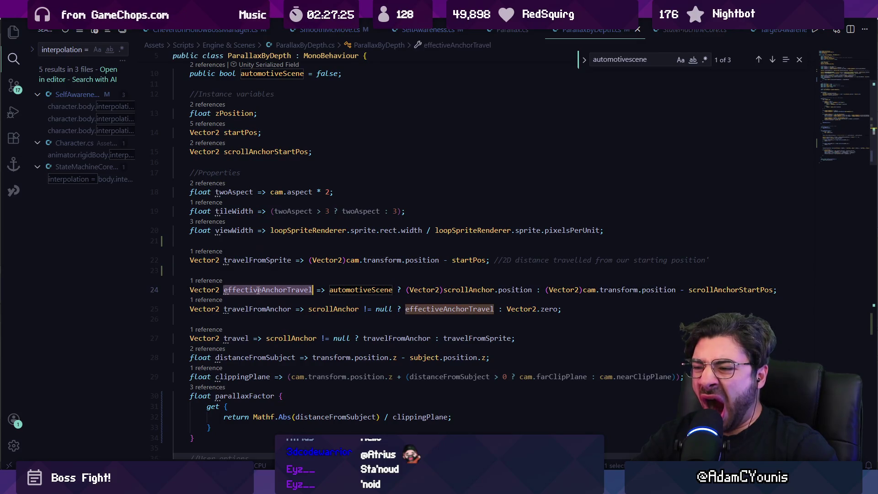
left_click(332, 309)
double_click(454, 309)
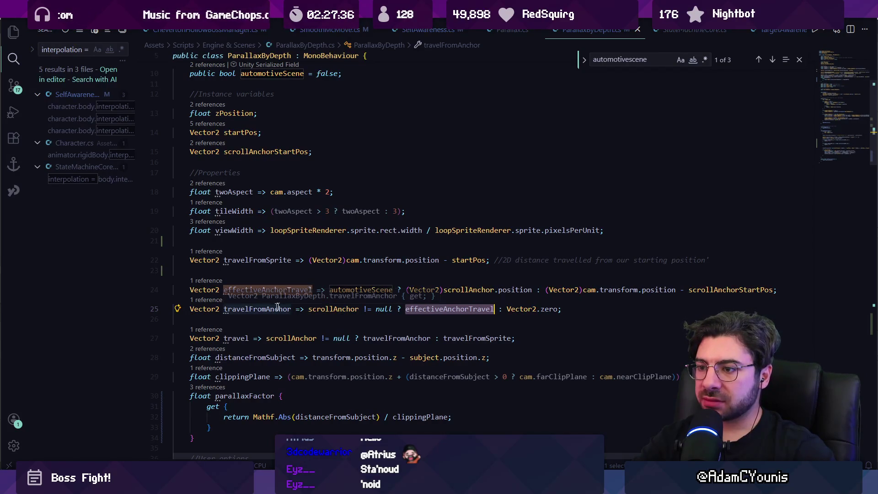
key("Up")
key("Up")
key("Down")
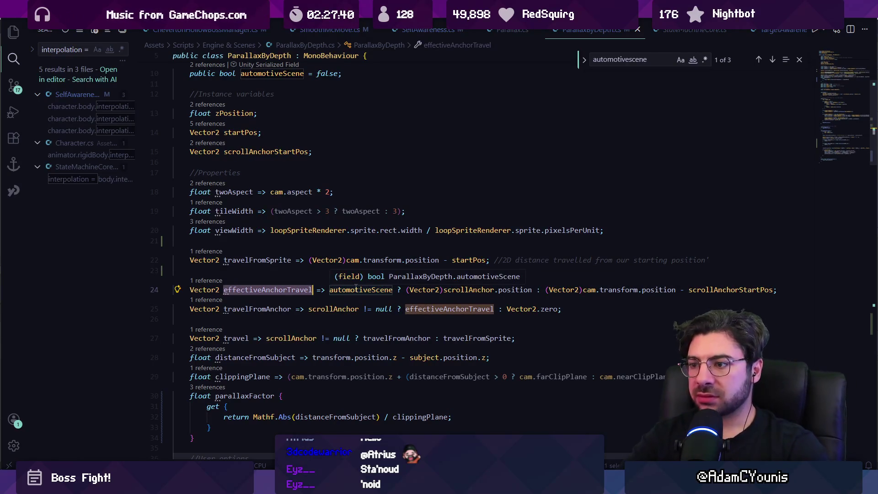
key("Left")
key("Left")
key("Left")
key("Down")
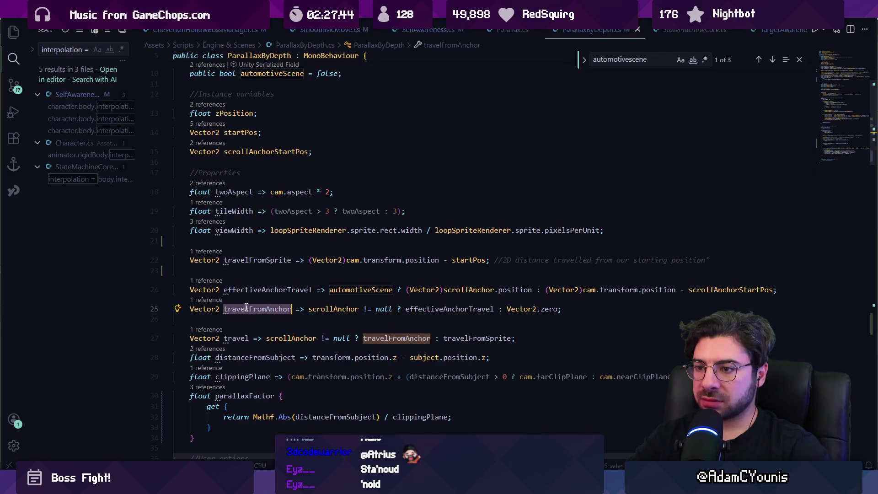
scroll(246, 307, "down", 10)
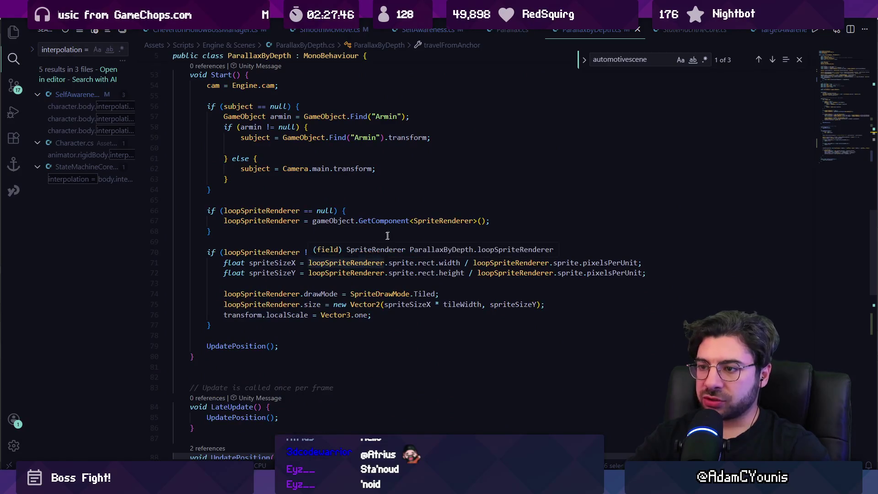
scroll(388, 235, "down", 9)
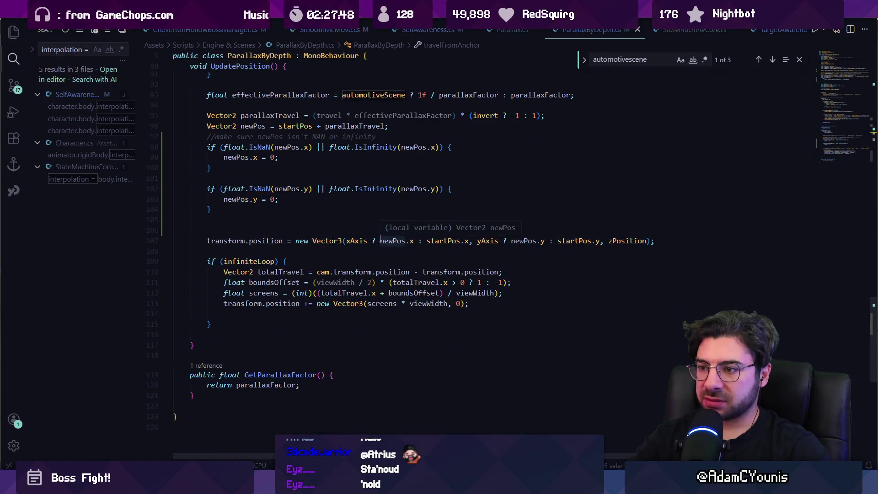
scroll(382, 242, "up", 20)
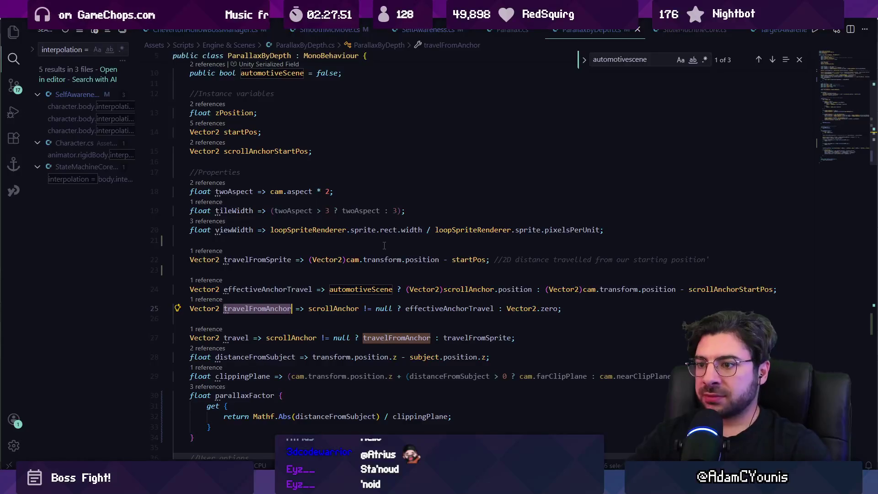
Inline effectiveAnchorTravel into travelFromAnchor using the suggested merged expression.
key("Up")
key("ctrl+Right")
key("ctrl+Right")
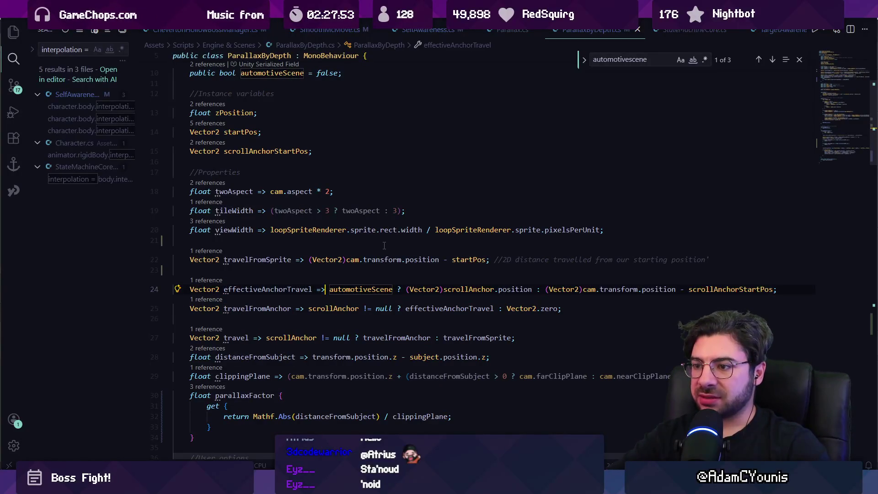
key("shift+Down")
key("ctrl+shift+Left")
key("ctrl+shift+Left")
key("ctrl+shift+Left")
key("shift+Left")
key("shift+Left")
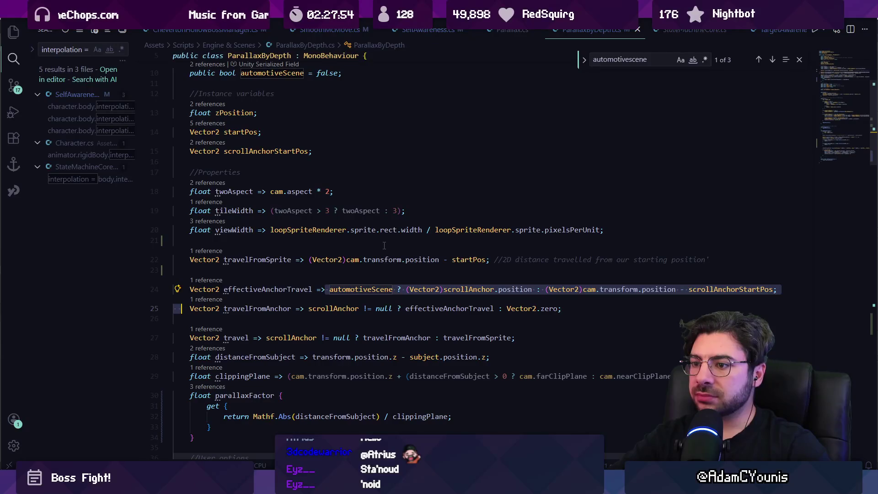
key("Left")
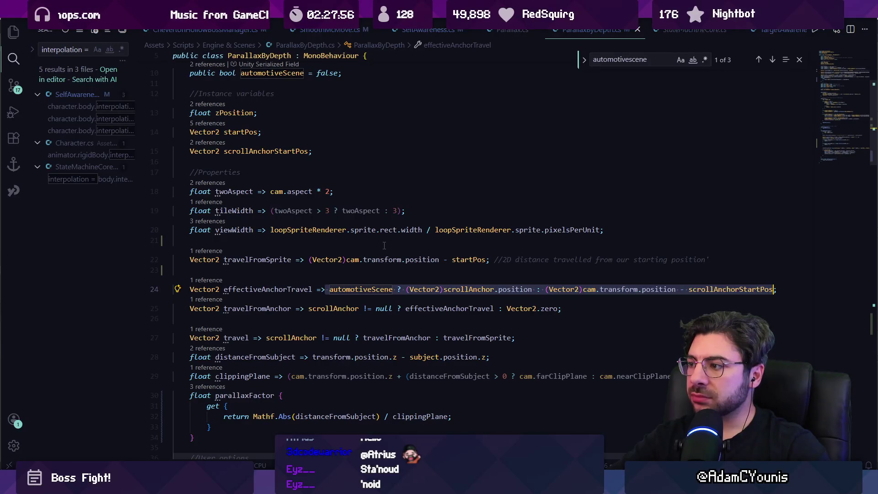
key("ctrl+l")
key("Delete")
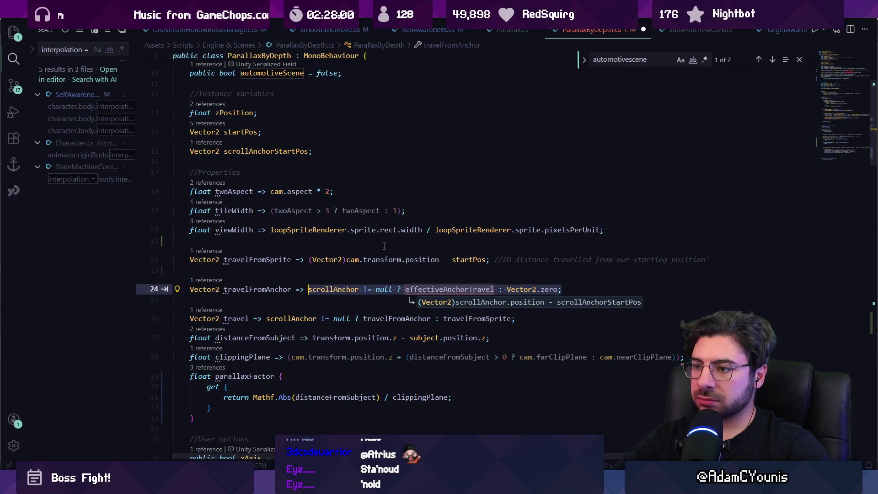
key("Tab")
type(";")
Review the merged expression, revert to the two separate properties, and close Find.
key("Home")
key("ctrl+shift+Right")
key("ctrl+shift+Right")
key("ctrl+shift+Right")
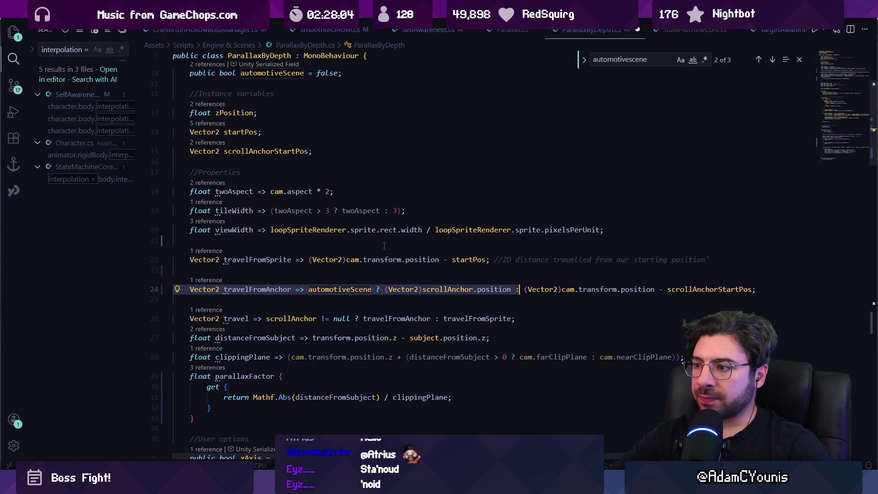
key("ctrl+Right")
key("ctrl+Right")
key("ctrl+Right")
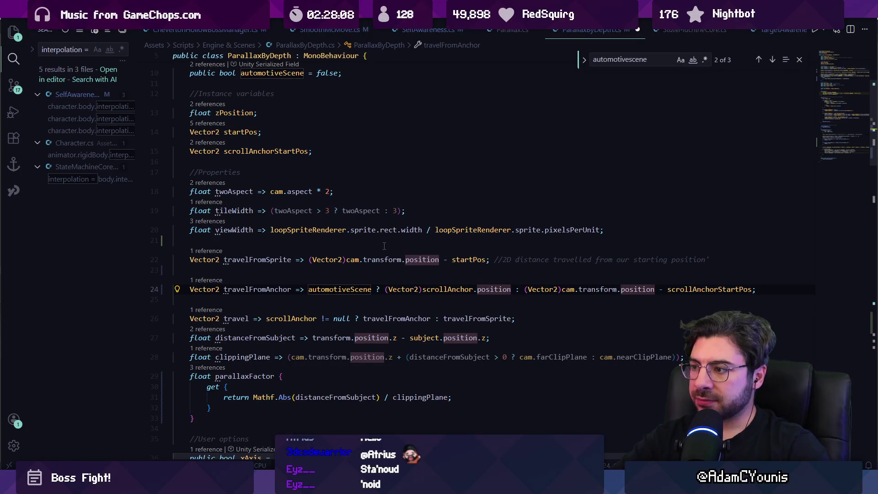
key("Tab")
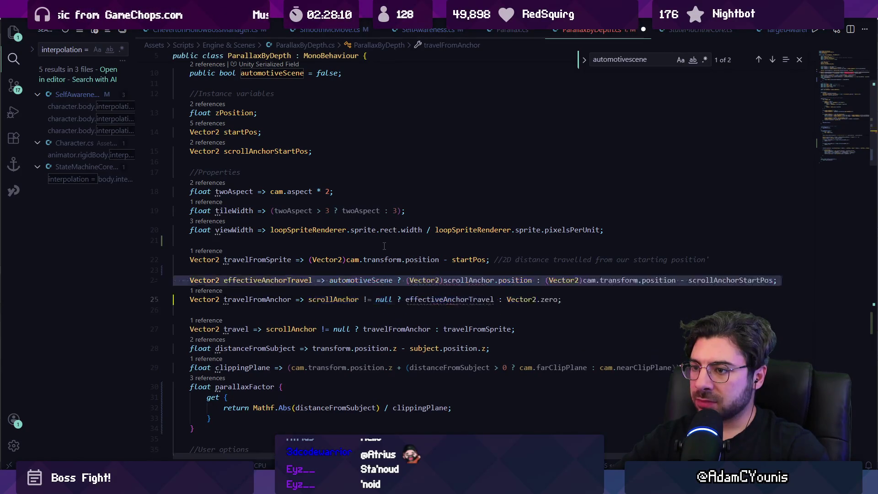
key("Escape")
key("Down")
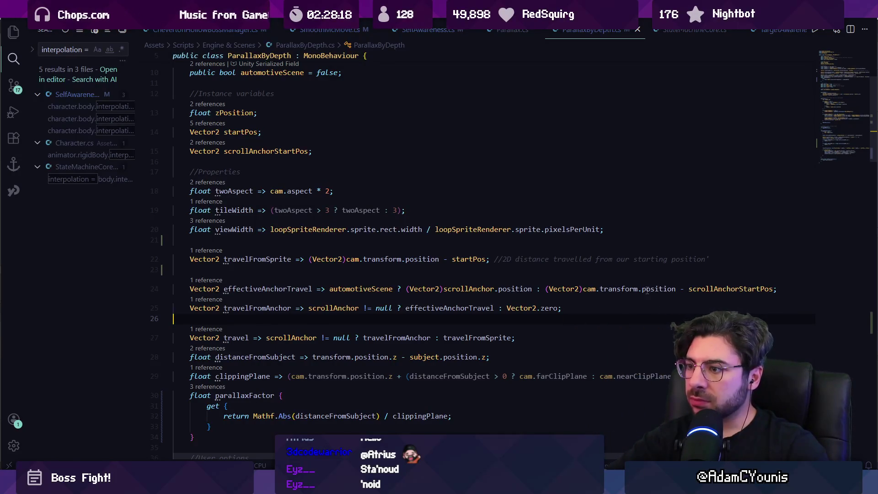
scroll(509, 268, "up", 3)
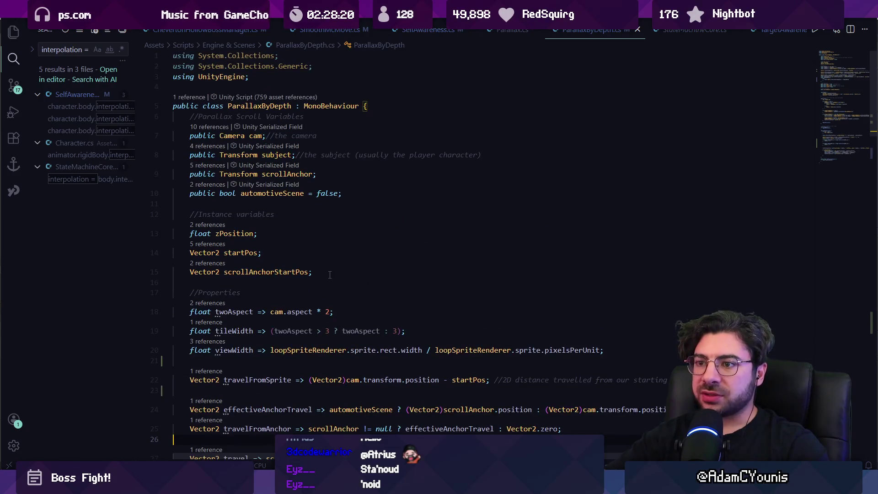
scroll(329, 275, "down", 1)
left_click(312, 260)
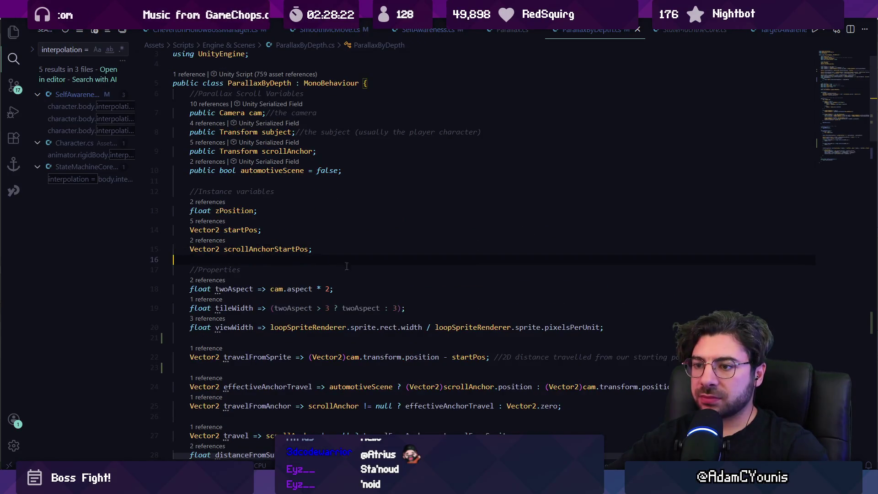
scroll(359, 274, "down", 3)
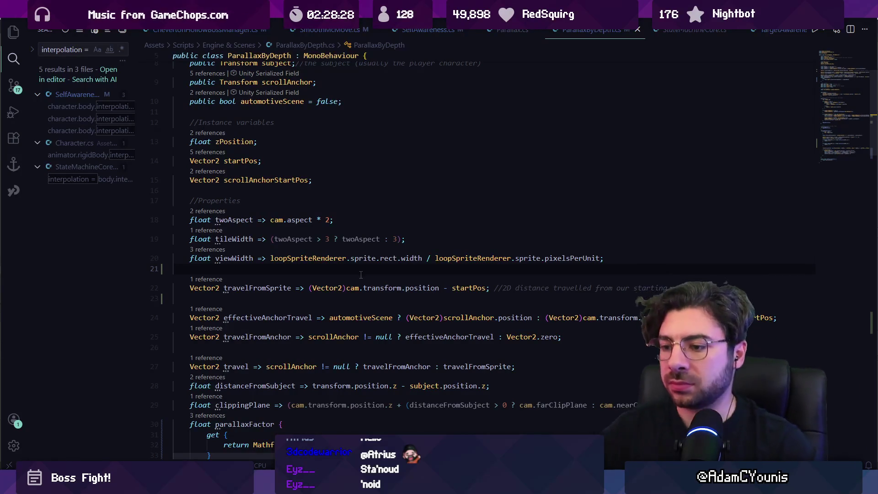
left_click(298, 348)
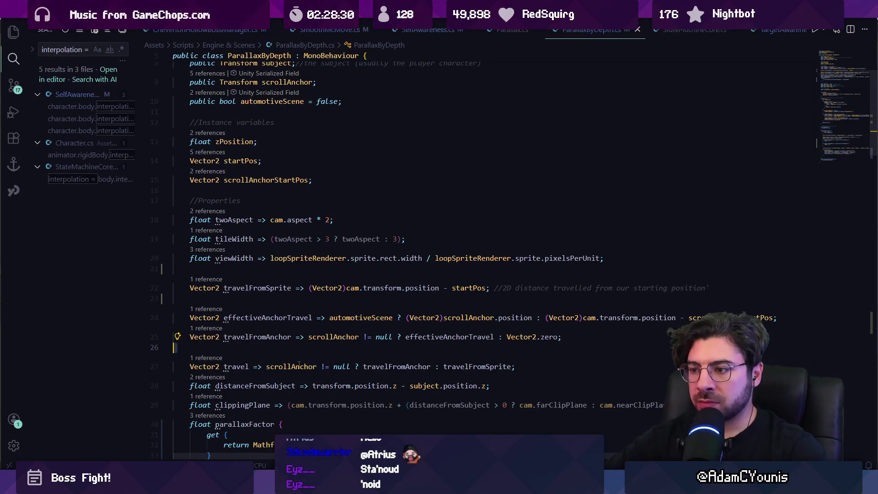
left_click(298, 366)
left_click(393, 366)
left_click(460, 366)
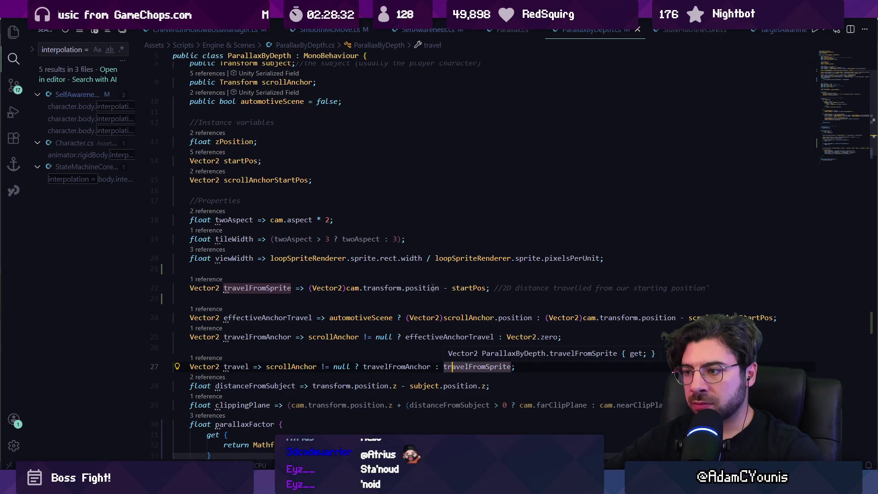
left_click(465, 288)
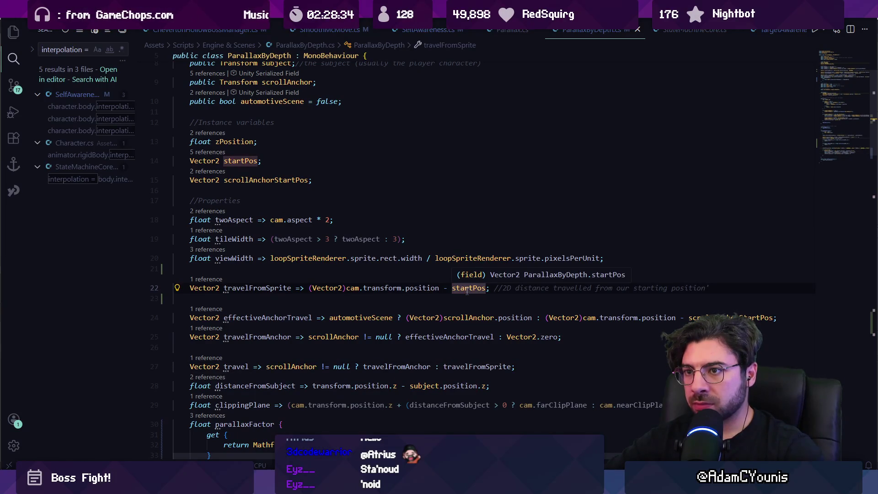
scroll(467, 291, "up", 2)
scroll(466, 302, "down", 10)
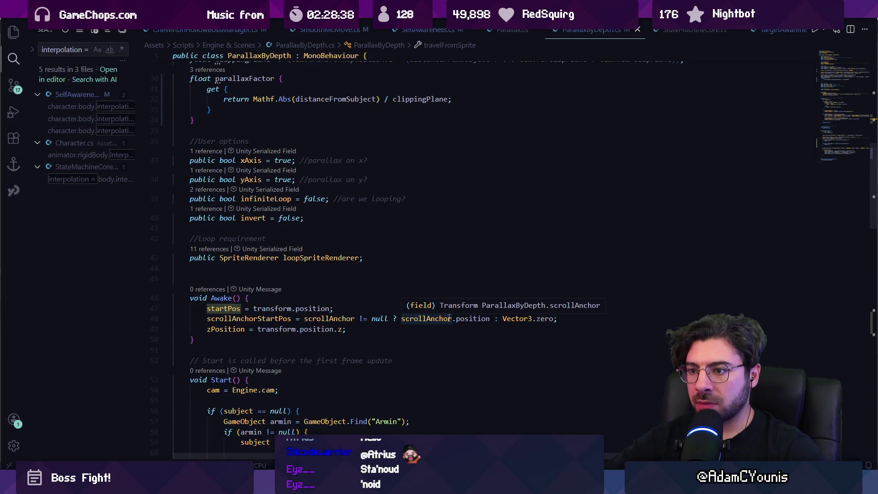
scroll(397, 307, "up", 5)
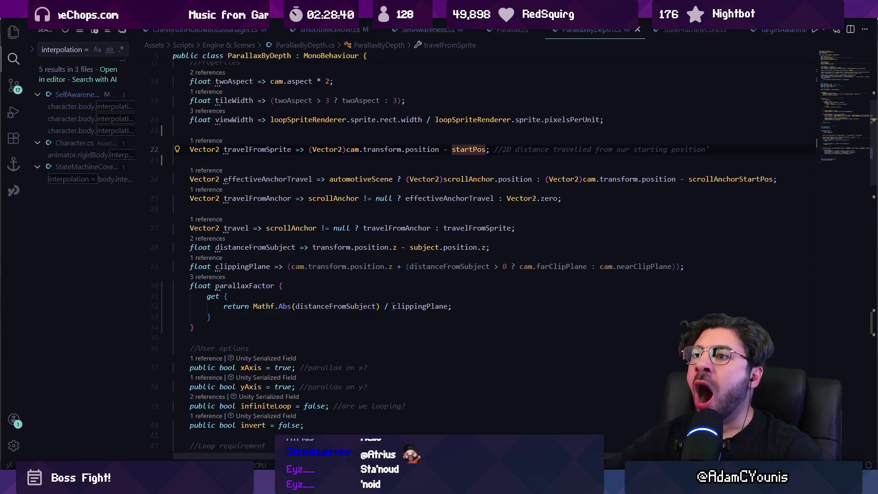
scroll(392, 306, "up", 3)
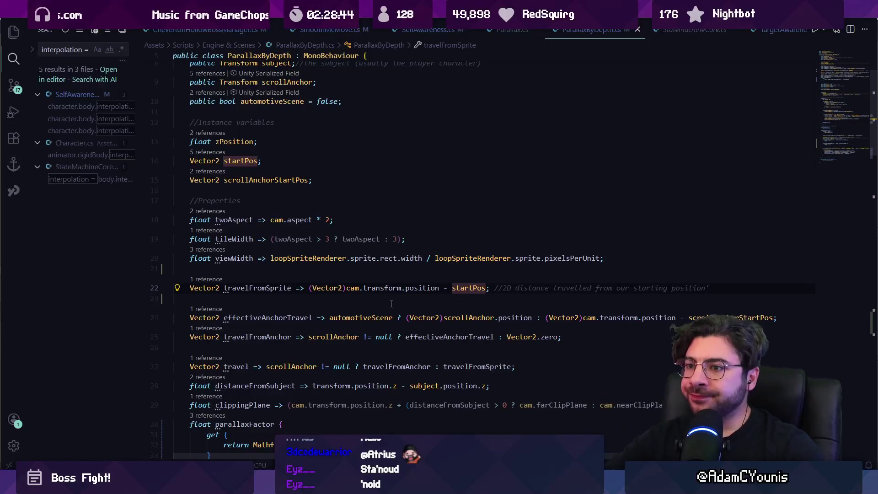
left_click(293, 179)
left_click(293, 189)
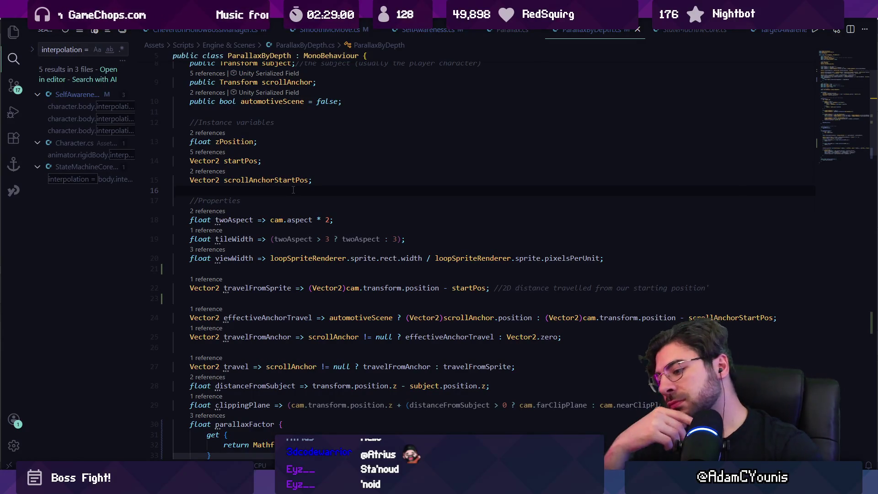
scroll(268, 212, "down", 4)
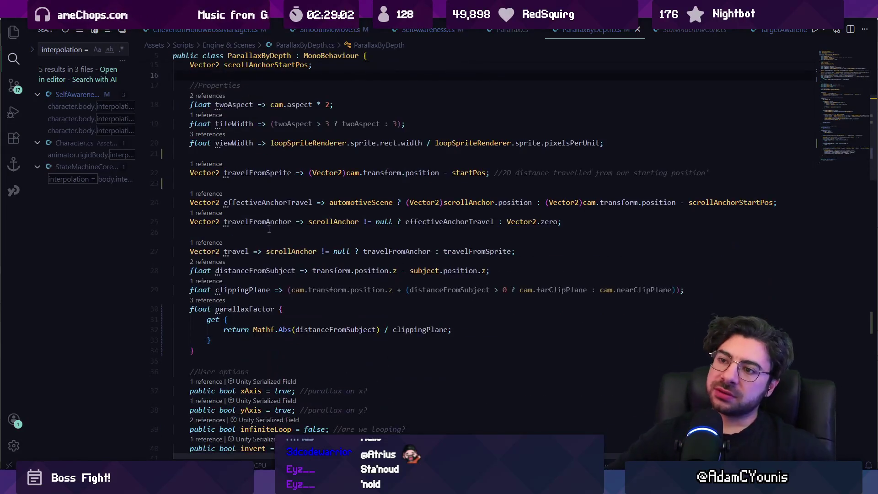
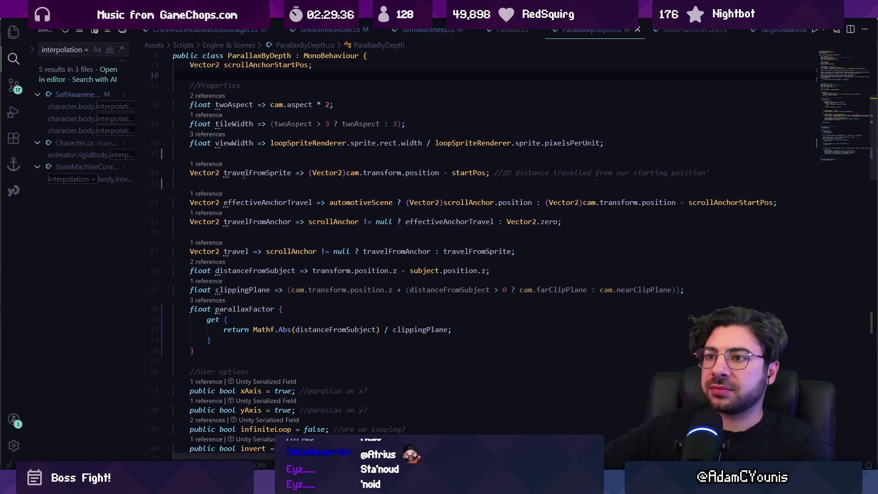
Insert blank lines below the travel property and above the User options section.
left_click(249, 153)
left_click(530, 252)
key("Return")
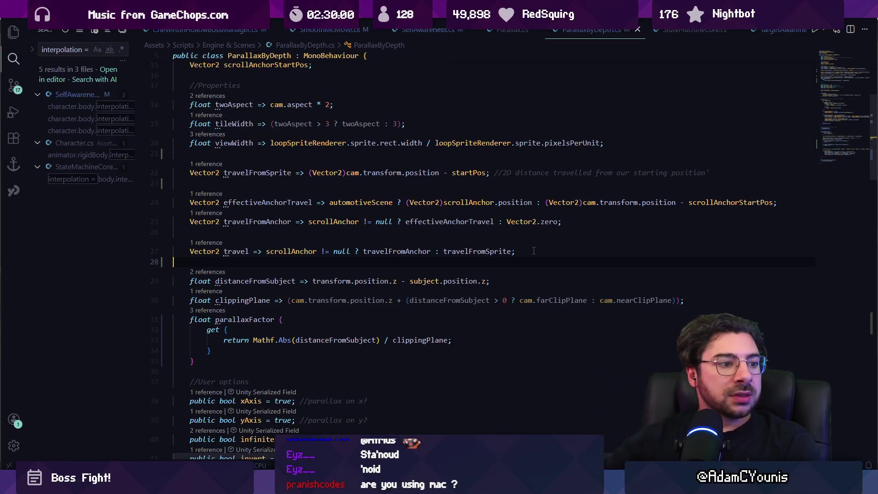
left_click(356, 183)
scroll(354, 204, "down", 4)
scroll(353, 204, "up", 6)
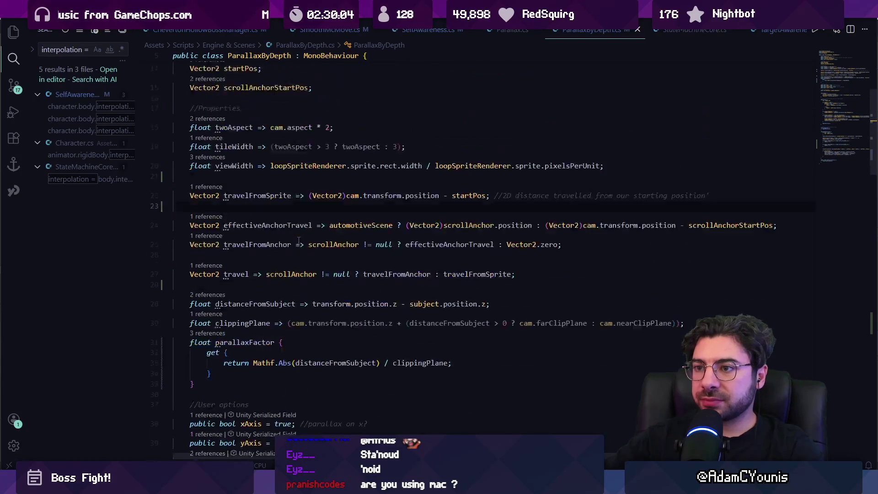
scroll(298, 258, "down", 3)
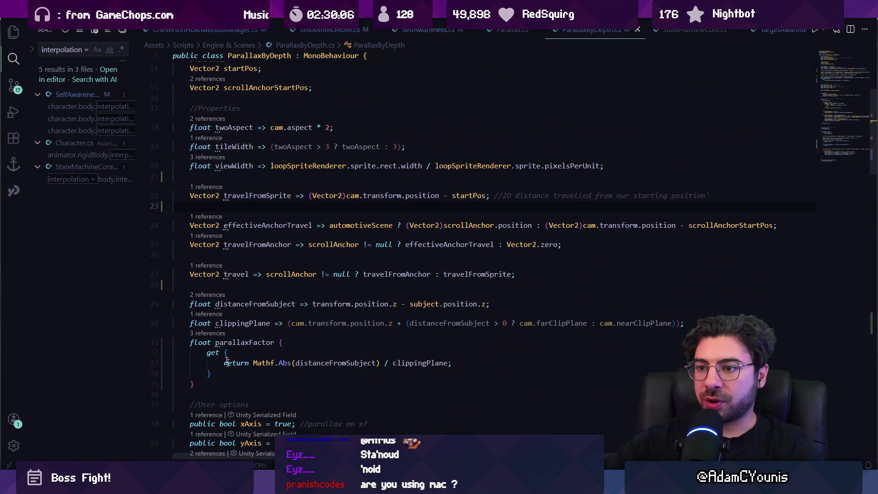
scroll(225, 361, "down", 4)
key("Return")
key("Return")
key("Return")
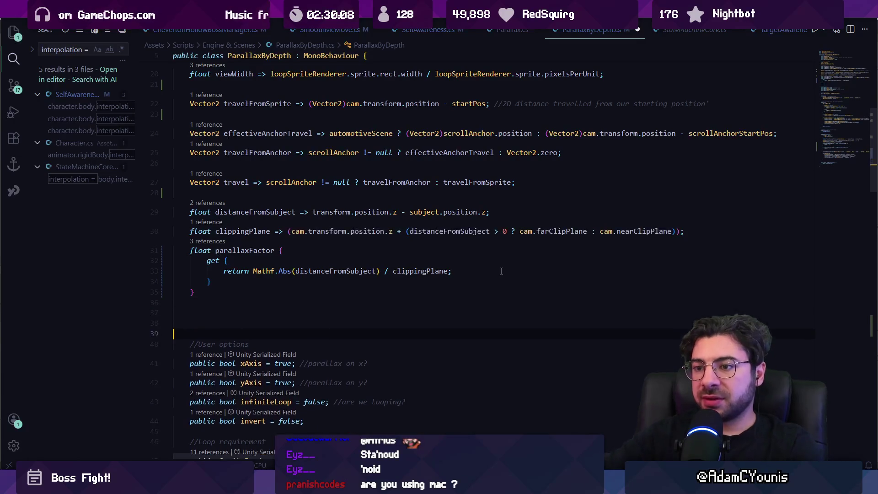
Draft a '// parallax factor' comment, then delete it again.
type("/parall")
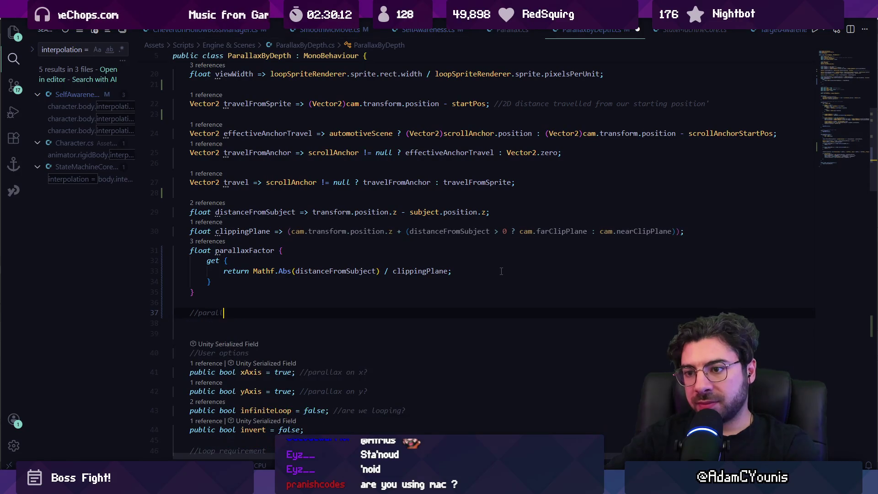
type("ax factor =")
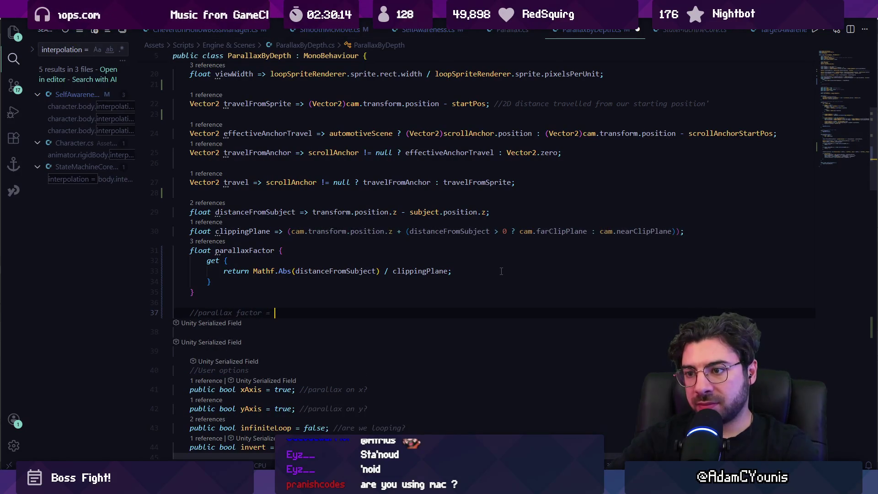
key("Tab")
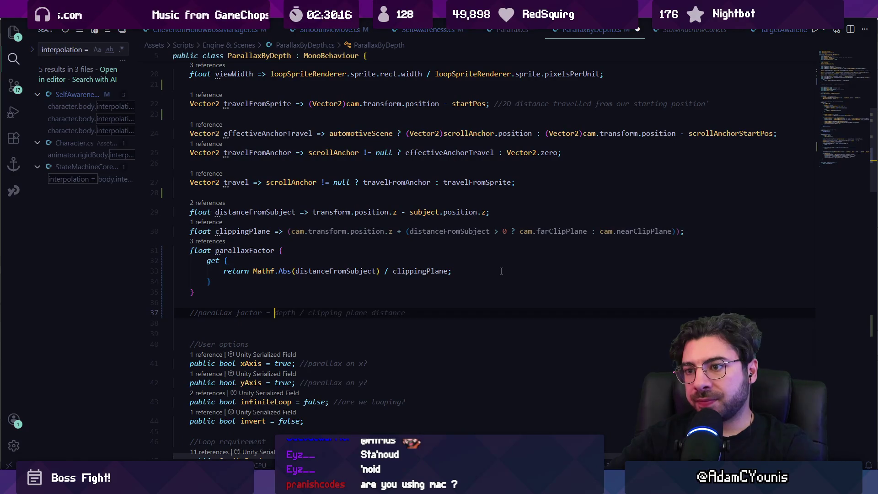
key("Return")
type("//")
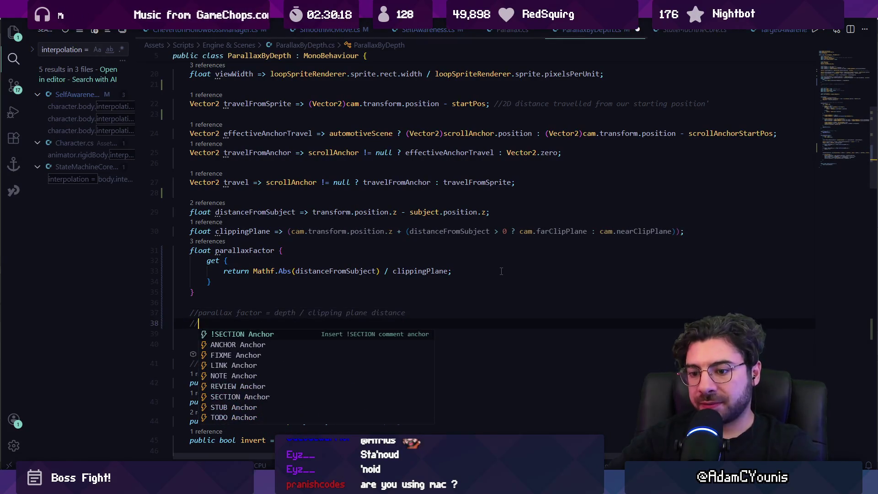
type("travel")
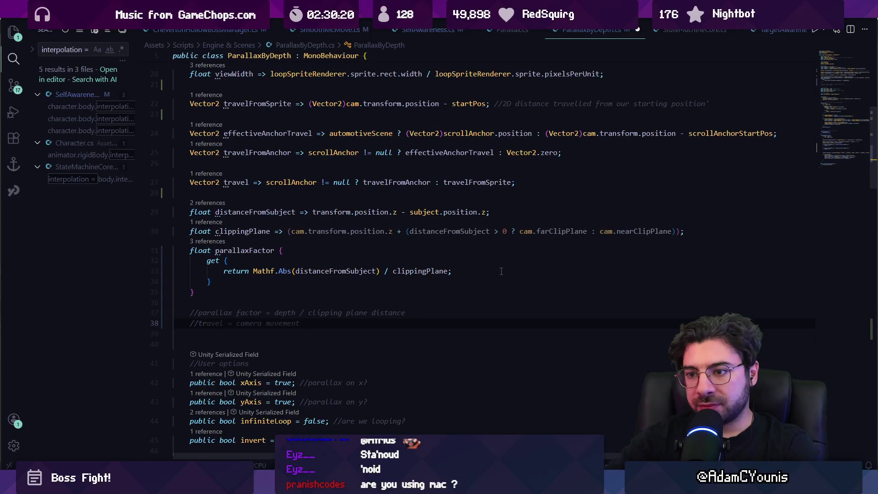
key("ctrl+z")
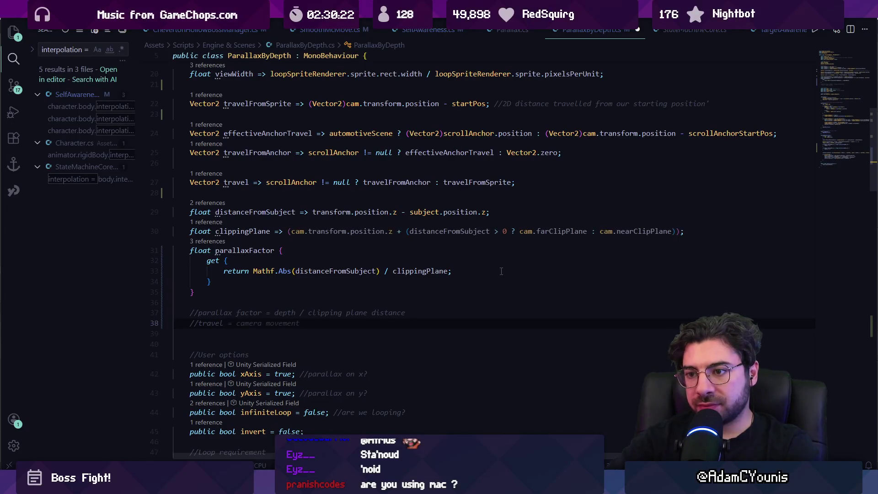
key("shift+Home")
key("BackSpace")
key("BackSpace")
key("BackSpace")
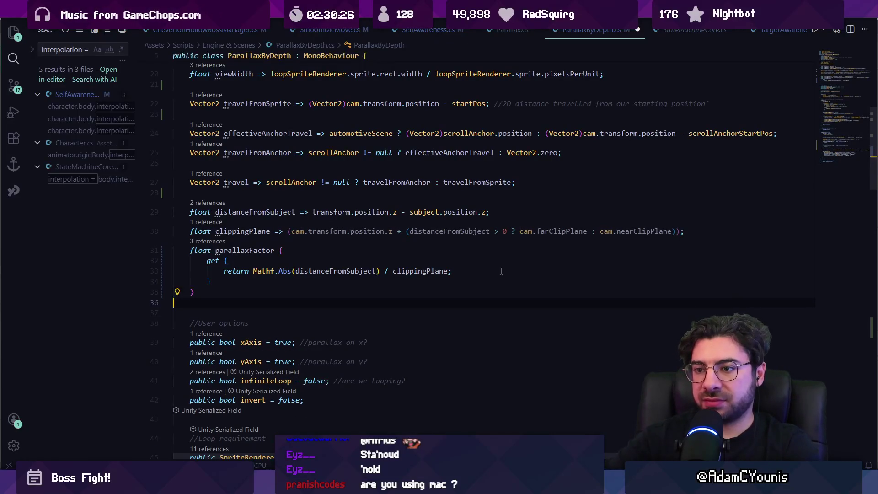
Add a public float GetTravel() method after GetParallaxFactor with a return statement.
scroll(457, 293, "down", 15)
scroll(417, 312, "down", 8)
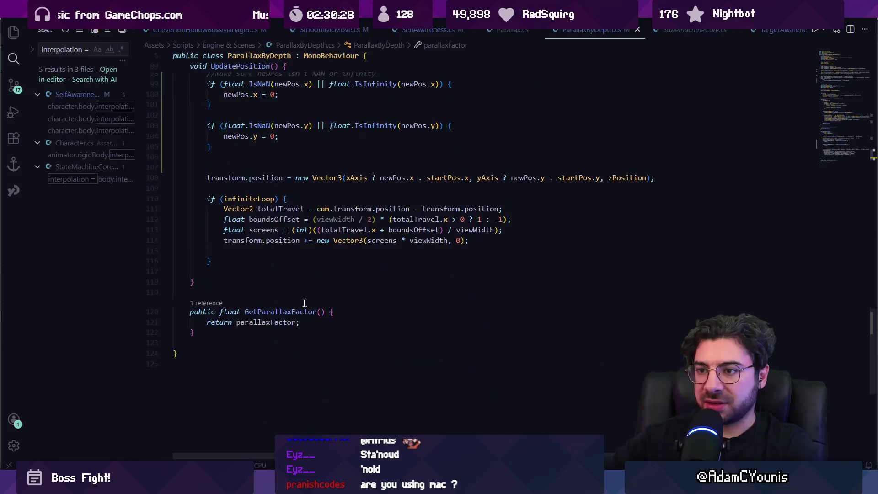
left_click(234, 341)
key("Return")
type("public float GetTravel")
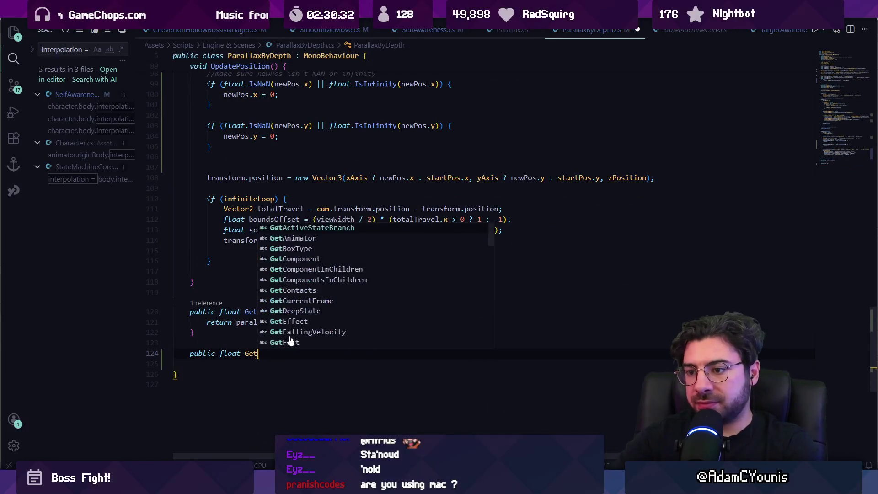
type("() {")
key("Return")
type("if(")
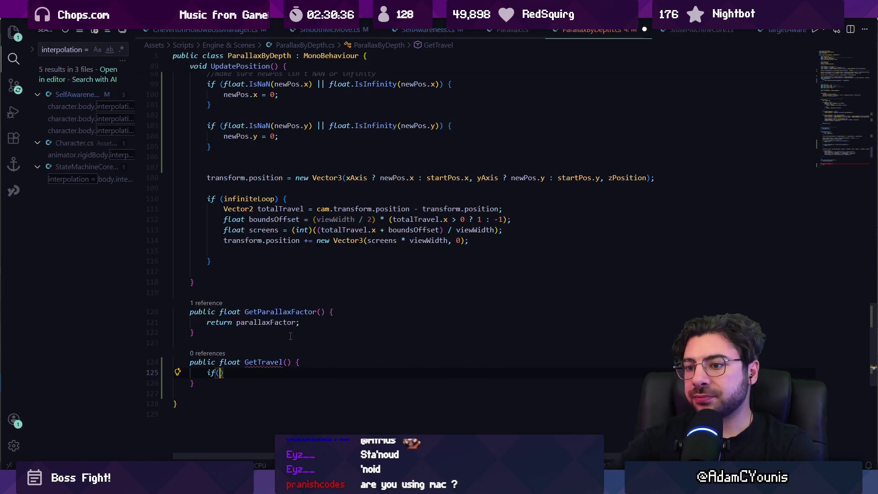
key("BackSpace")
key("BackSpace")
key("BackSpace")
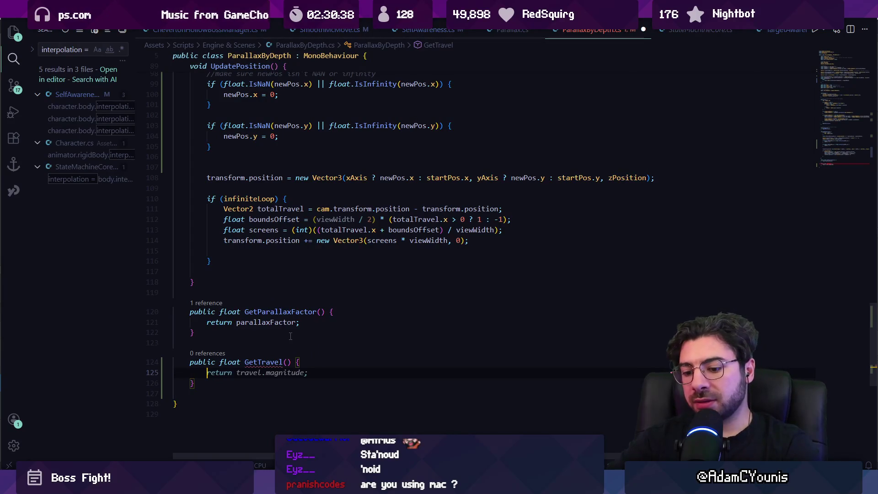
type("stasr")
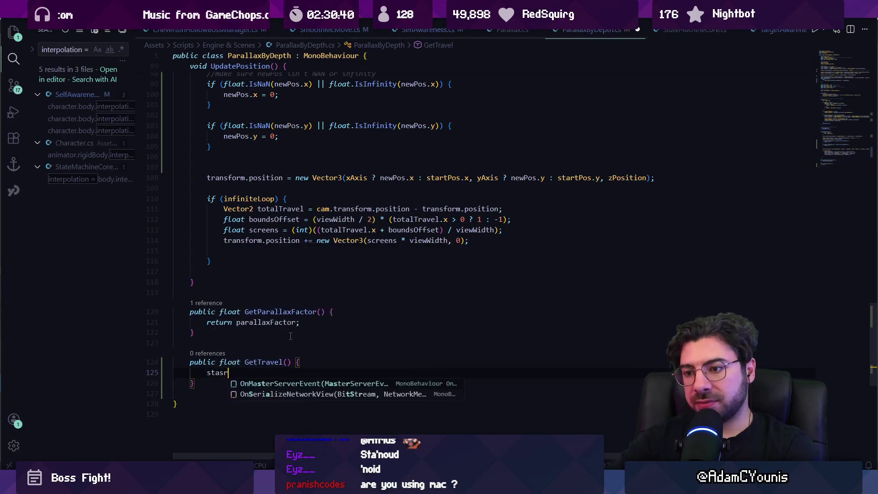
type("eturn")
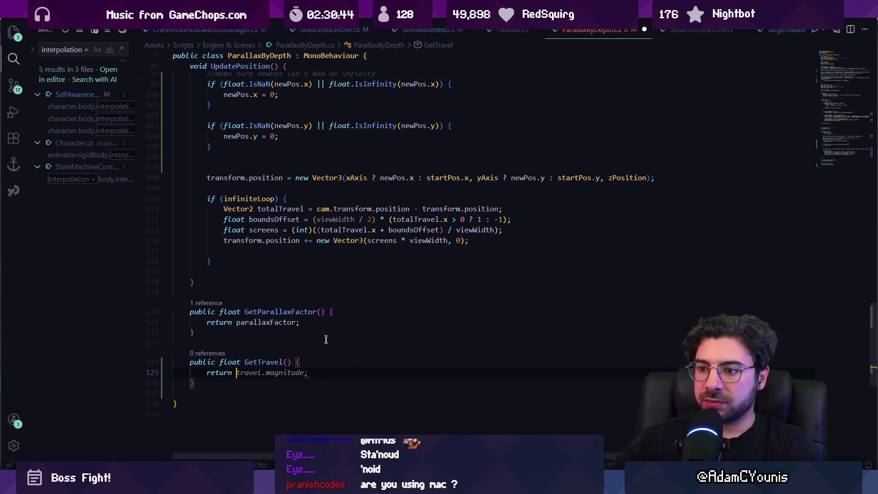
Make GetTravel return currentPos - startPos and save the file.
scroll(290, 336, "up", 6)
scroll(323, 187, "down", 9)
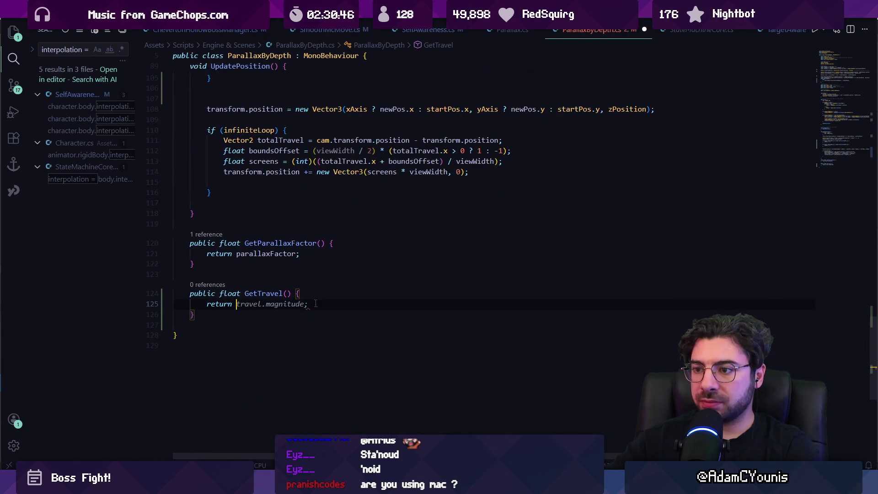
mouse_move(316, 303)
key("Escape")
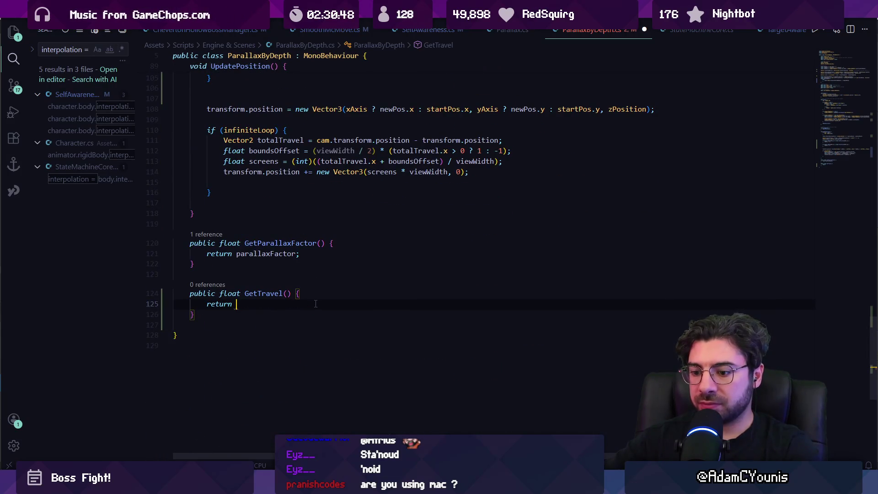
type("- -startPos;")
key("ctrl+s")
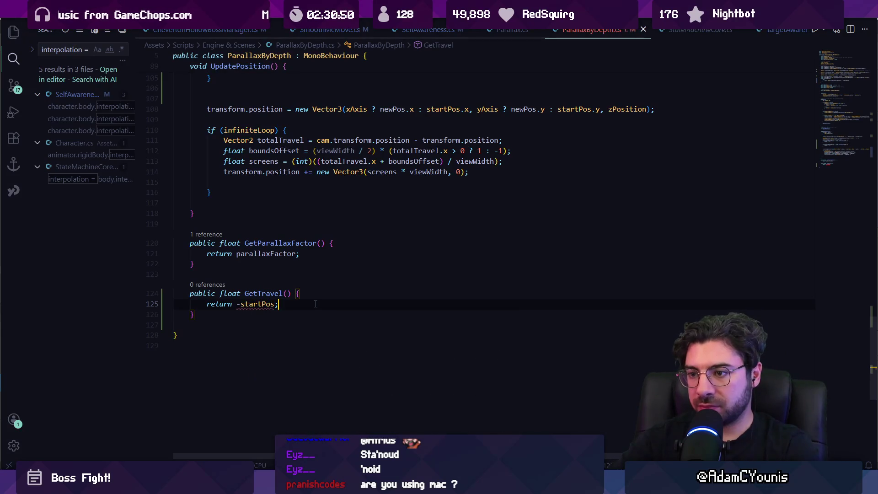
key("Left")
key("Left")
key("Left")
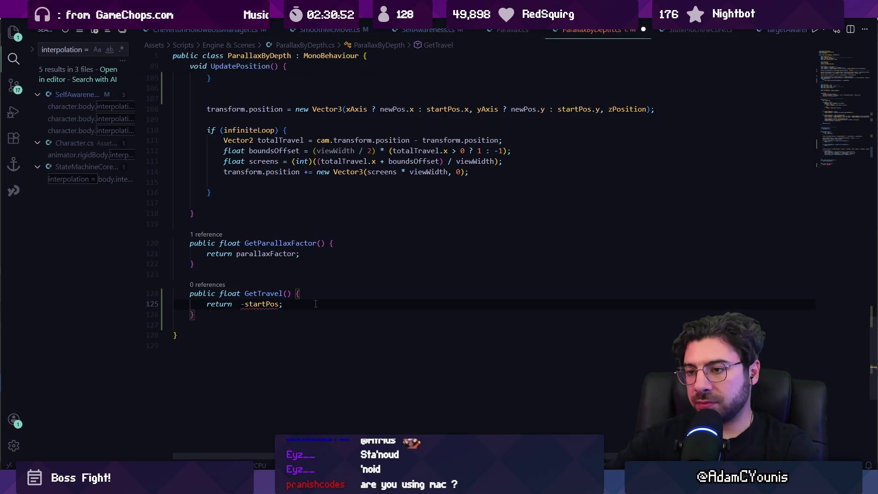
type("currentPos")
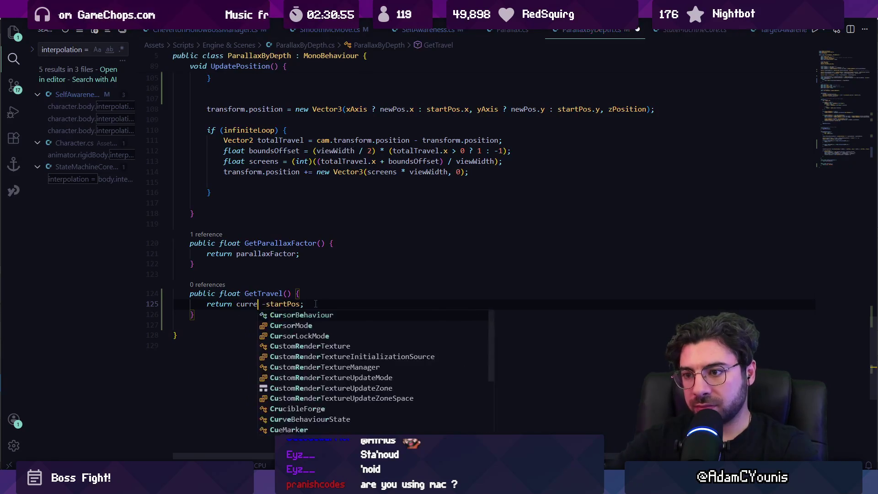
key("Right")
key("Right")
Declare a Vector2 currentPos above the return, built from the transform position.
key("Home")
key("Return")
key("Return")
key("Return")
key("Up")
key("Up")
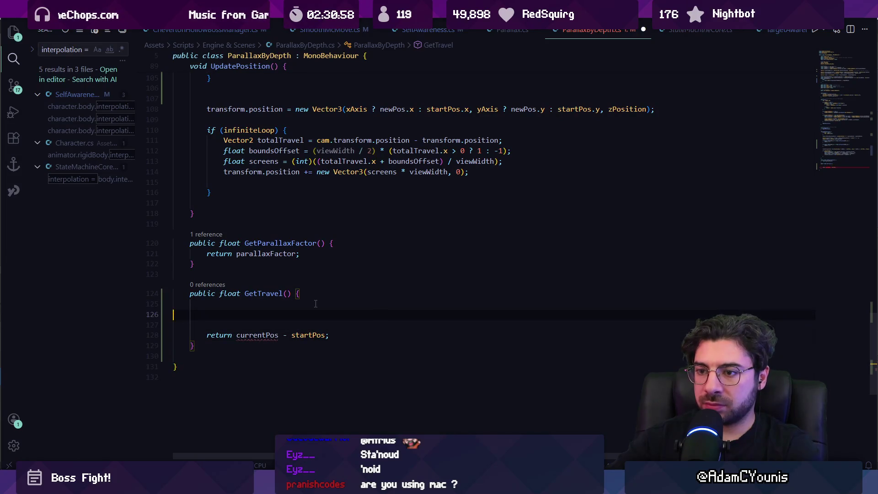
type("float")
key("Escape")
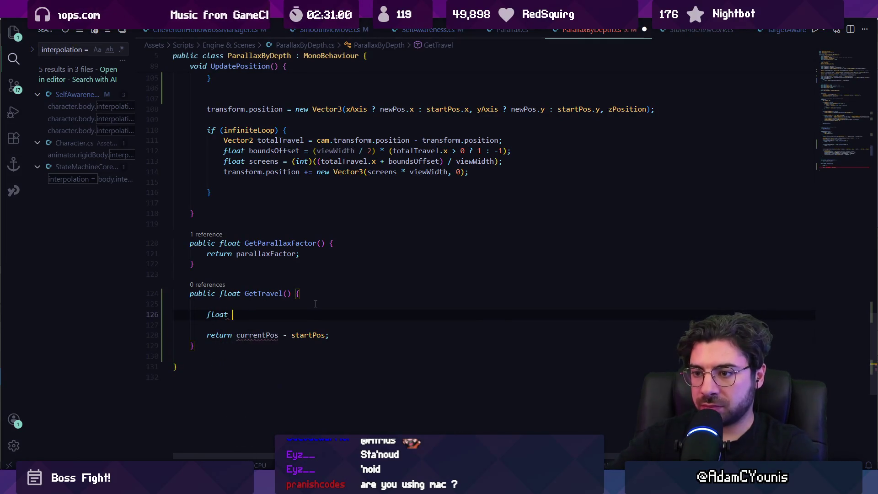
key("Home")
type("Tr")
key("BackSpace")
key("BackSpace")
type("Vecto")
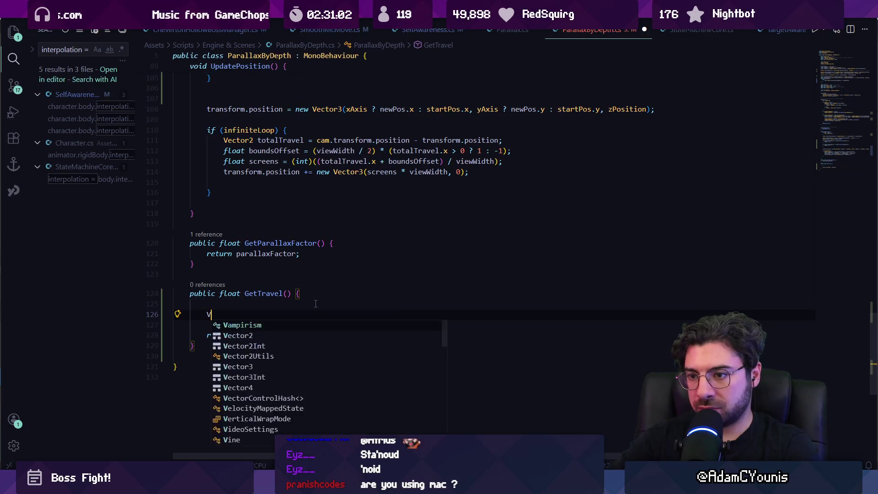
key("Tab")
type("curren")
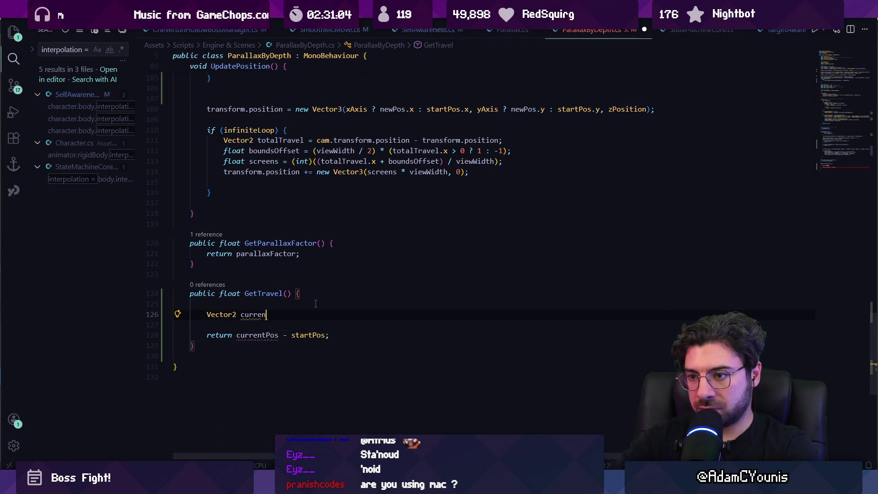
type("tPos =")
key("Tab")
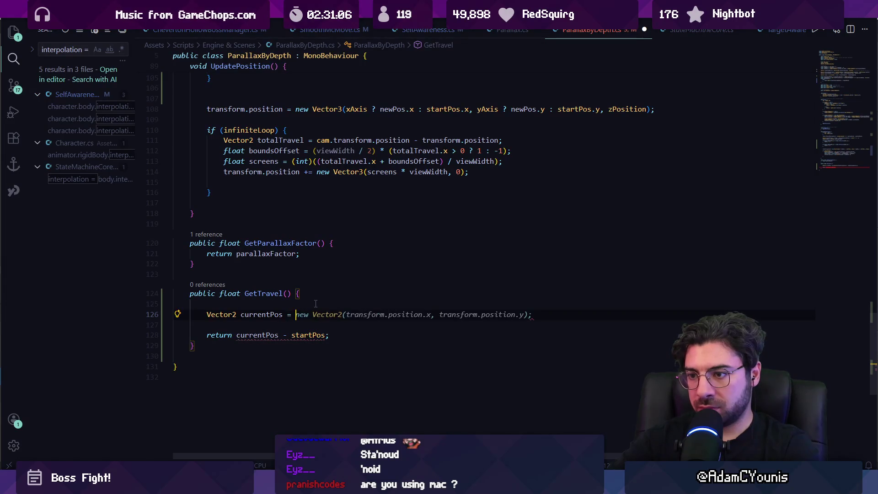
Assign currentPos from scrollAnchor, then swap it for focus and delete that word.
type("sc")
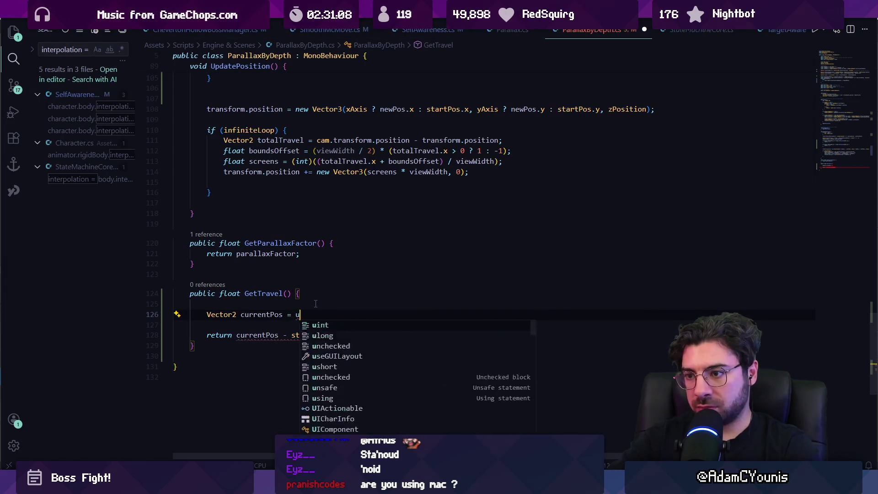
type("roll")
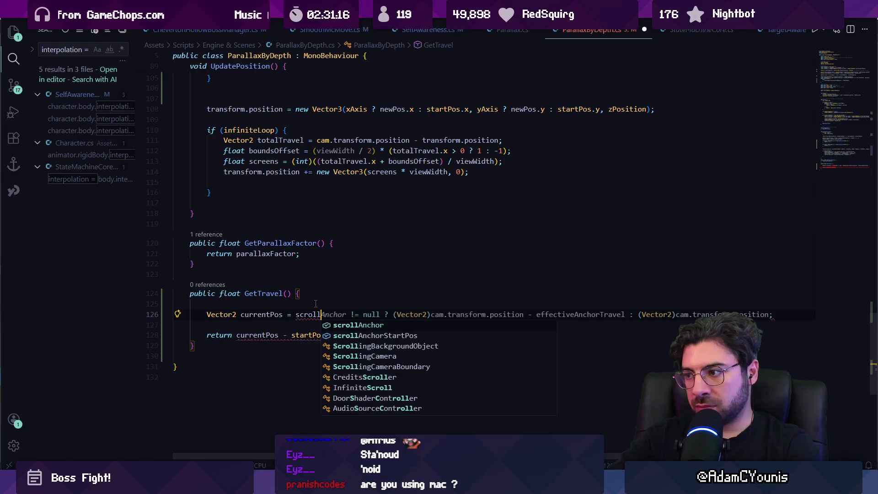
key("Tab")
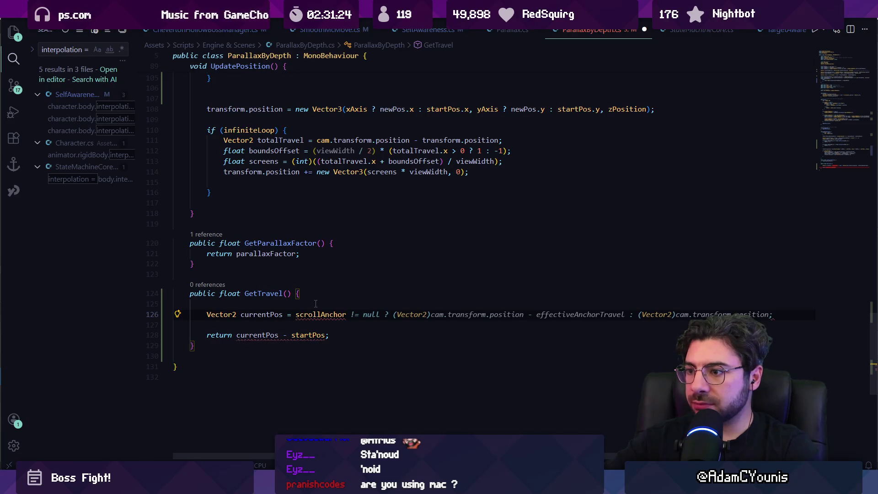
key("Escape")
key("ctrl+shift+Left")
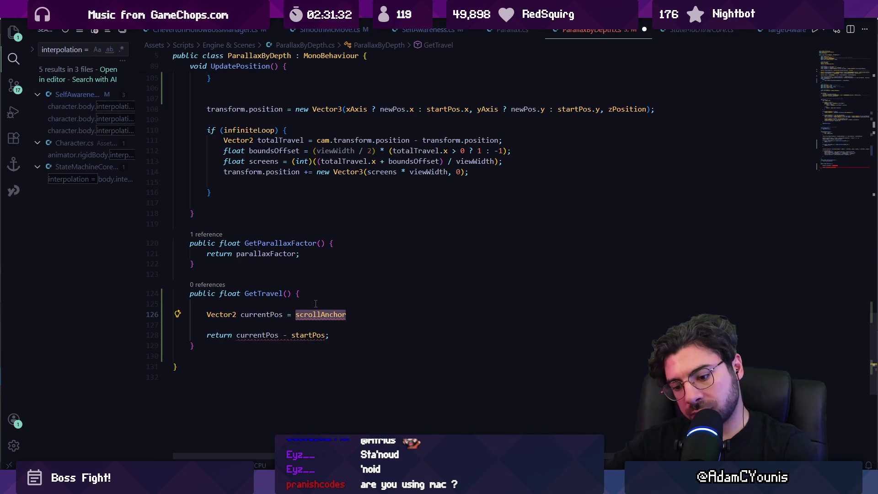
type("focus")
key("Escape")
key("ctrl+shift+Left")
key("BackSpace")
Finish currentPos as target, then highlight the travelFromAnchor and travelFromSprite references.
type("target")
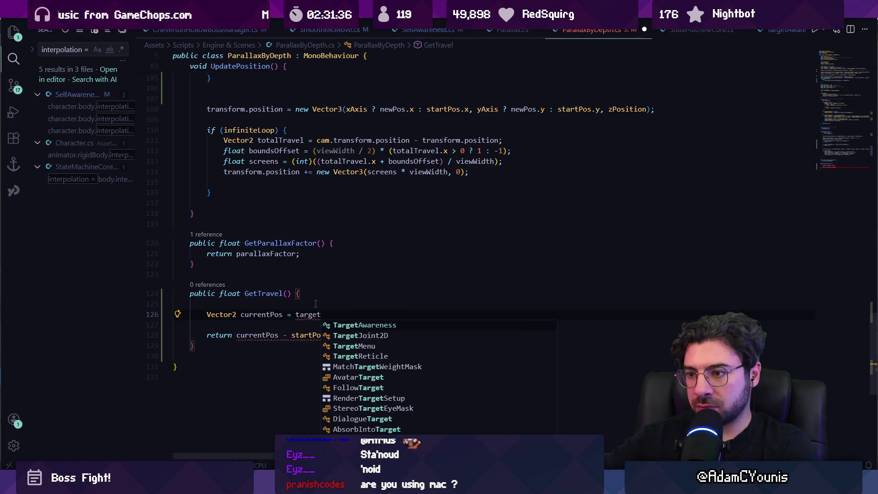
scroll(315, 303, "up", 8)
scroll(334, 217, "down", 3)
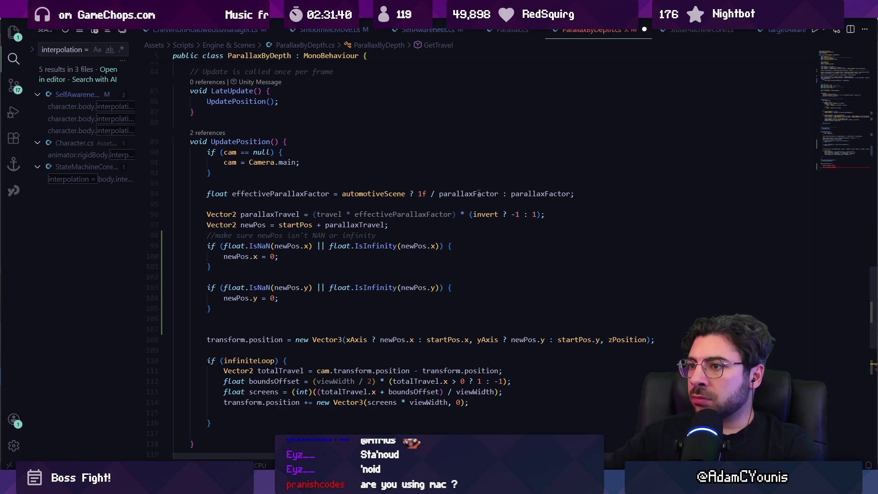
scroll(293, 213, "up", 10)
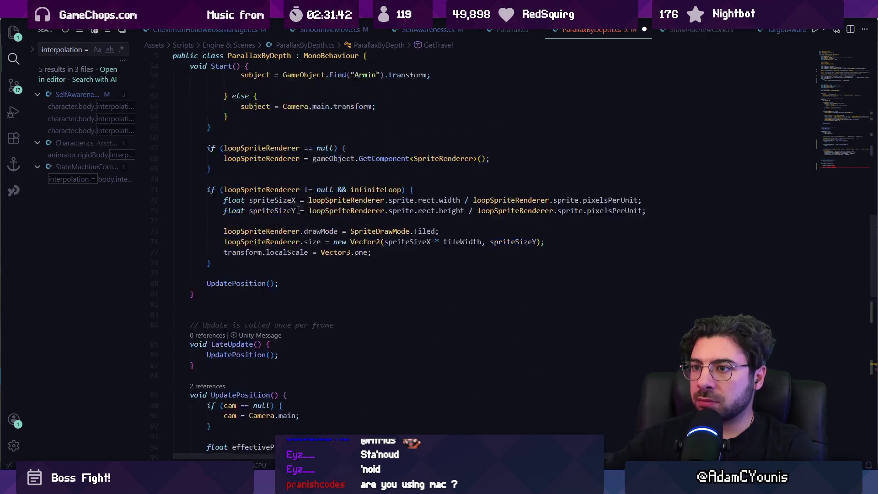
scroll(308, 209, "up", 5)
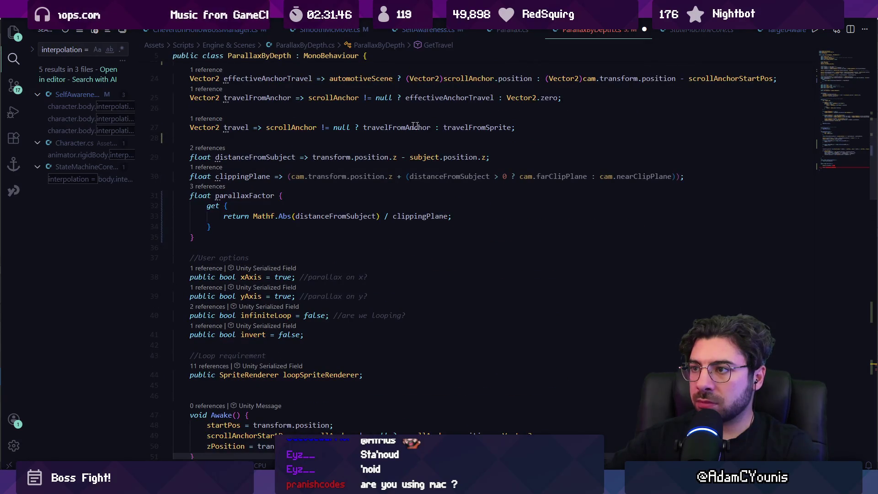
left_click(415, 127)
scroll(415, 127, "up", 3)
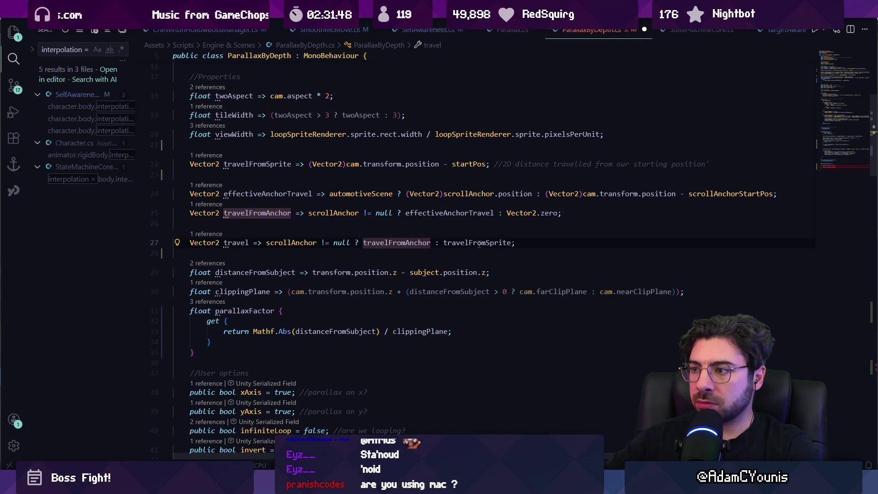
left_click(478, 243)
left_click(417, 164)
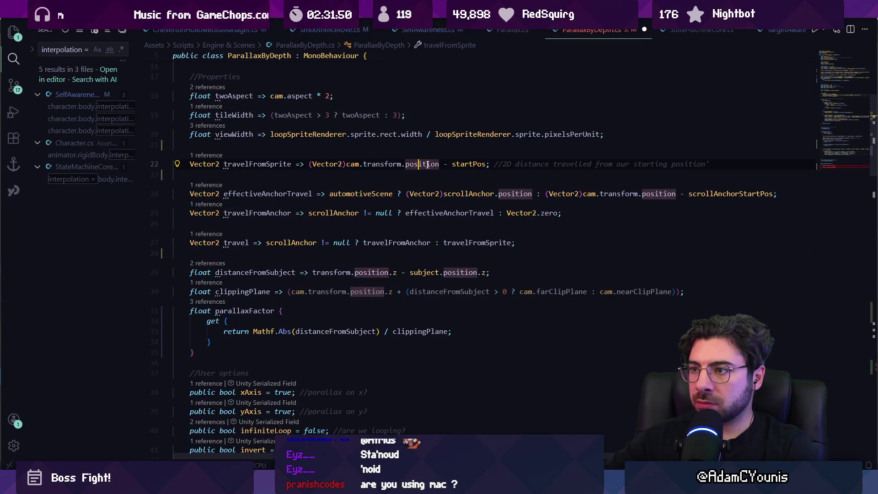
scroll(299, 205, "down", 20)
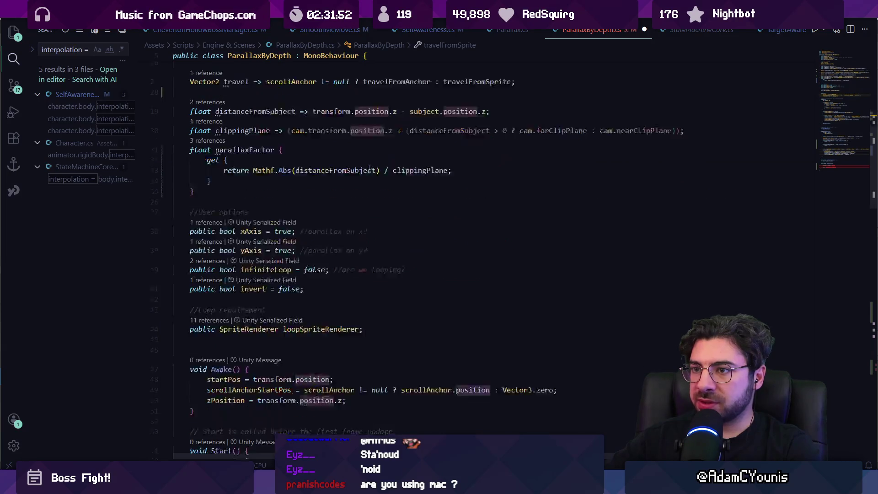
scroll(300, 205, "up", 1)
left_click(343, 318)
scroll(343, 317, "up", 20)
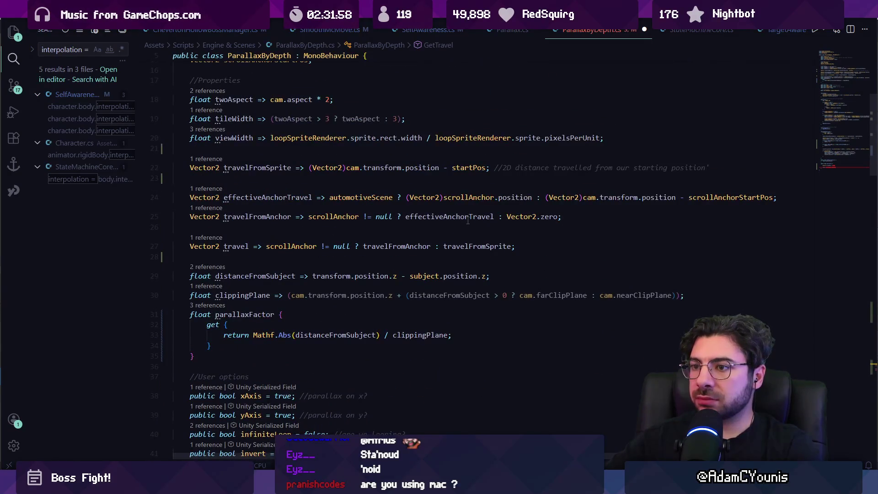
Search the file for 'camera' and highlight every use of cam.
key("ctrl+f")
type("camera")
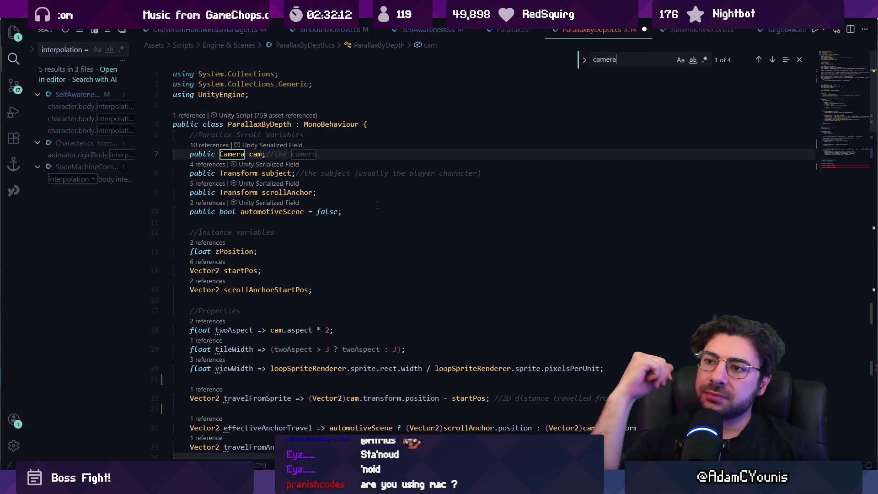
scroll(354, 188, "down", 1)
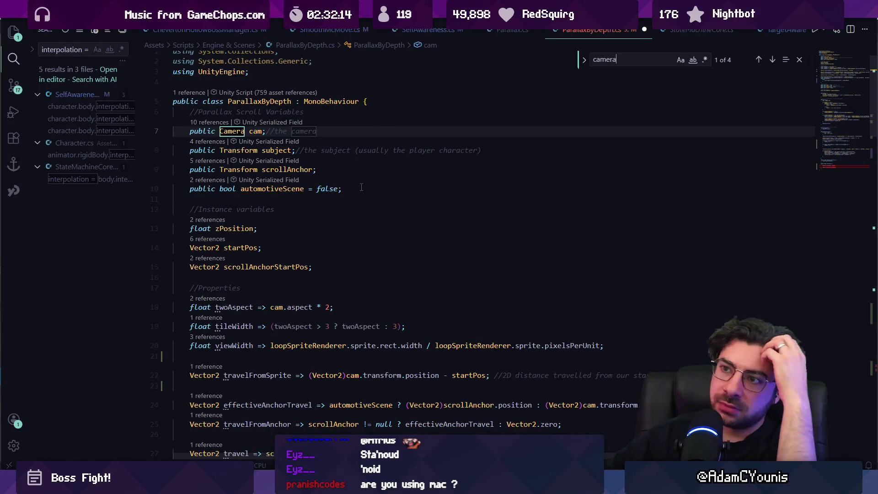
scroll(363, 200, "down", 4)
scroll(363, 201, "down", 4)
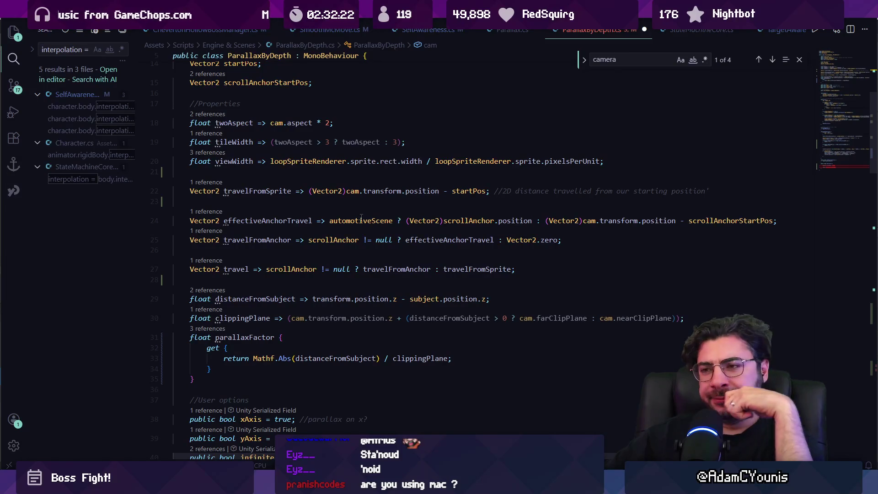
scroll(362, 218, "down", 1)
scroll(362, 218, "down", 7)
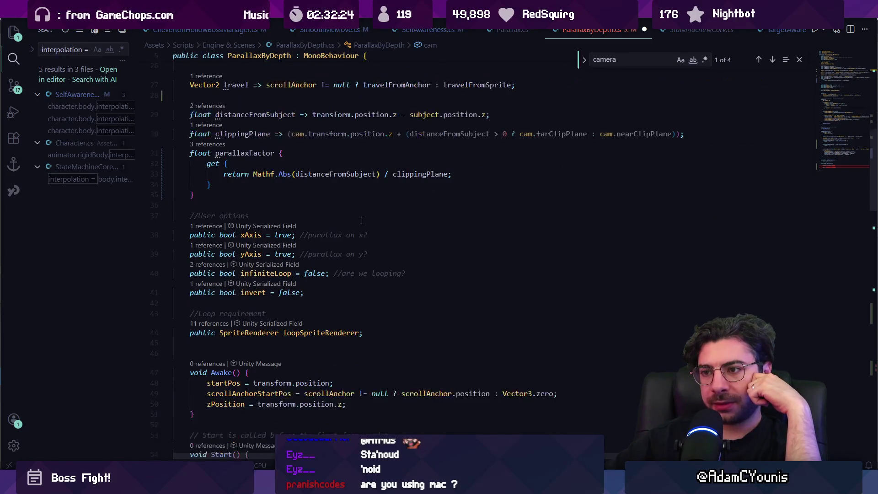
scroll(367, 218, "up", 8)
scroll(367, 219, "up", 9)
double_click(255, 154)
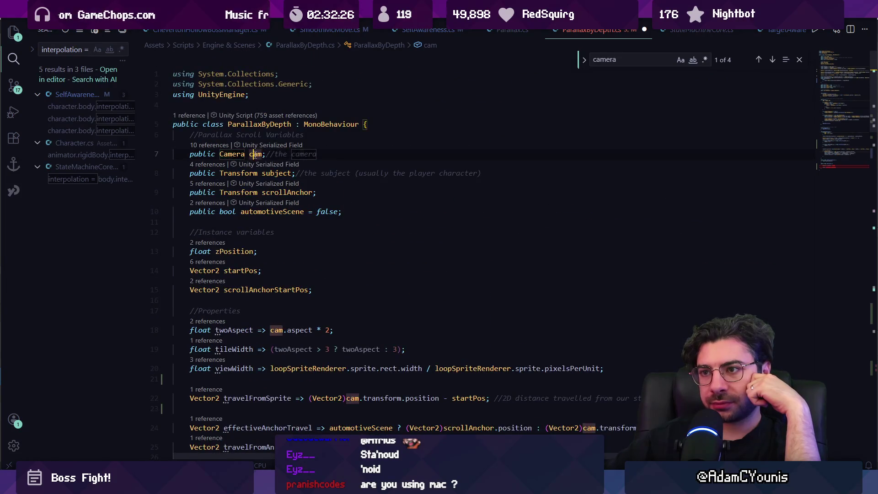
scroll(352, 183, "down", 7)
mouse_move(353, 184)
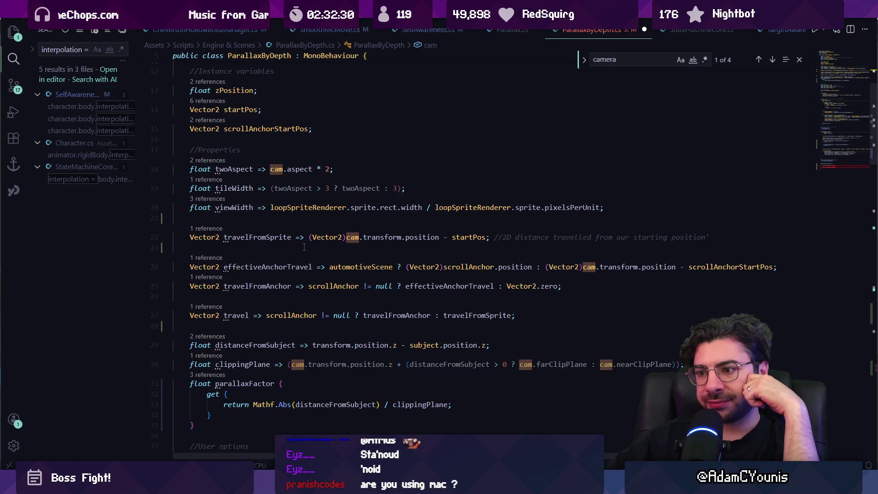
scroll(304, 247, "down", 10)
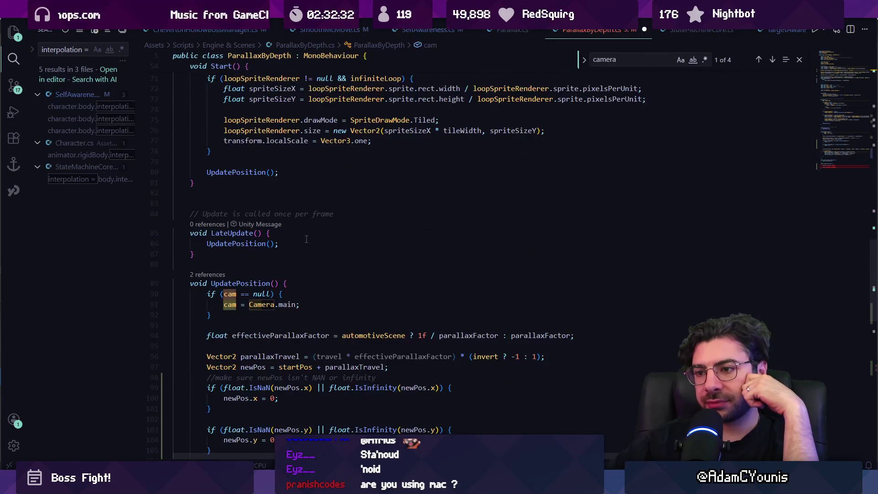
scroll(307, 239, "down", 14)
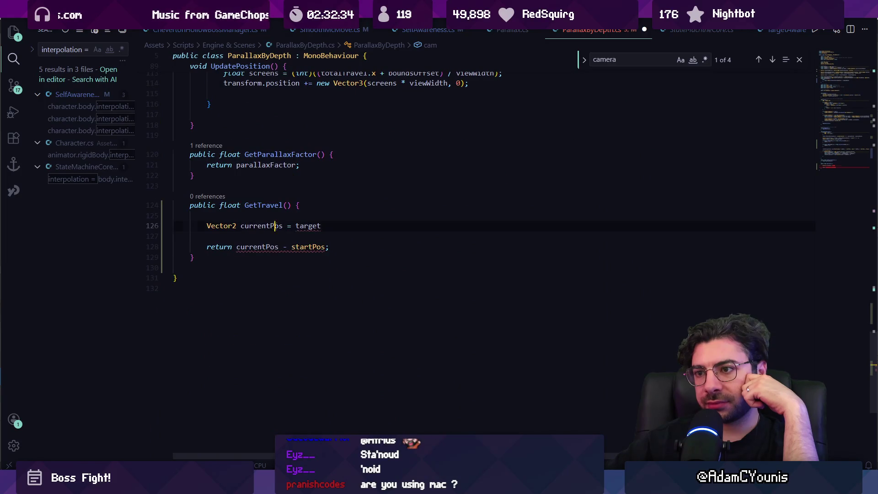
Set currentPos to cam.transform.position on line 126.
double_click(275, 225)
type("cam.transform")
key("ctrl+z")
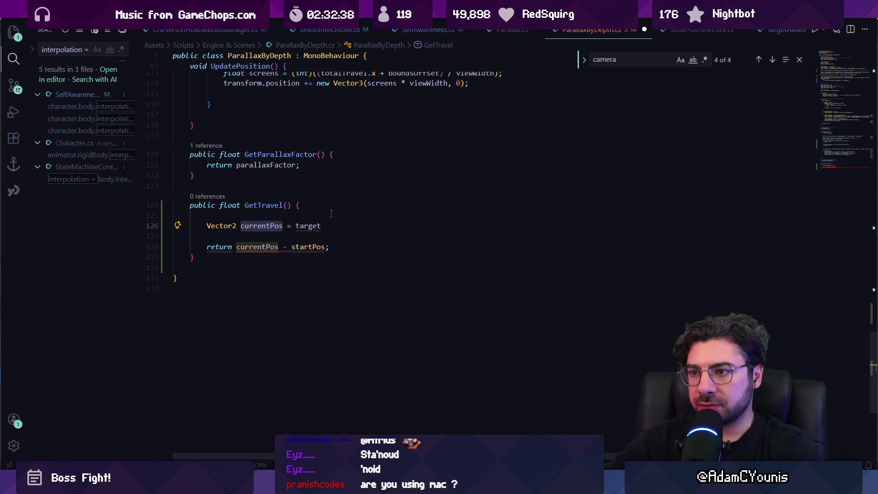
type("cam.t")
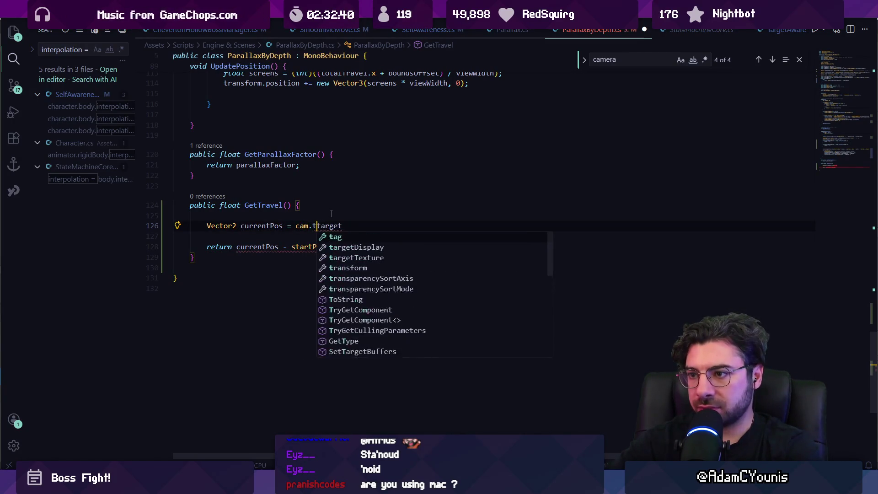
type("ra")
key("BackSpace")
key("BackSpace")
type("a")
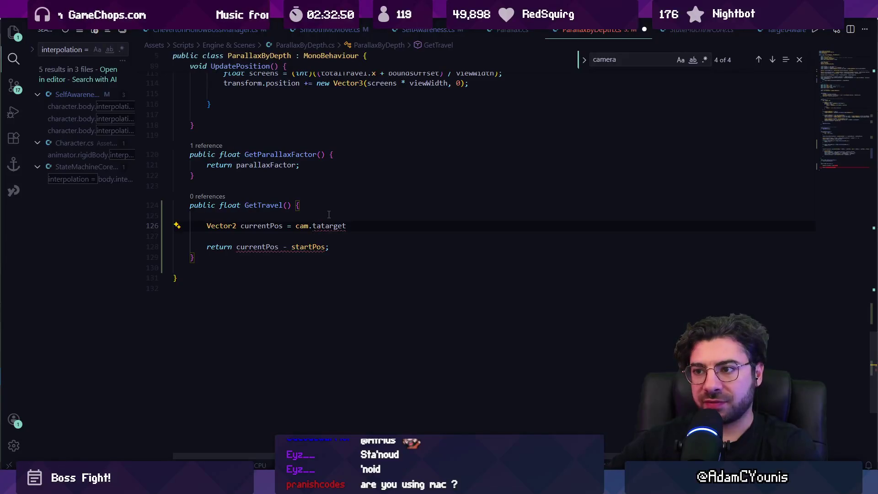
key("ctrl+shift+Left")
key("ctrl+shift+Left")
key("ctrl+shift+Left")
key("BackSpace")
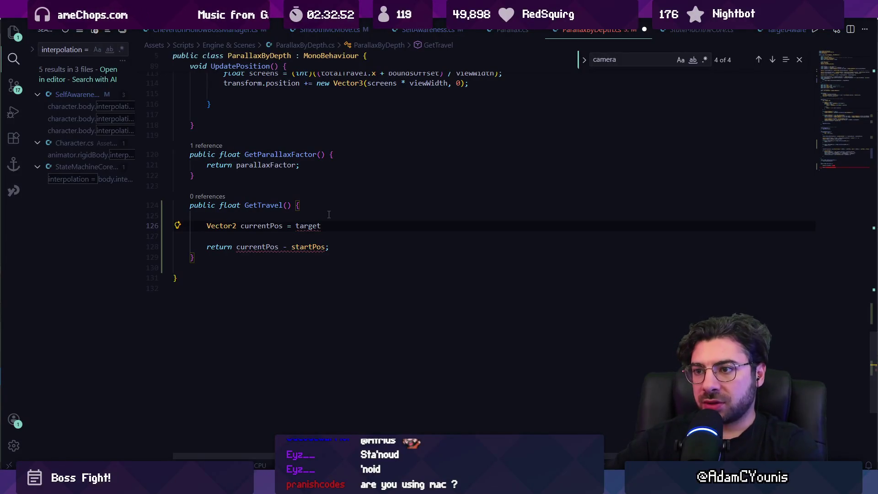
key("ctrl+z")
type("cam.tra")
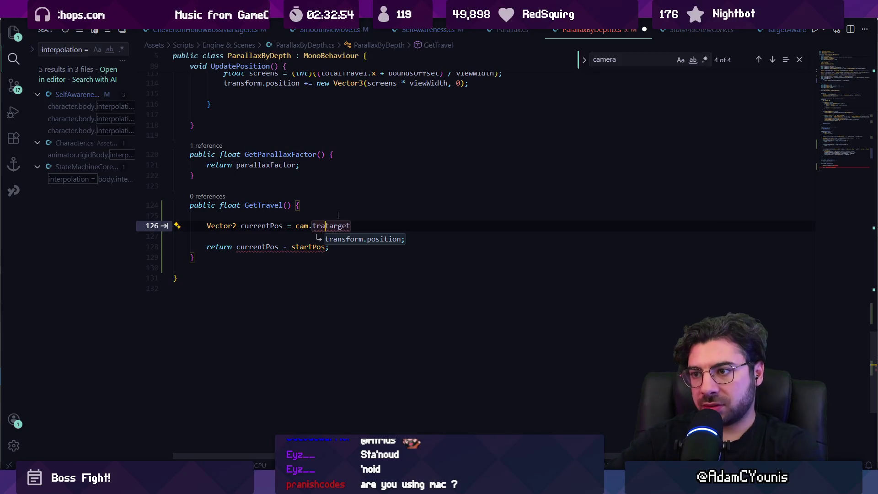
key("Tab")
key("BackSpace")
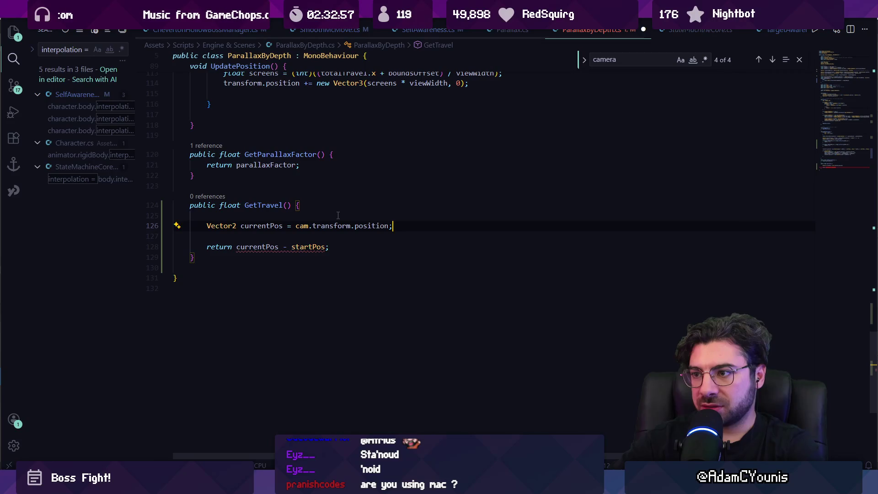
Add an if (automotiveScene) { } block above the currentPos line.
left_click(338, 215)
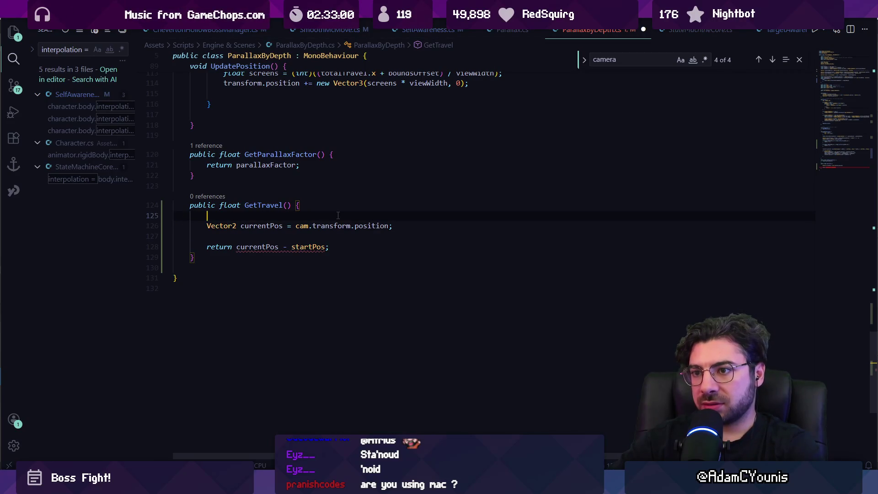
type("is")
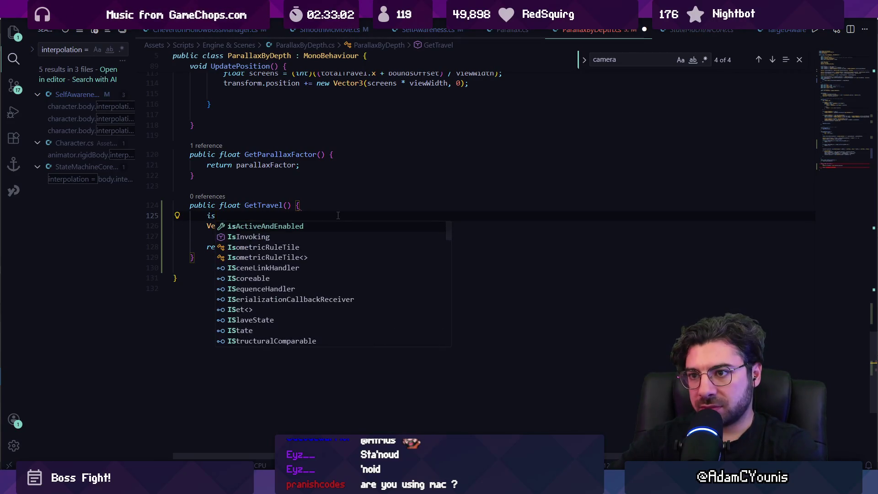
key("BackSpace")
type("f(isau")
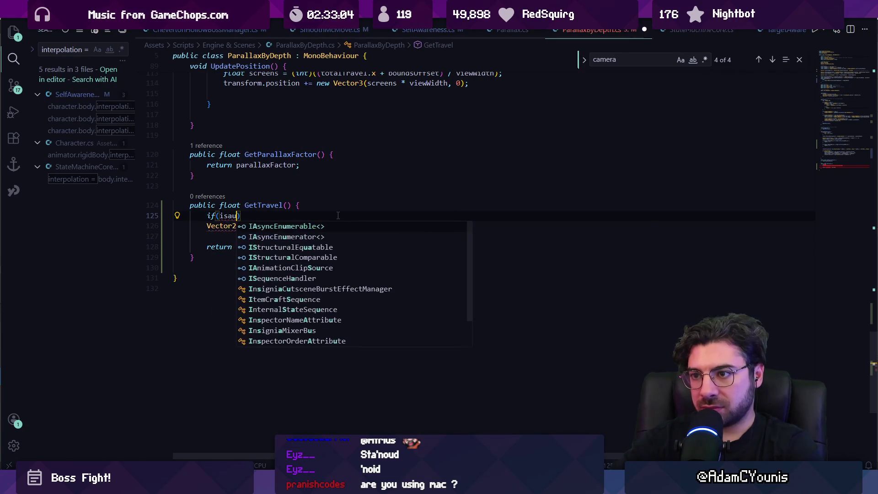
type("tomo")
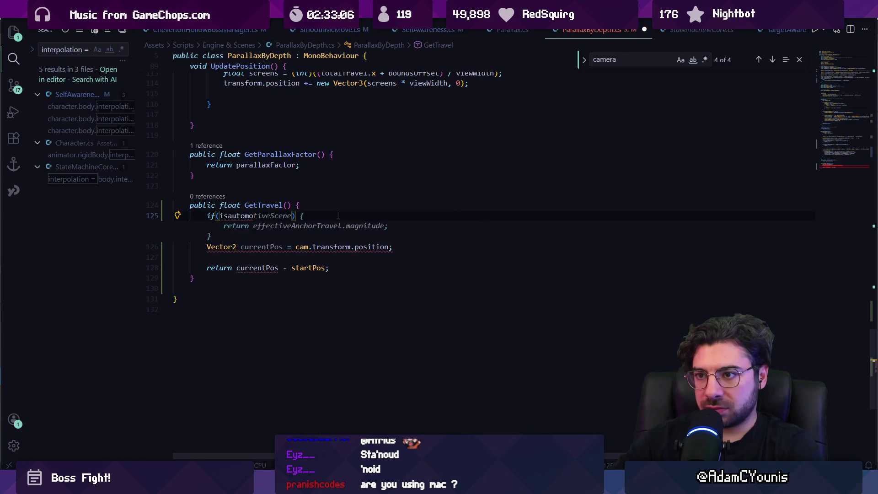
key("ctrl+shift+Left")
type("automot")
key("Tab")
key("End")
type("{")
key("Return")
key("Down")
key("Down")
key("alt+Up")
key("alt+Up")
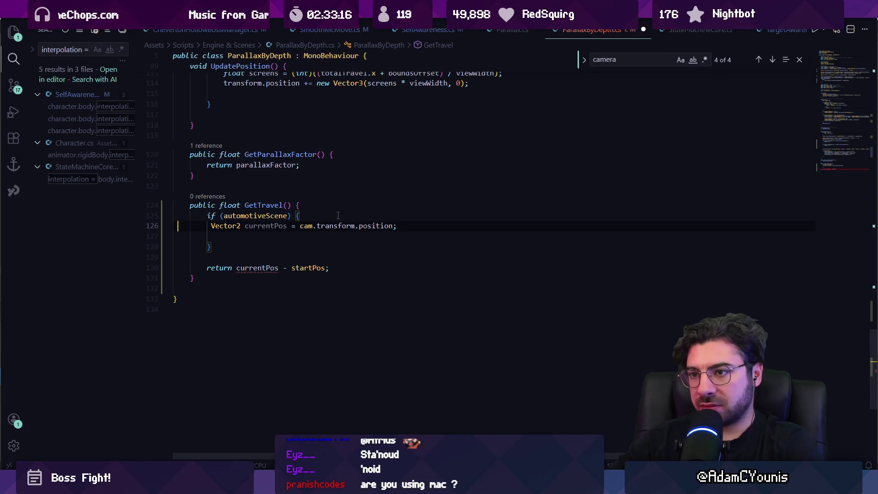
Move the currentPos declaration above the automotive check and assign scrollAnchor.position inside it.
key("alt+Up")
key("ctrl+shift+Left")
key("ctrl+shift+Left")
key("ctrl+shift+Left")
key("Left")
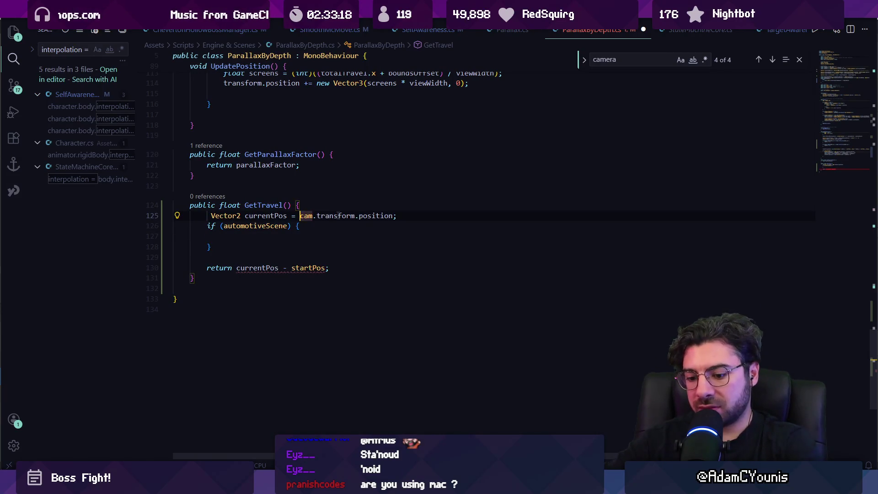
type("default;")
key("ctrl+shift+Right")
key("ctrl+shift+Right")
key("ctrl+shift+Right")
key("shift+Right")
key("ctrl+x")
key("Down")
key("Down")
type("currentois")
key("ctrl+z")
key("ctrl+z")
key("Left")
key("BackSpace")
key("BackSpace")
key("ctrl+BackSpace")
key("Down")
key("Down")
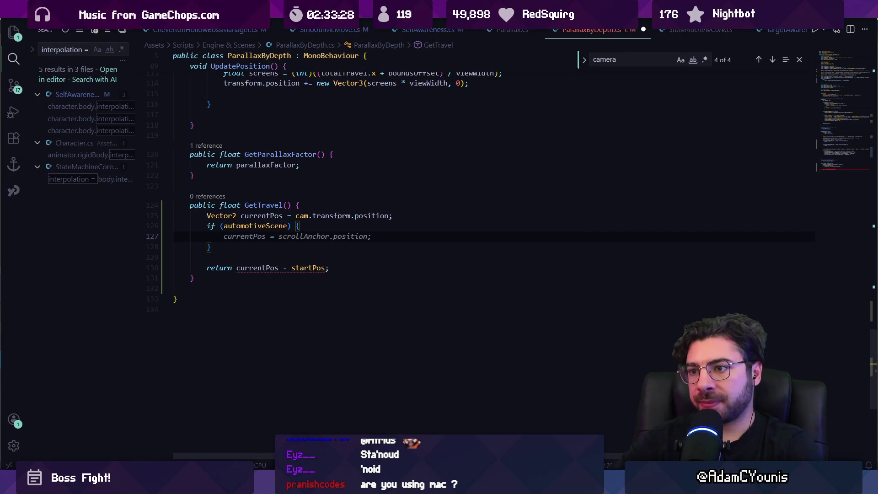
key("Tab")
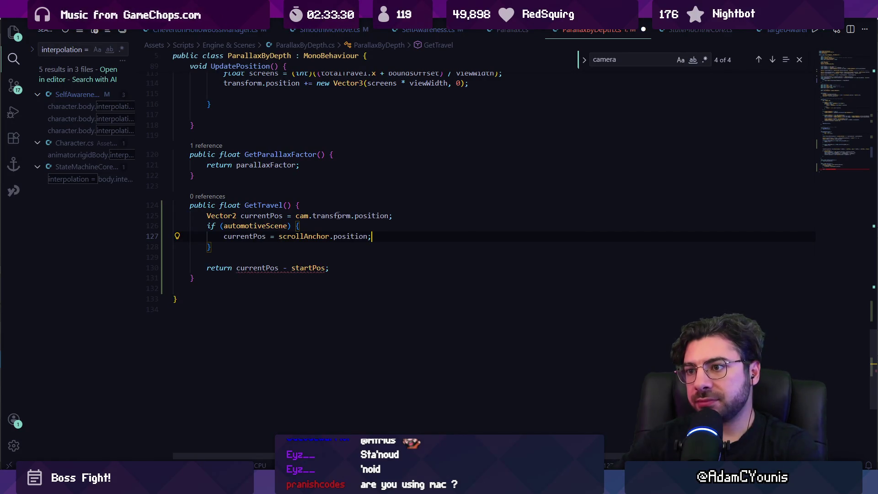
key("alt+Tab")
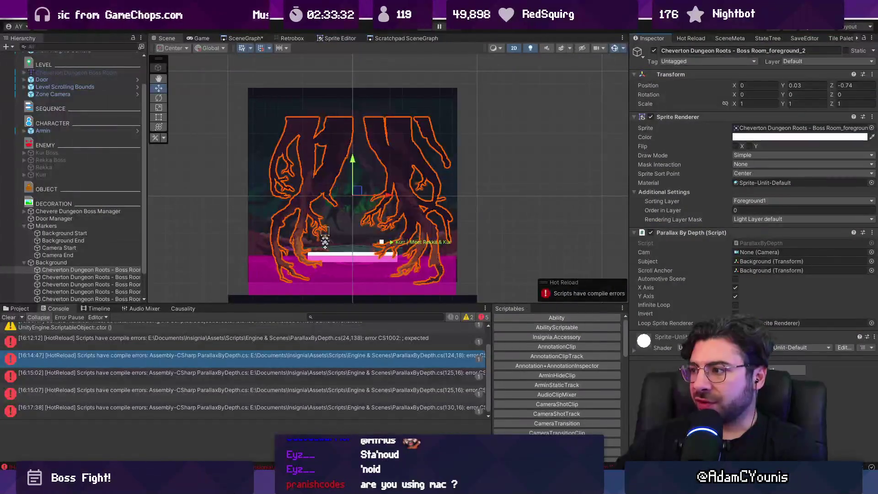
key("alt+Tab")
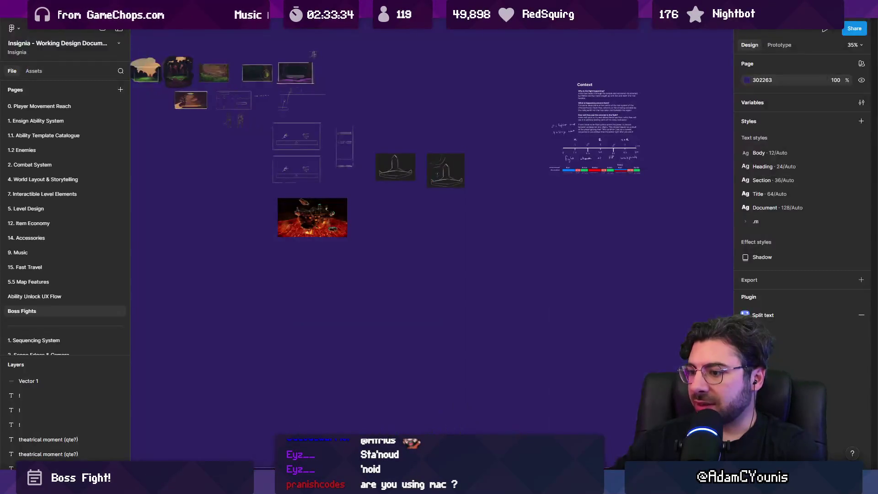
Switch from Figma to the Unity editor on the way back to the script.
key("alt+Tab")
key("alt+Tab")
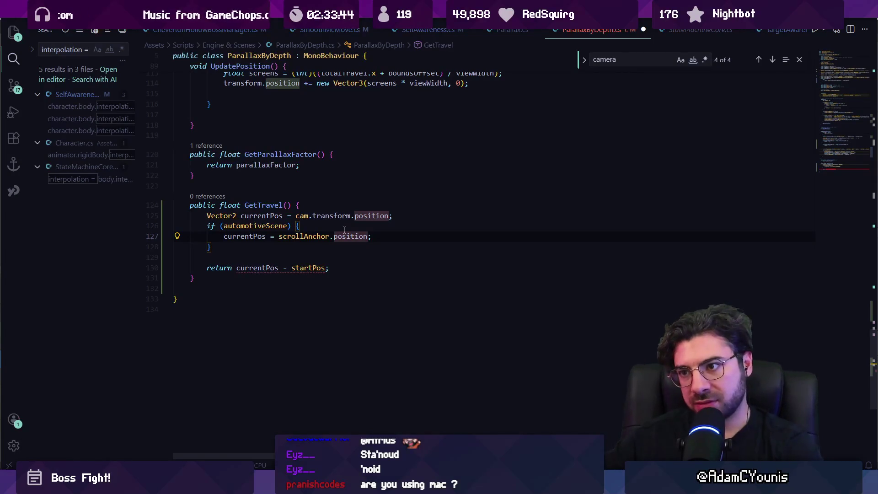
Replace the scroll anchor position term with subject.position and review the automotive block.
key("ctrl+shift+Left")
key("ctrl+shift+Left")
key("ctrl+shift+Left")
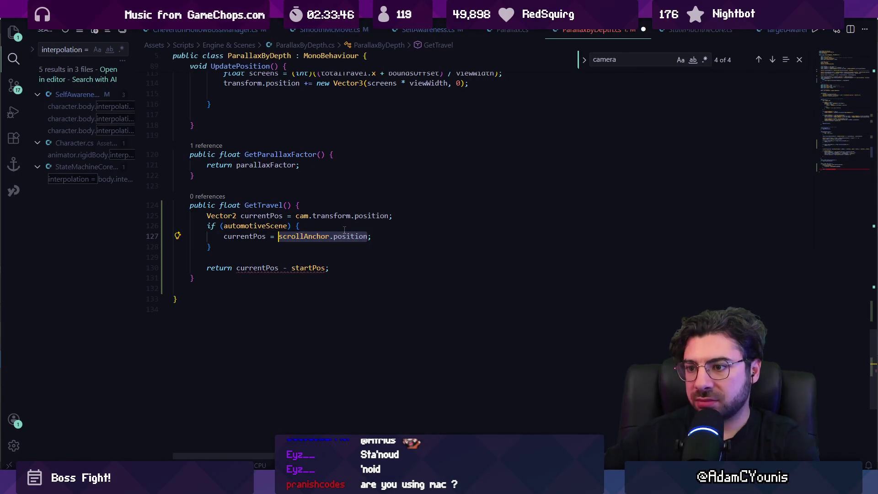
type("subject.position")
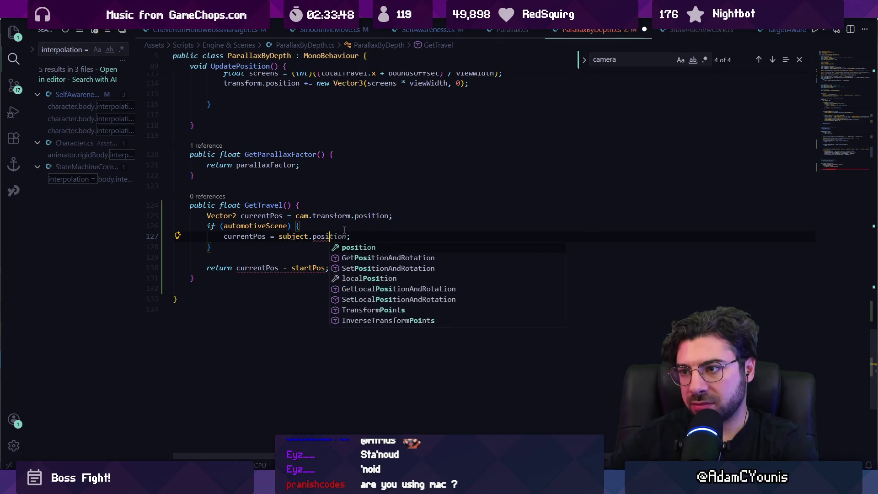
key("Escape")
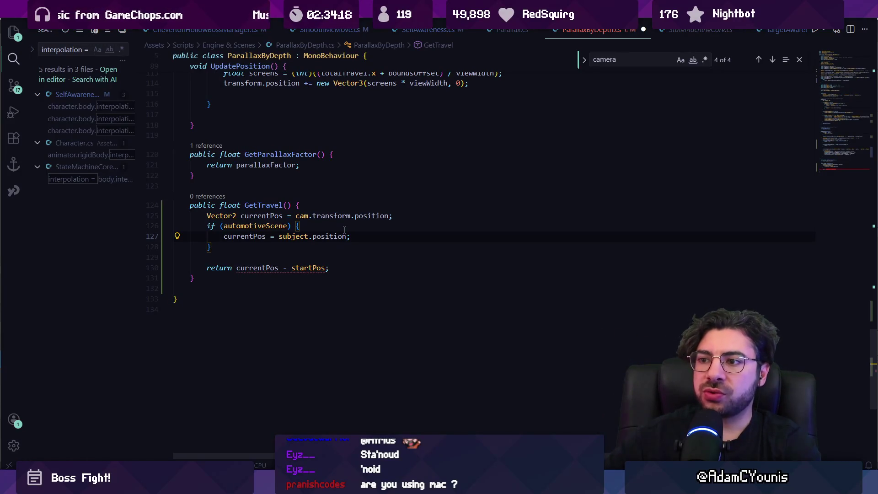
key("Down")
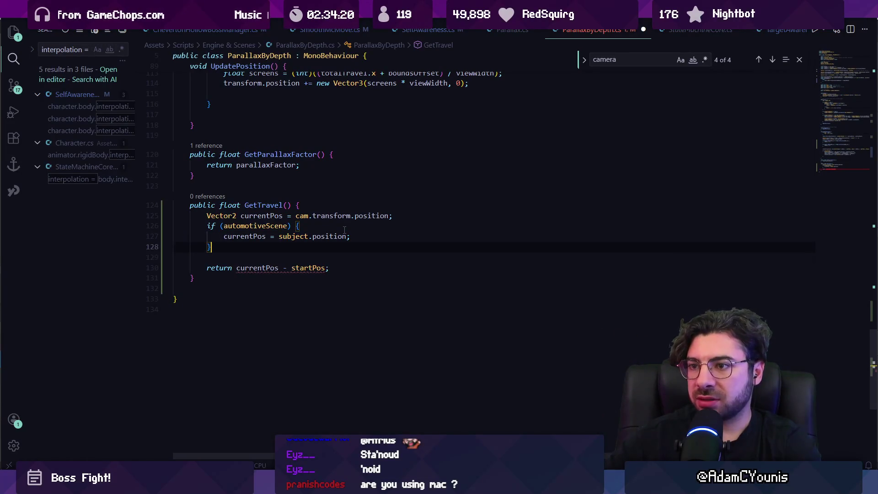
key("shift+Up")
key("shift+Up")
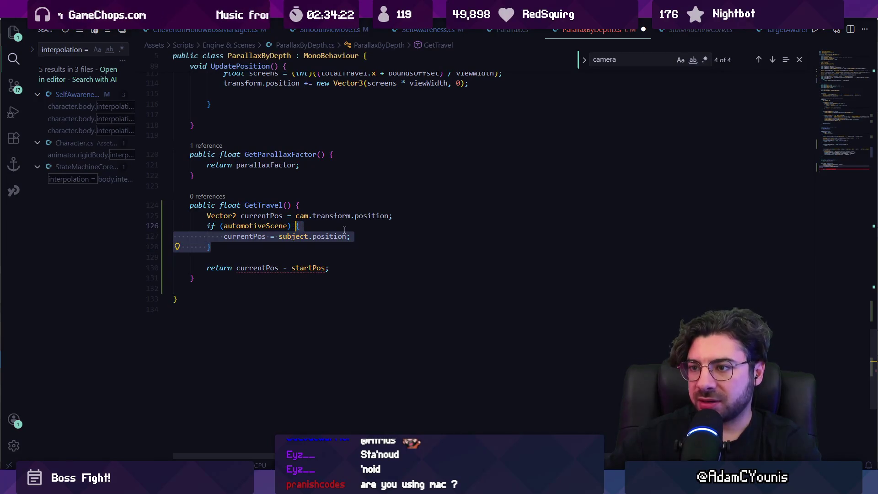
key("shift+Down")
key("shift+Down")
Replace line 127's assignment with the IntelliSense cam.transform.position expression, removing its anchor-start subtraction.
key("Home")
key("shift+Home")
key("Up")
key("End")
key("Left")
key("ctrl+shift+Left")
key("ctrl+shift+Left")
key("ctrl+shift+Left")
type("cam.tr")
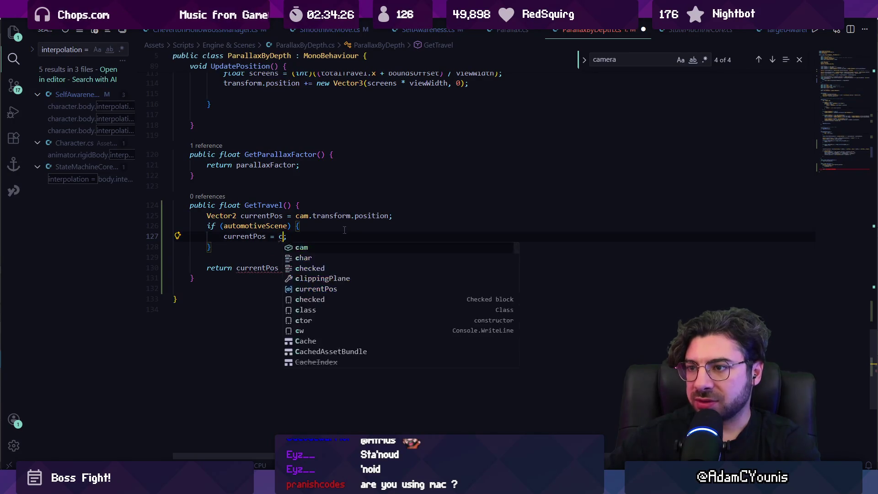
type("a")
key("Tab")
key("Tab")
key("Left")
key("ctrl+shift+Left")
key("ctrl+shift+Left")
key("ctrl+shift+Left")
key("ctrl+shift+Left")
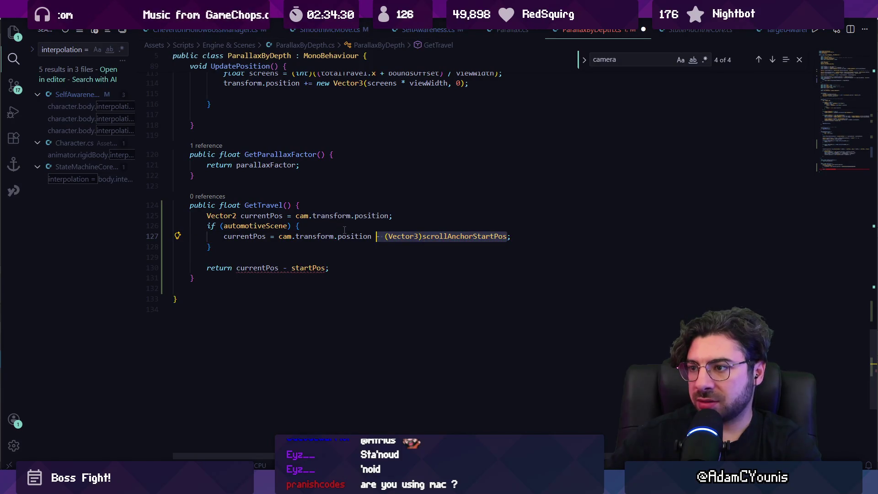
key("BackSpace")
Append '+ scrollAnchor.position' and delete the leftover scrollAnchorStartPos term.
type("+")
key("BackSpace")
key("BackSpace")
key("BackSpace")
type("+ ")
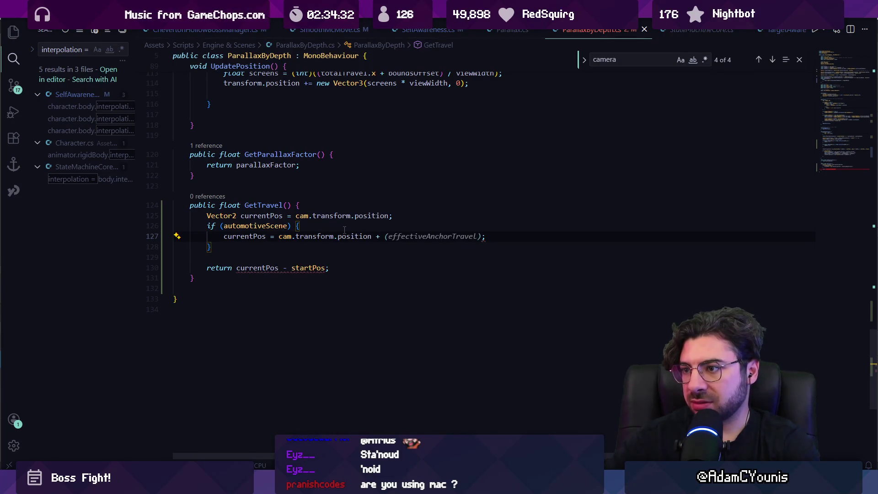
type("scrollan")
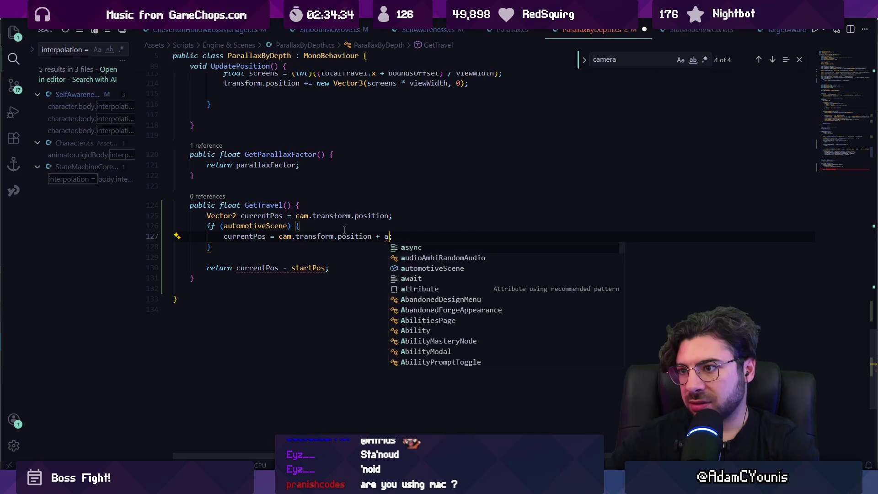
key("Tab")
type(".")
key("Tab")
key("ctrl+shift+Left")
key("ctrl+shift+Left")
key("Delete")
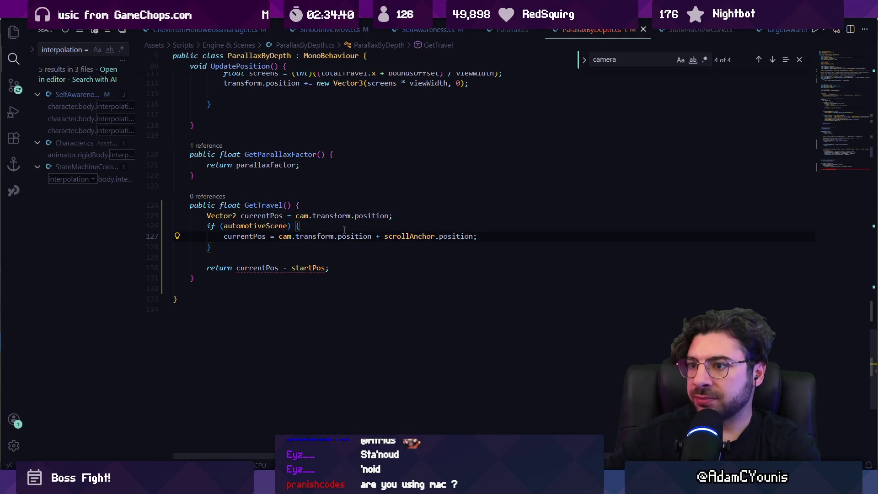
key("Down")
key("Down")
key("Down")
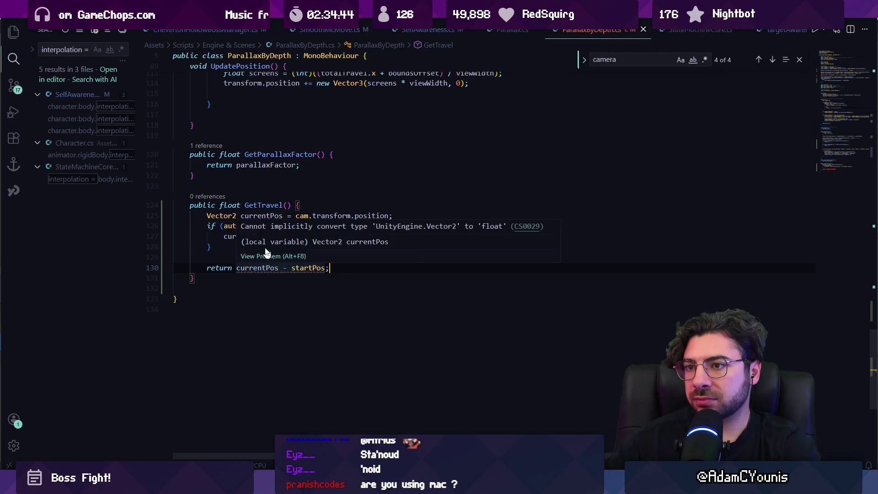
double_click(229, 205)
Change GetTravel's return type to Vector2, save, and tidy the blank line after the if block.
type("Vector2")
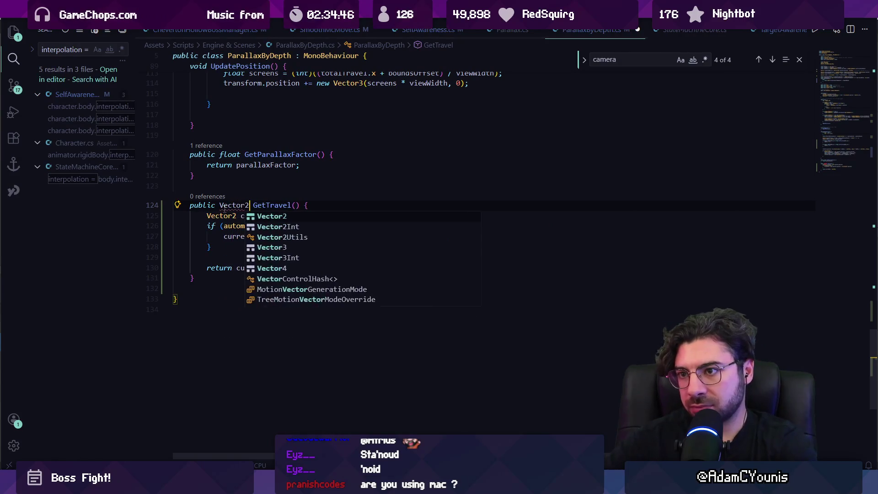
key("ctrl+s")
key("Escape")
key("Escape")
key("Down")
key("Down")
key("Down")
key("BackSpace")
key("Return")
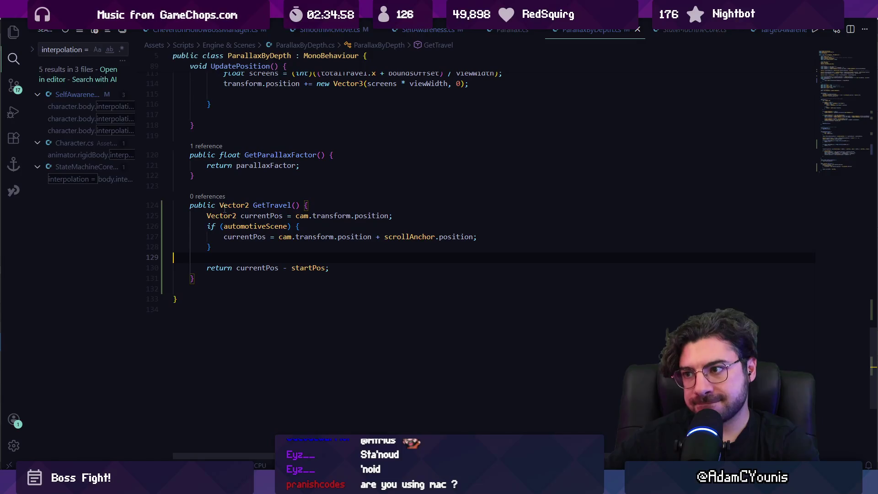
Go to the travel property definition on line 27 to redefine its value.
scroll(316, 201, "up", 20)
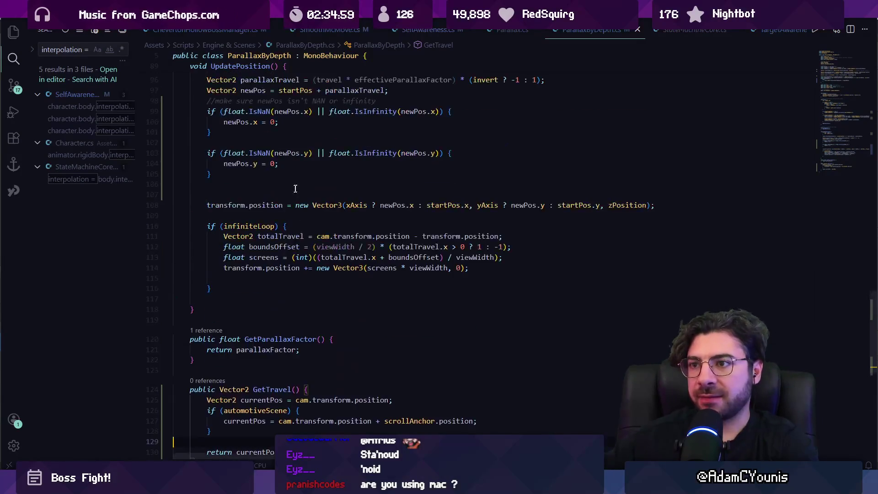
scroll(315, 202, "up", 9)
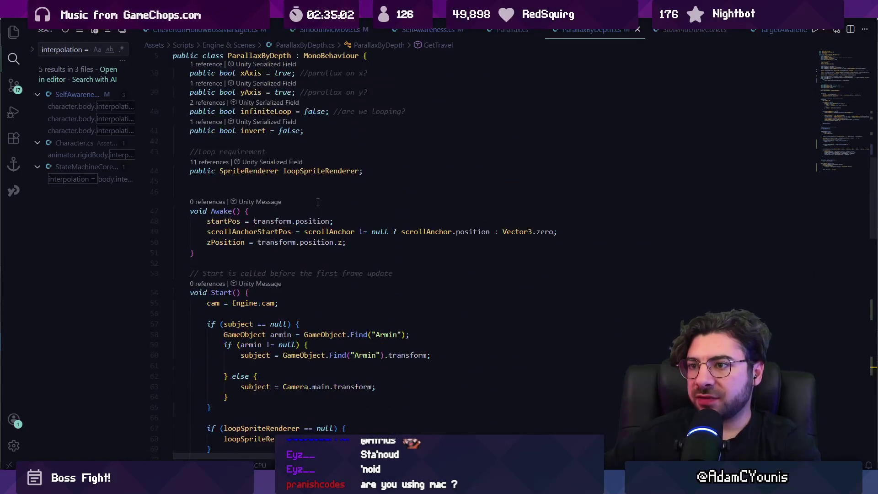
triple_click(291, 178)
scroll(324, 192, "up", 3)
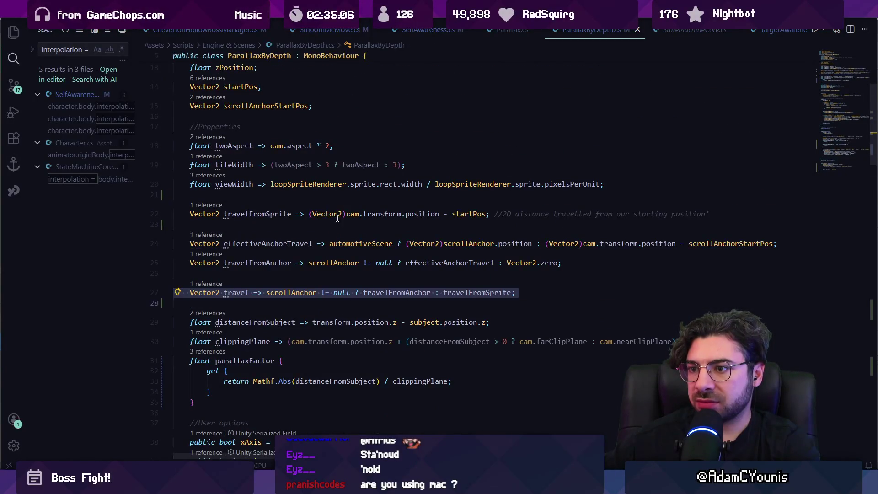
scroll(337, 219, "down", 10)
scroll(238, 175, "up", 8)
left_click(238, 177)
scroll(322, 209, "down", 11)
scroll(322, 208, "down", 6)
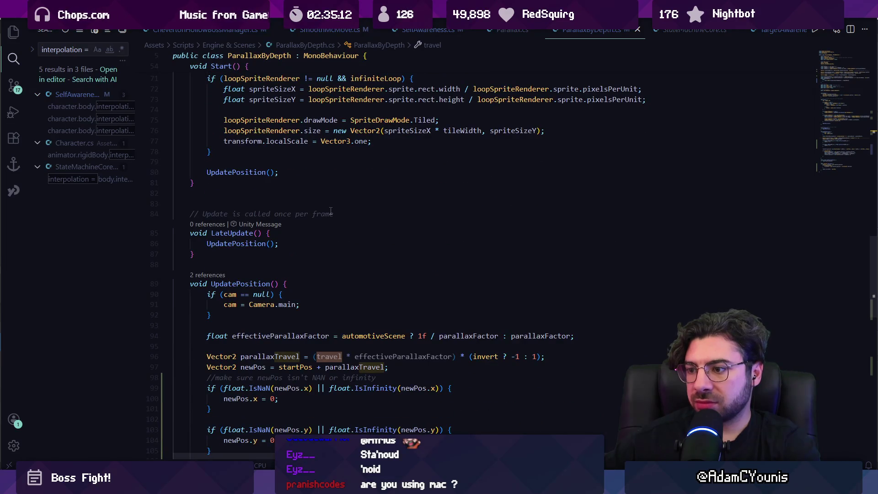
scroll(307, 268, "down", 3)
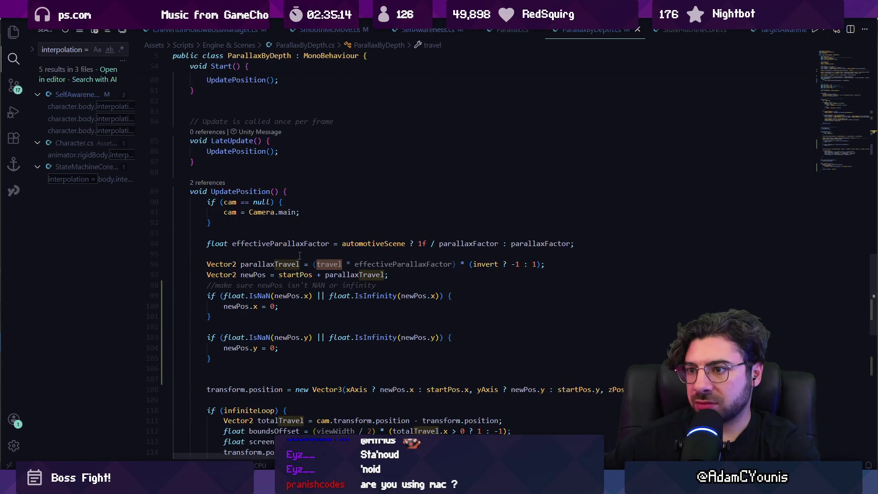
scroll(300, 255, "up", 19)
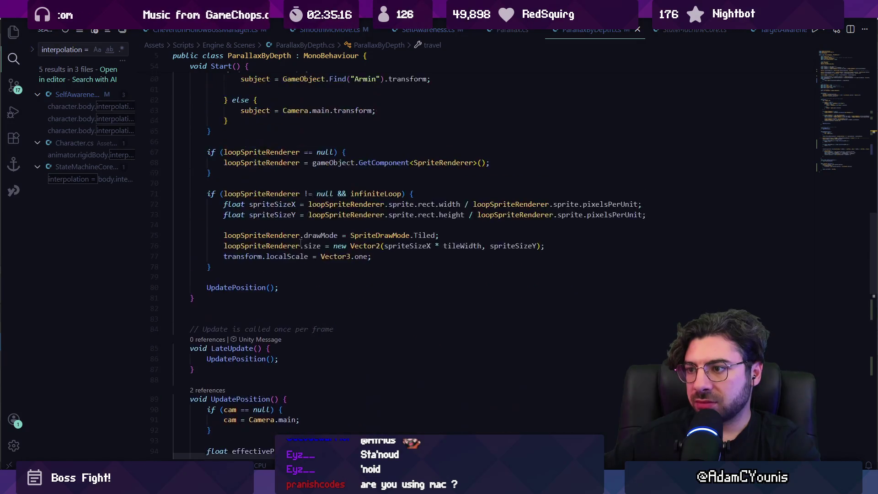
left_click(263, 154)
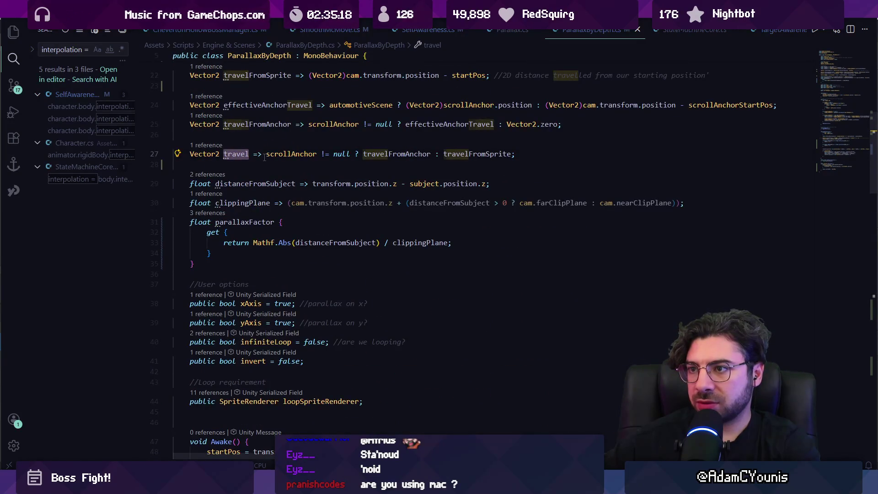
Make travel call GetTravel(), comment out the old expression, and save.
type("GetTra")
key("Tab")
type("();//")
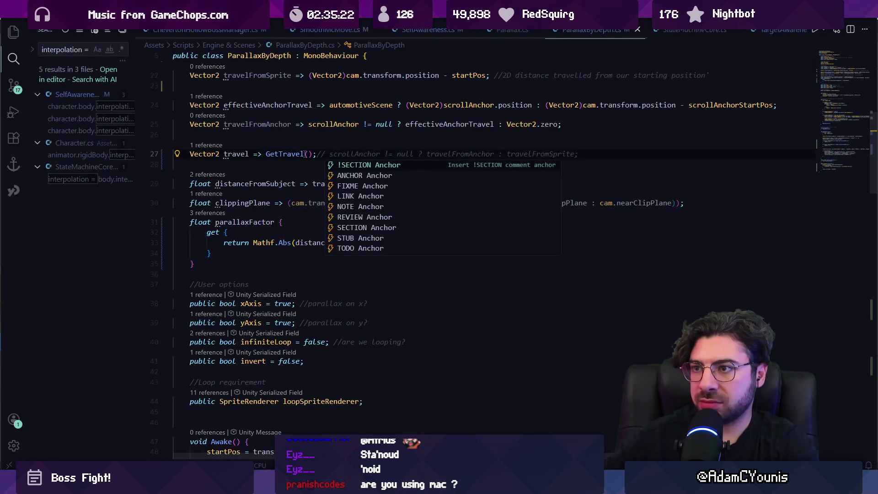
key("Escape")
key("ctrl+s")
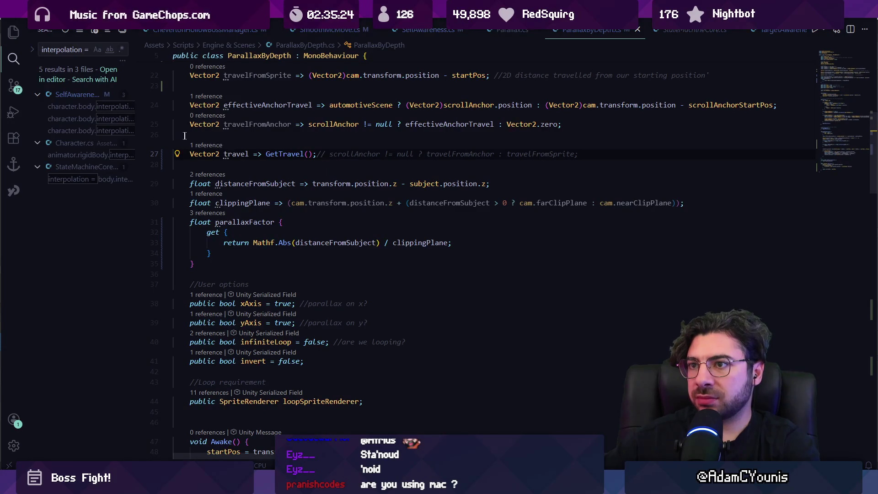
Delete the unused travel helper properties on lines 22–25, then enter Play mode in Unity.
scroll(185, 135, "up", 2)
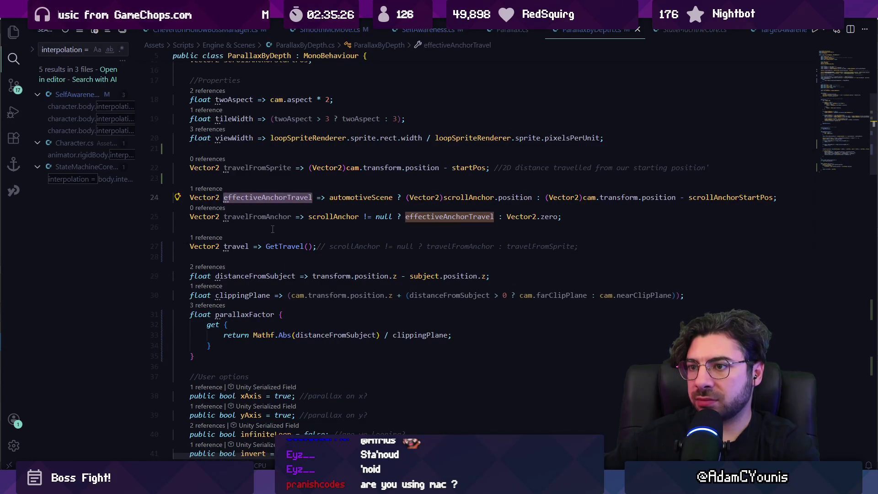
mouse_move(219, 228)
left_mouse_down()
mouse_move(180, 201)
mouse_move(166, 169)
left_mouse_up()
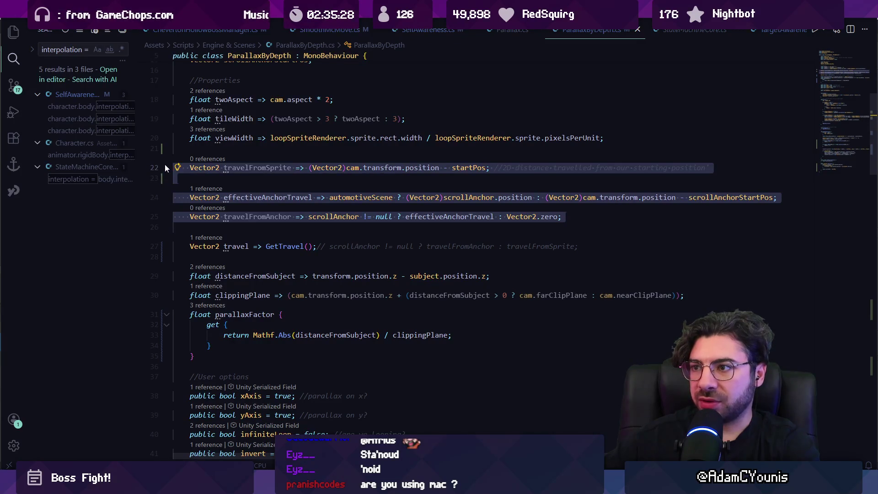
key("Delete")
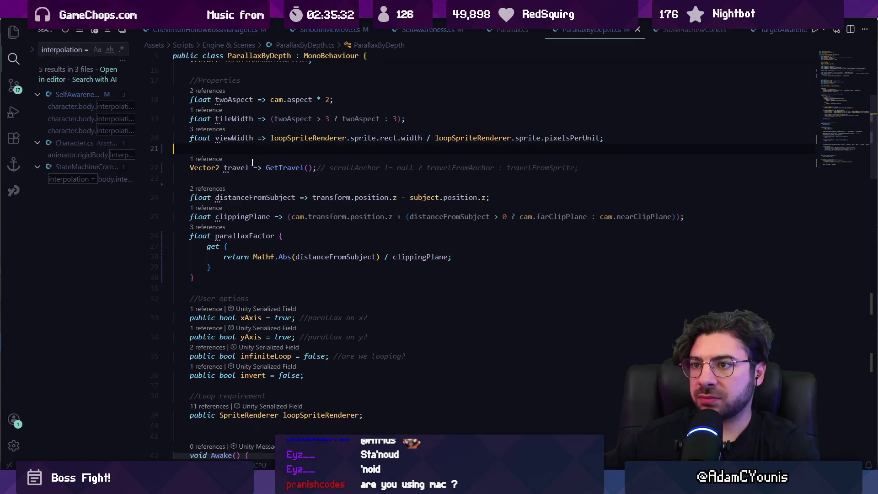
scroll(306, 247, "down", 8)
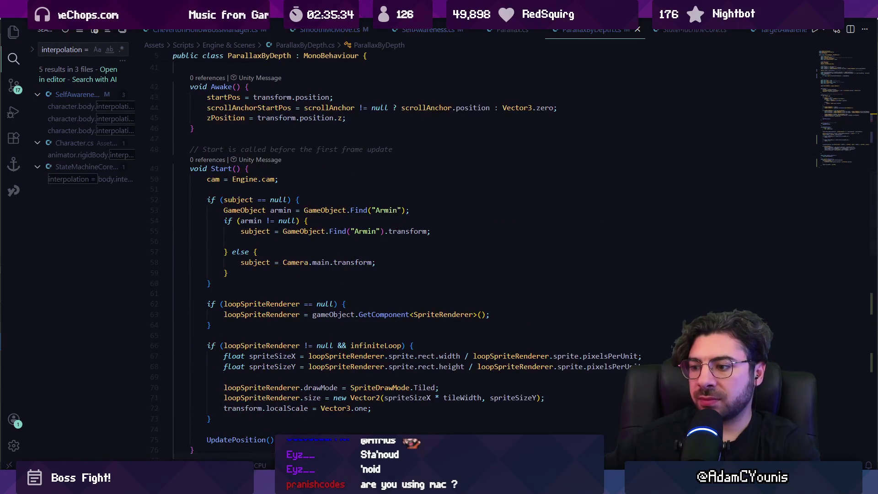
key("alt+Tab")
key("ctrl+p")
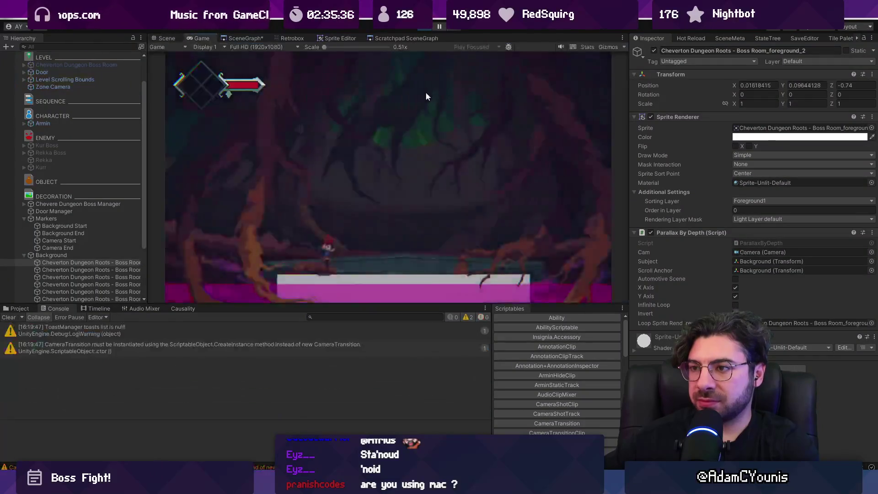
Scrub the Boss Manager's Progress slider to about 0.466, then stop the game.
left_click(87, 204)
mouse_move(732, 137)
left_mouse_down()
mouse_move(838, 133)
mouse_move(701, 127)
mouse_move(849, 136)
mouse_move(656, 130)
left_mouse_up()
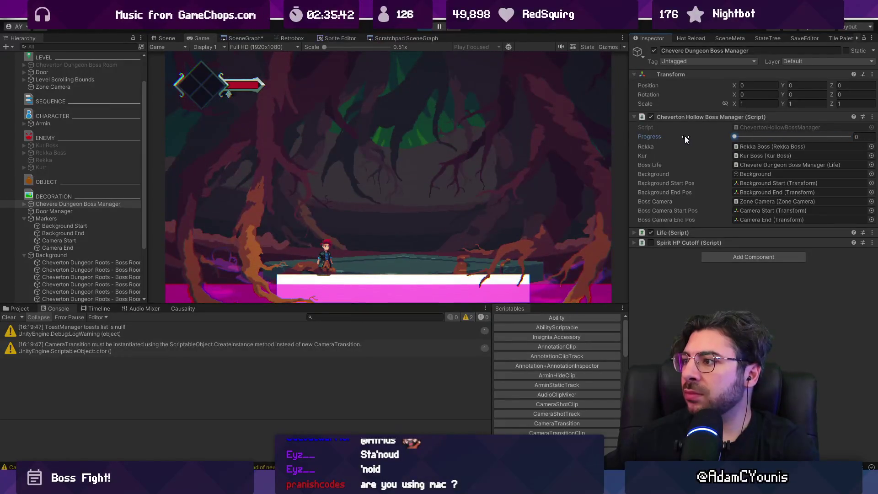
mouse_move(733, 135)
left_mouse_down()
mouse_move(822, 129)
mouse_move(621, 132)
left_mouse_up()
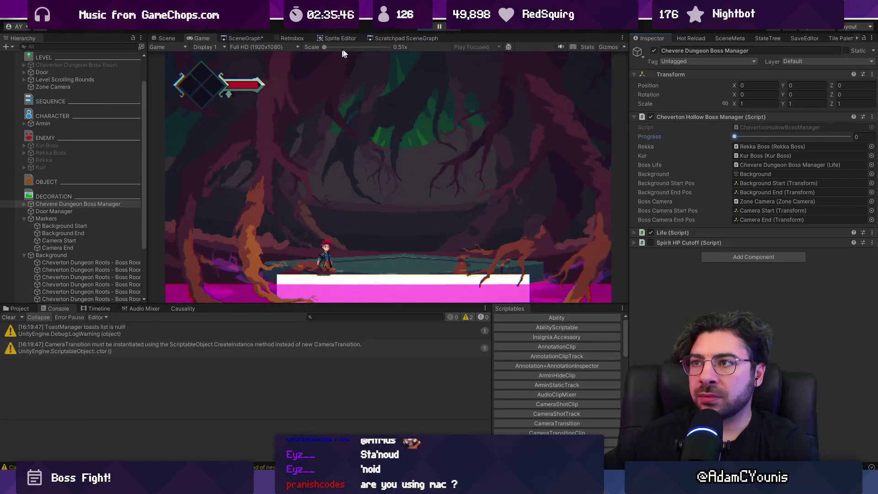
key("ctrl+p")
Enable Automotive Scene on all seven Cheverton Dungeon Roots background layers.
left_click(115, 262)
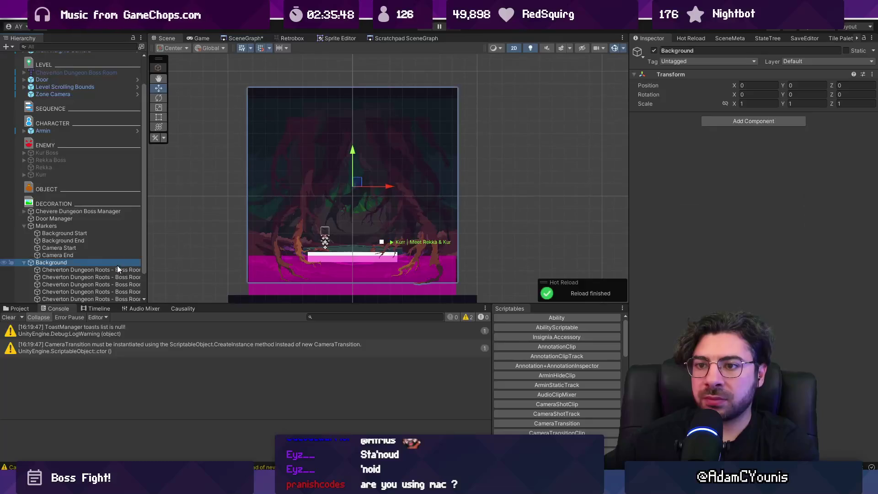
left_click(117, 268)
scroll(120, 265, "down", 2)
left_click(119, 283, "shift")
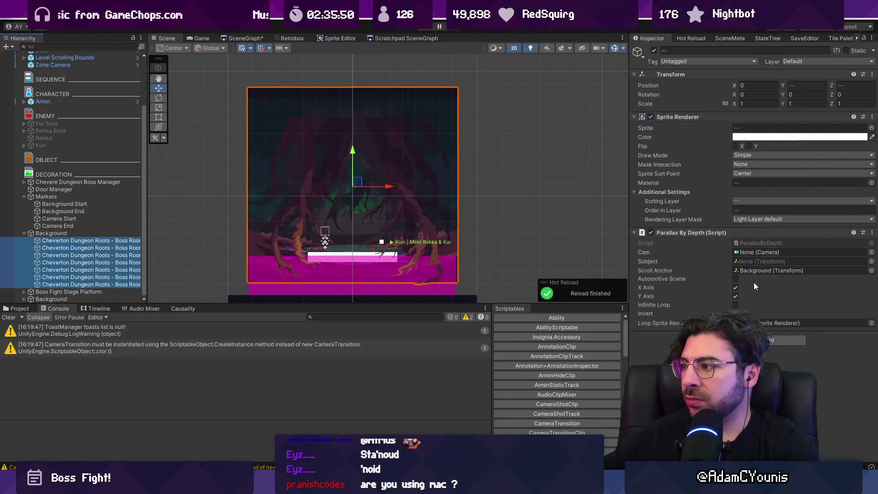
left_click(736, 278)
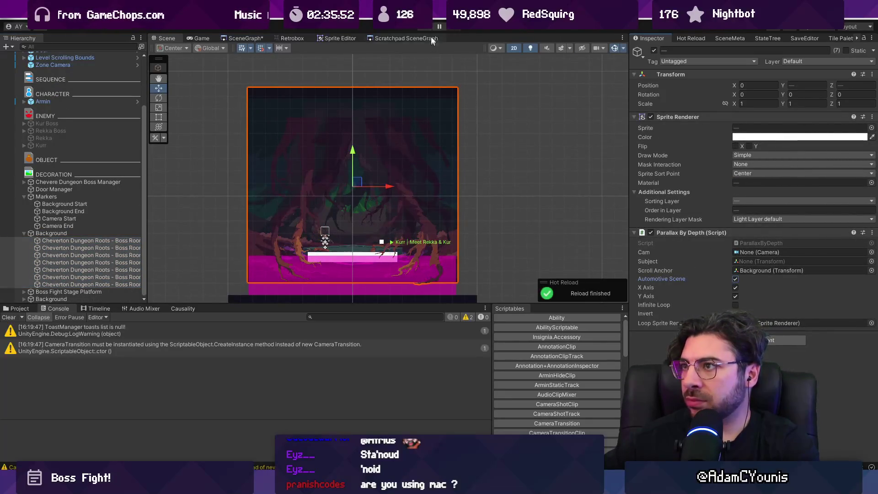
Replay and scrub the Boss Manager's Progress to about 0.227 to test the parallax.
key("ctrl+p")
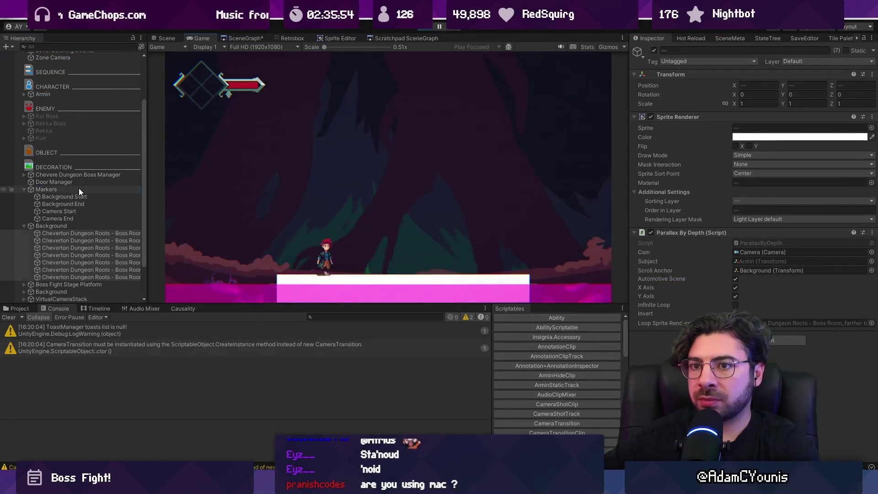
left_click(79, 175)
mouse_move(736, 137)
left_mouse_down()
mouse_move(759, 137)
mouse_move(728, 148)
mouse_move(742, 152)
mouse_move(424, 34)
left_mouse_up()
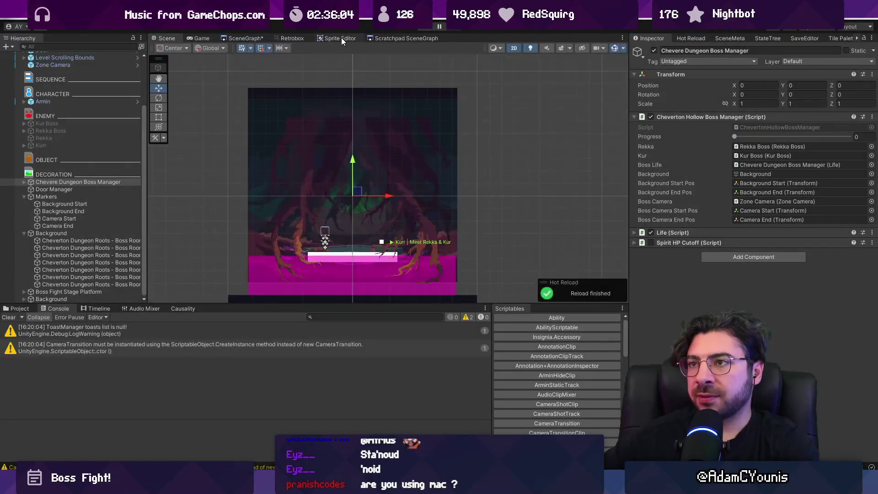
Launch the desert train level from the SceneGraph overview.
left_click(245, 38)
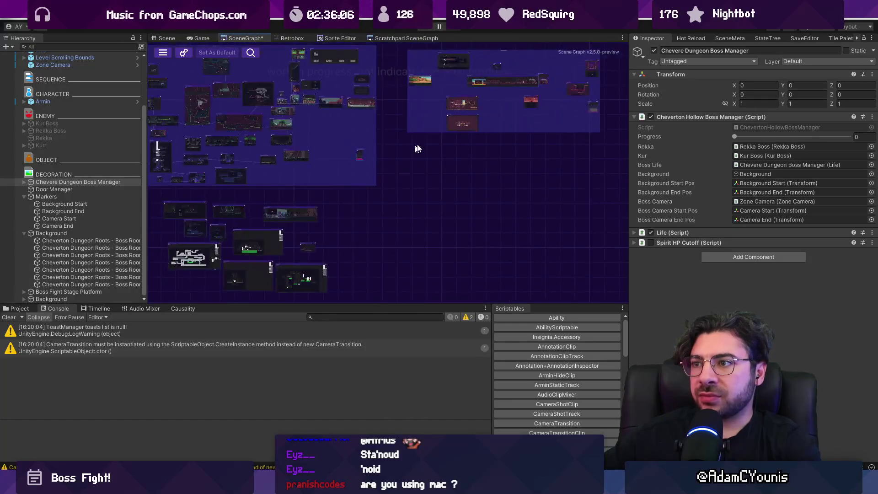
scroll(432, 130, "up", 5)
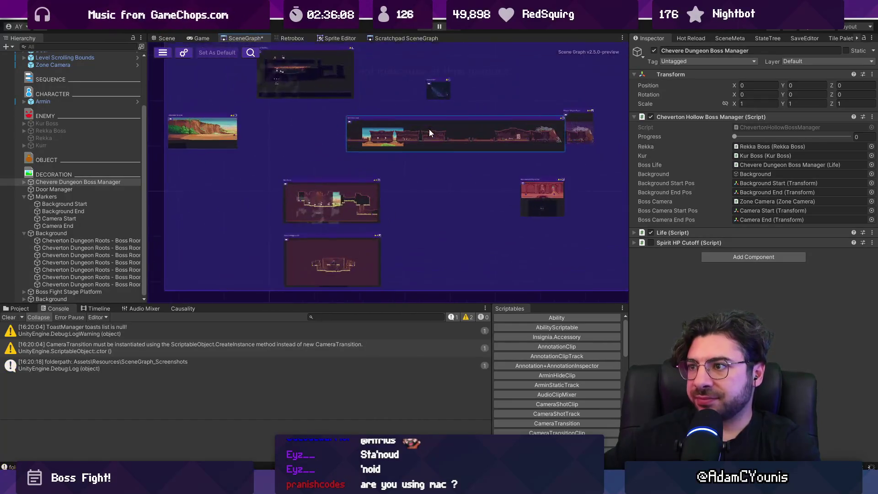
left_click(424, 27)
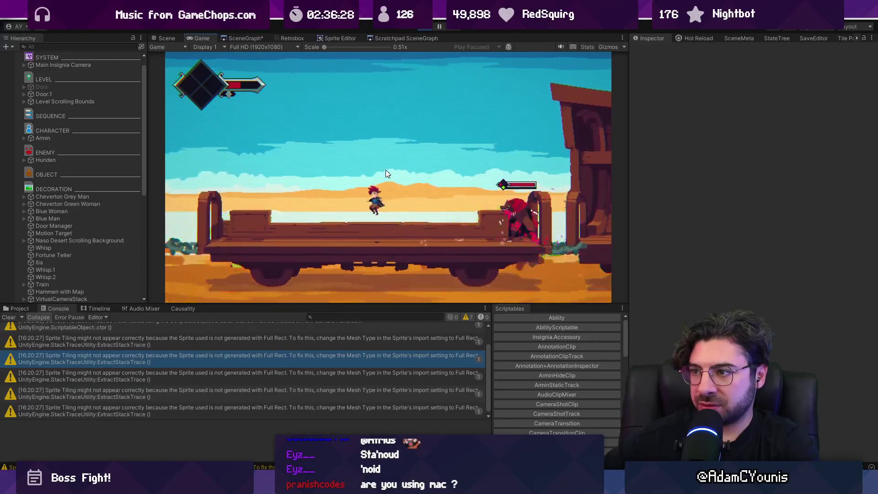
View the desert layers in 3D, stop play, and select Naso Desert Scrolling Background.
left_click(438, 26)
key("2")
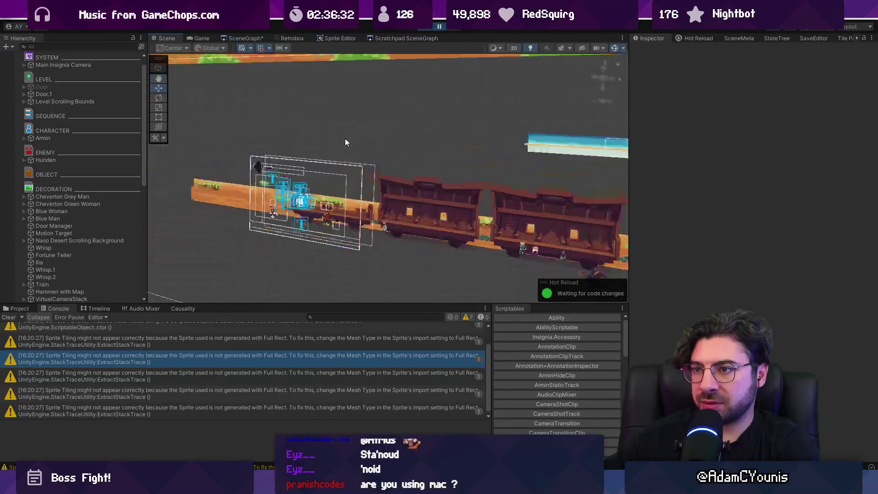
left_click(436, 28)
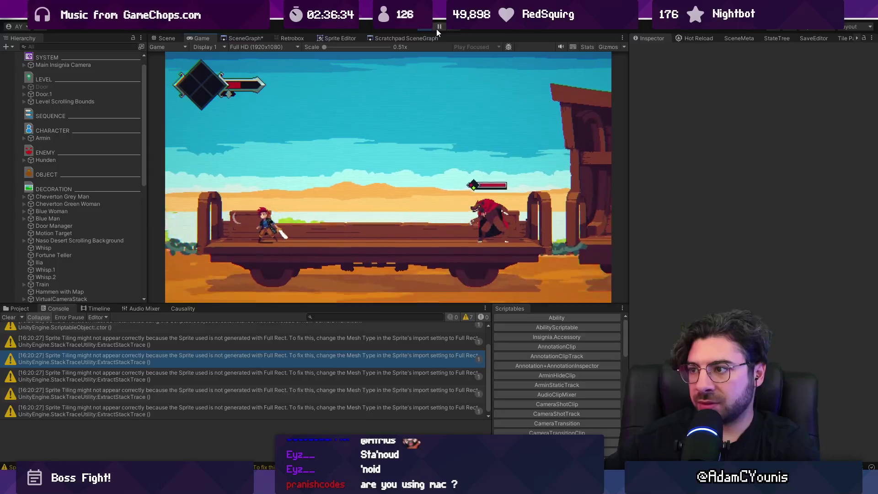
left_click(162, 38)
mouse_move(323, 82)
left_mouse_down()
mouse_move(363, 113)
mouse_move(281, 133)
mouse_move(261, 120)
mouse_move(312, 125)
mouse_move(407, 88)
left_mouse_up()
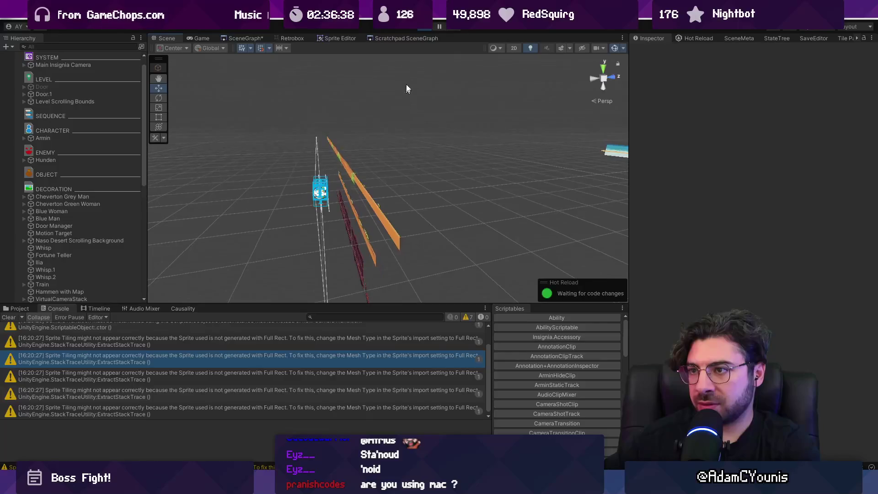
left_click(430, 30)
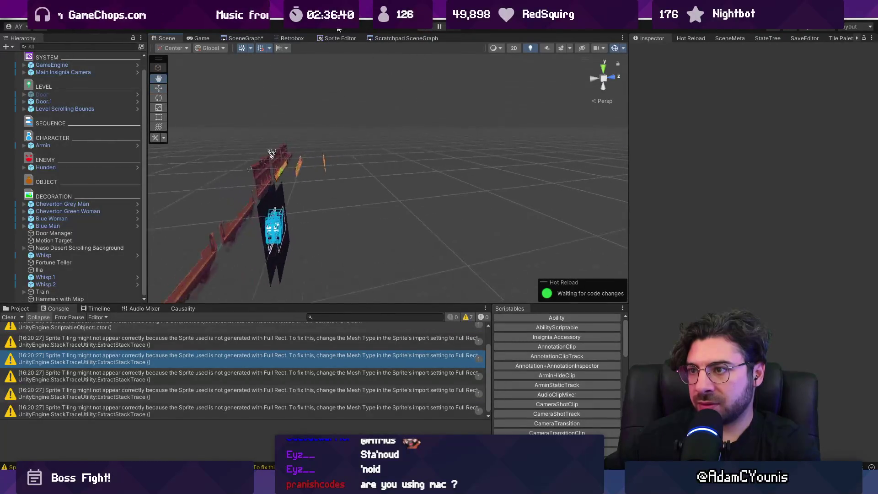
mouse_move(336, 110)
left_mouse_down()
mouse_move(324, 112)
mouse_move(336, 107)
left_mouse_up()
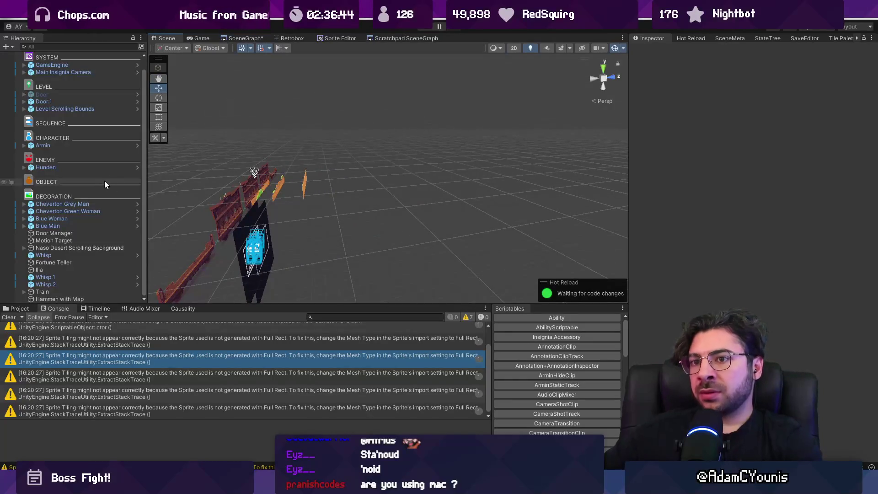
left_click(305, 179)
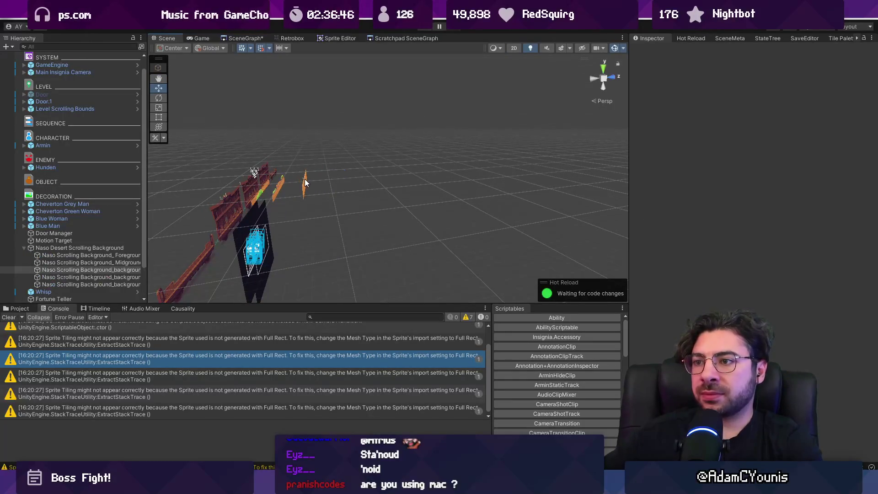
left_click(106, 247)
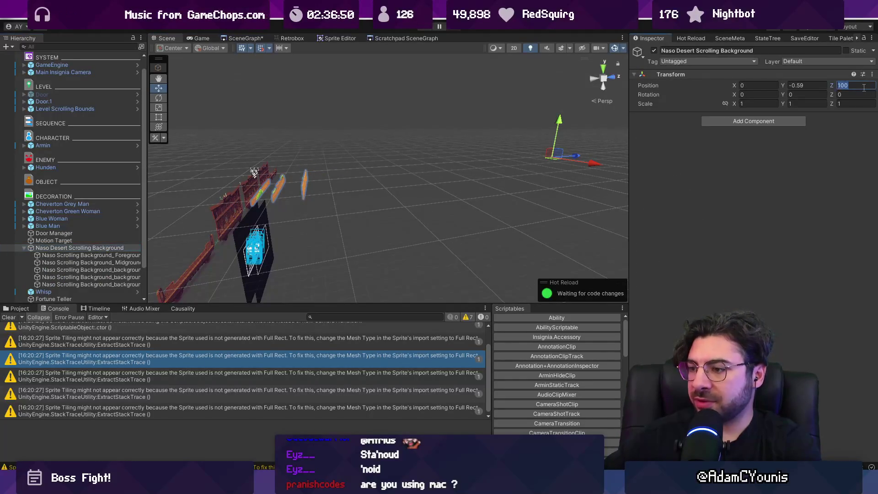
type("0")
Frame and orbit the five Naso background layers, select background 4, and start the game.
mouse_move(514, 226)
left_mouse_down()
mouse_move(369, 182)
mouse_move(383, 172)
mouse_move(441, 215)
mouse_move(410, 207)
left_mouse_up()
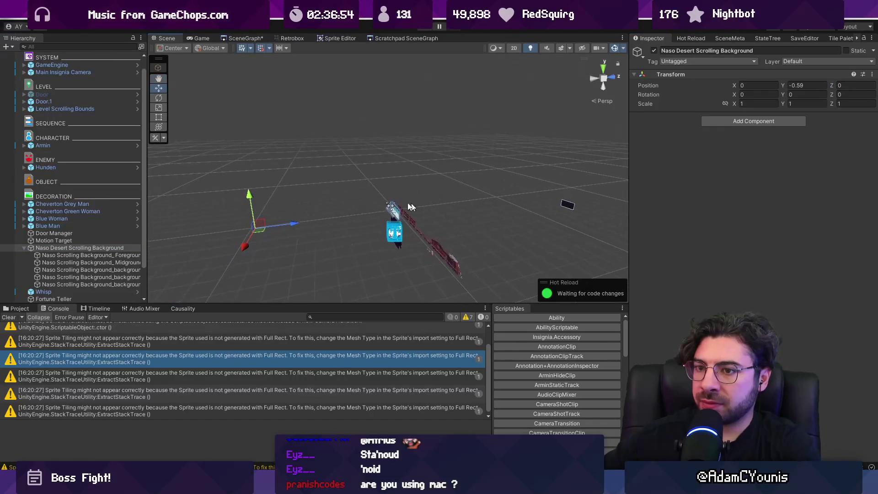
left_click(125, 255)
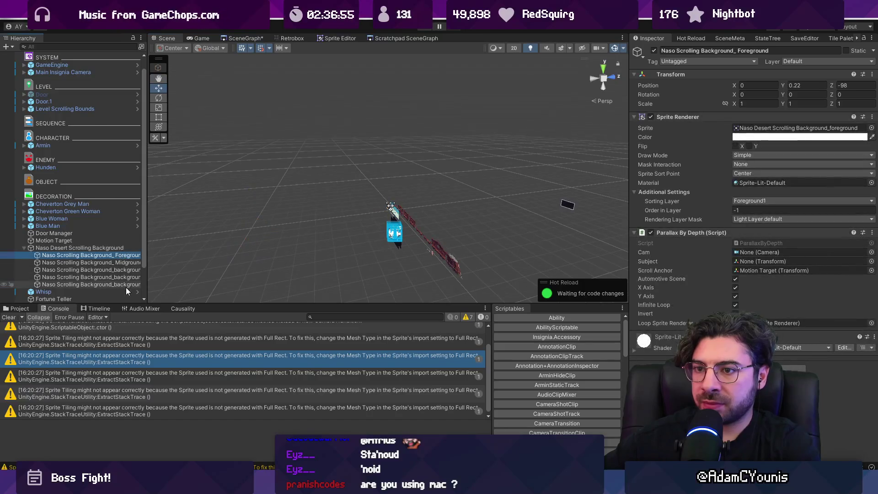
left_click(116, 248)
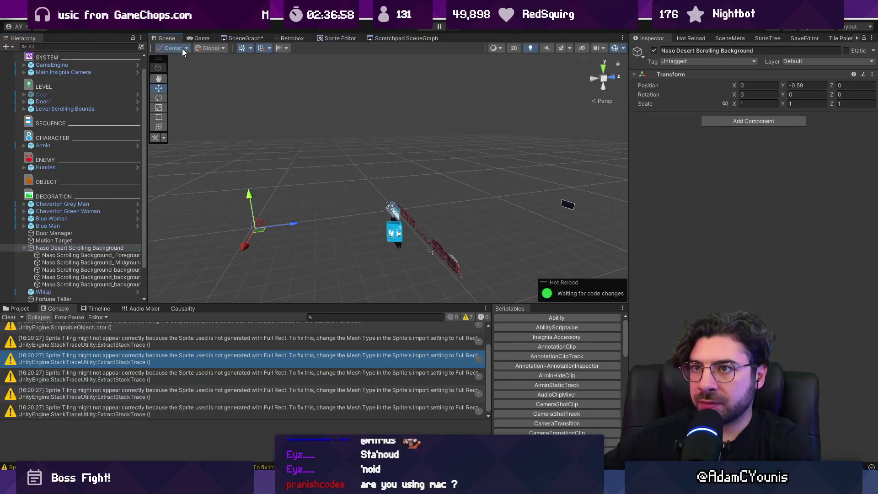
left_click(118, 255)
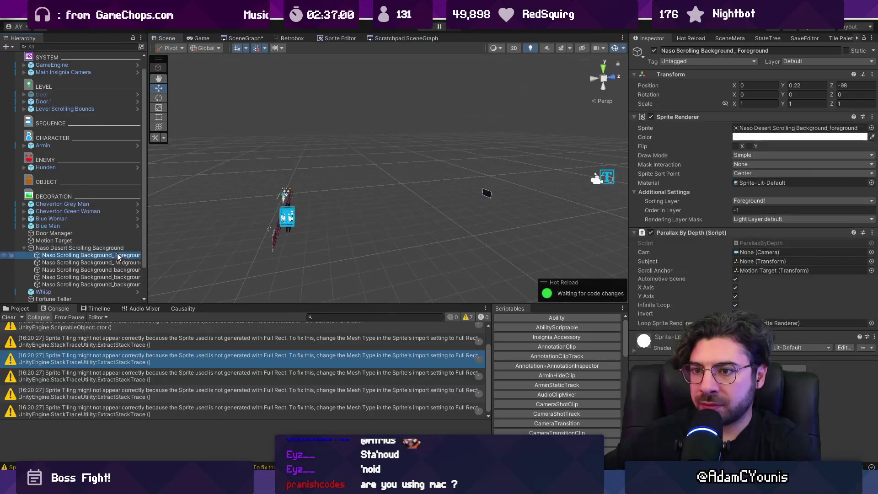
left_click(100, 283, "shift")
key("f")
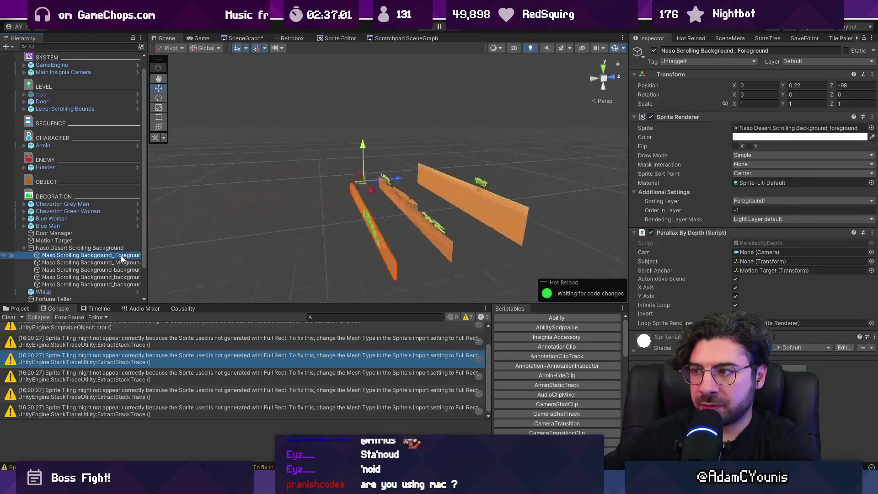
scroll(230, 214, "down", 5)
left_click_drag(303, 202, 480, 227)
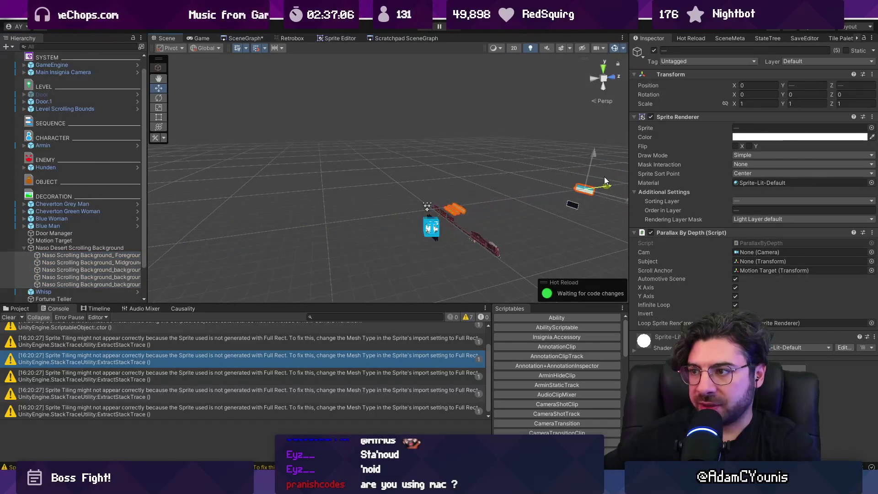
mouse_move(532, 196)
left_mouse_down()
mouse_move(480, 221)
mouse_move(336, 204)
mouse_move(392, 209)
mouse_move(301, 191)
mouse_move(413, 203)
left_mouse_up()
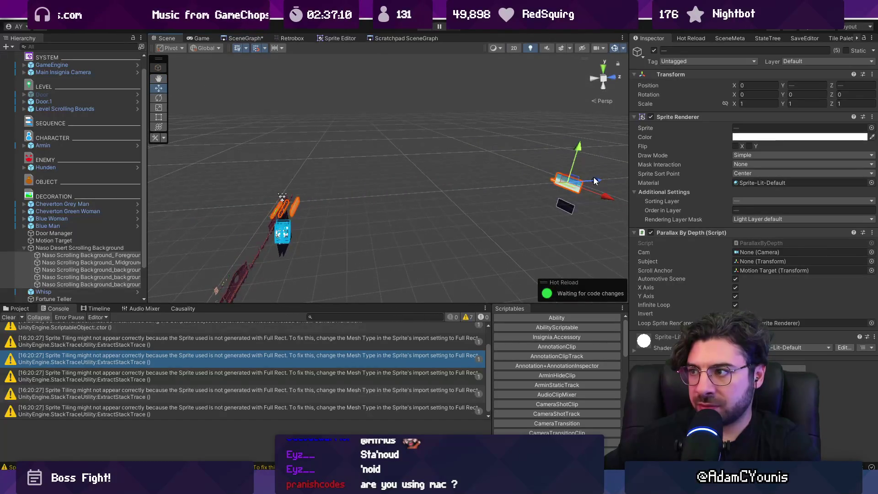
left_click(94, 282)
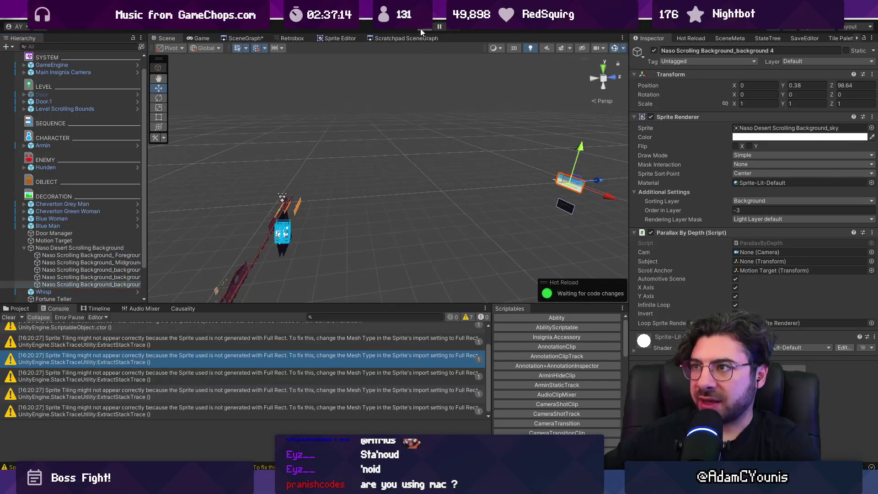
left_click(420, 28)
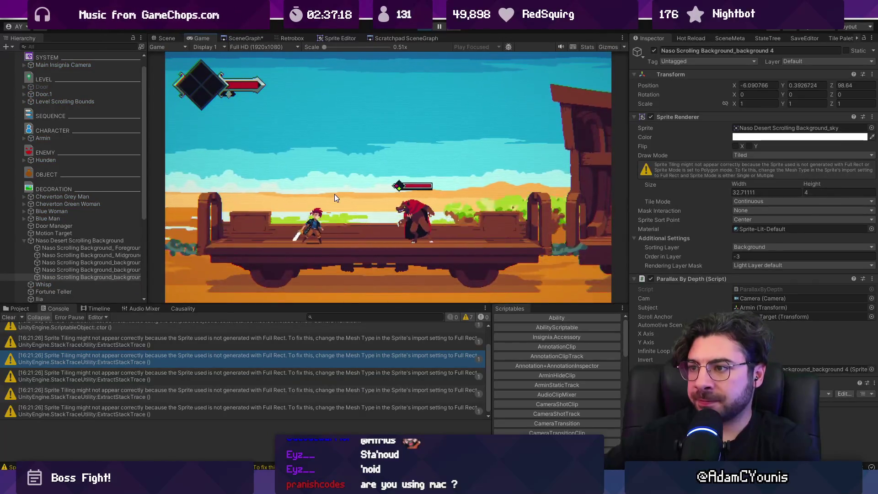
Pause the game, switch to the Scene view and select the Foreground scrolling layer.
key("ctrl+shift+p")
key("ctrl+1")
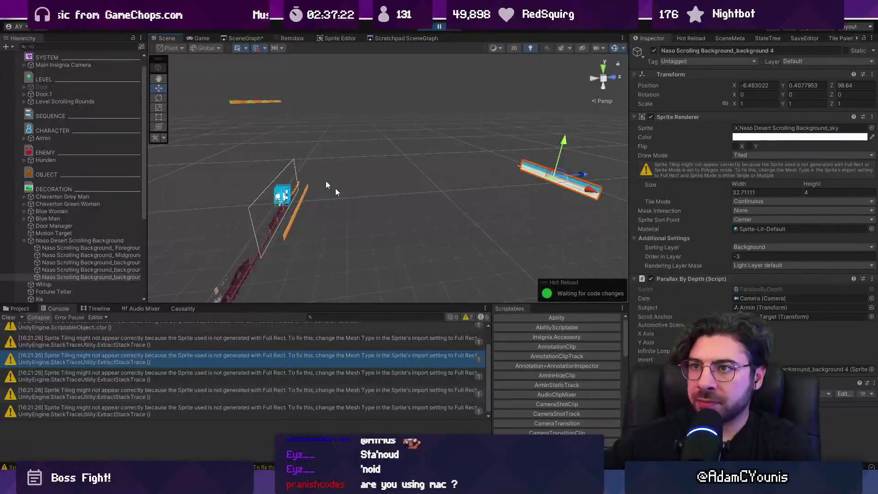
left_click(242, 94)
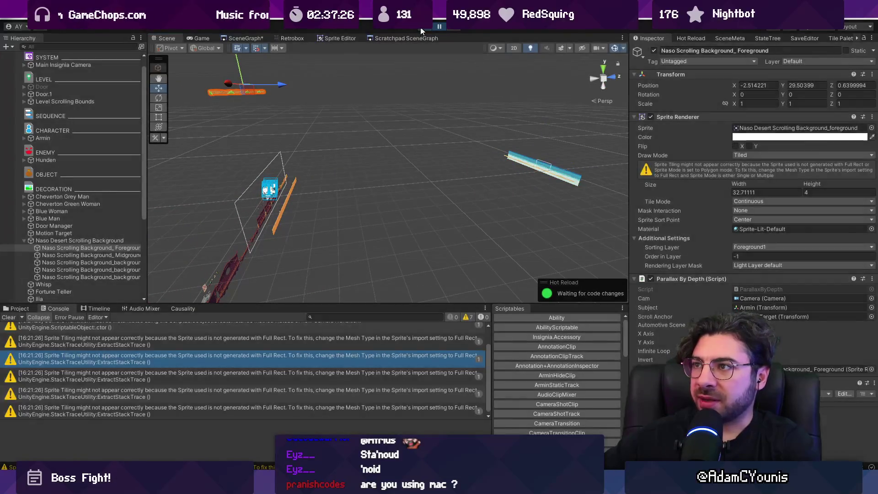
Frame the Foreground layer, switch the Scene view to 2D with the Rect tool, and test-run.
key("f")
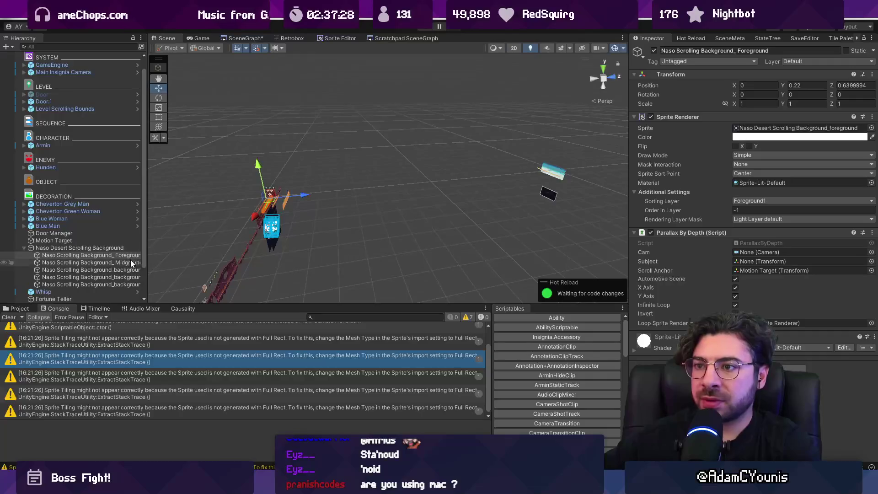
left_click(131, 261)
left_click(130, 270)
left_click(130, 278)
double_click(123, 255)
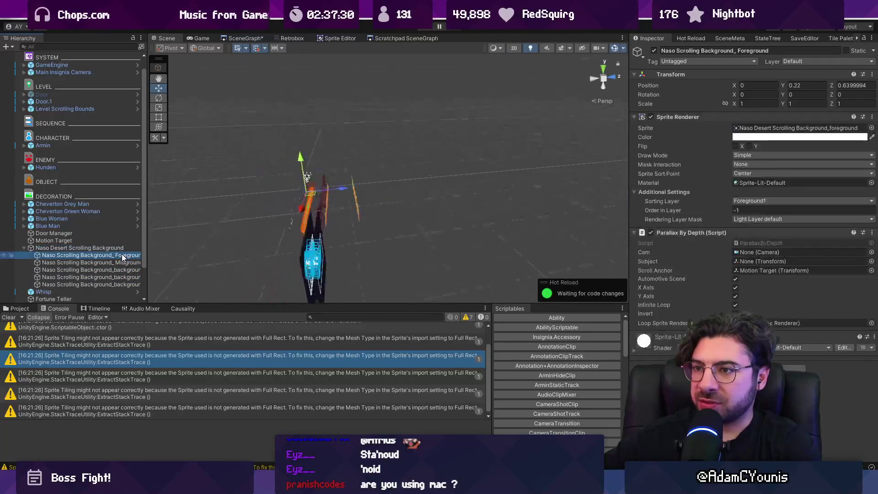
key("2")
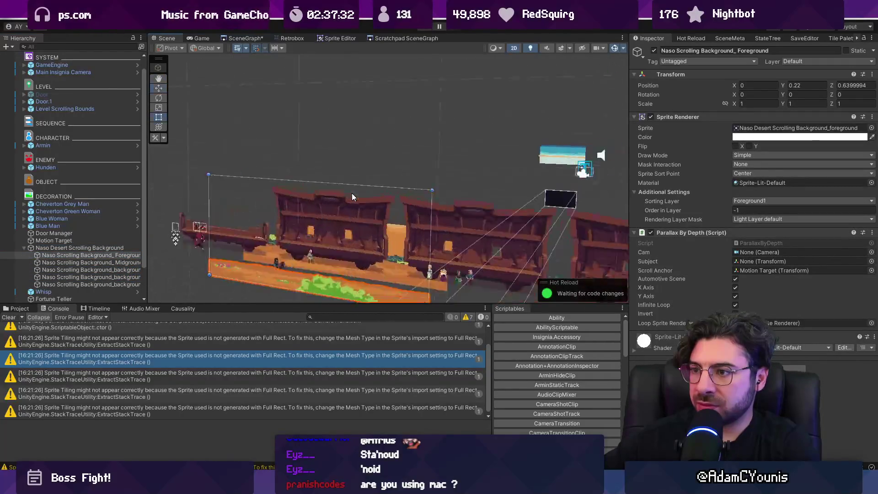
key("t")
left_click(425, 30)
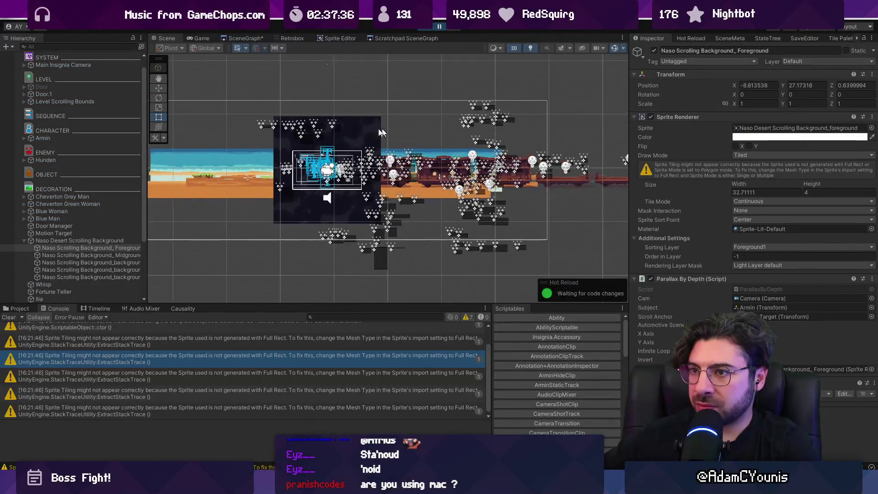
left_click(429, 29)
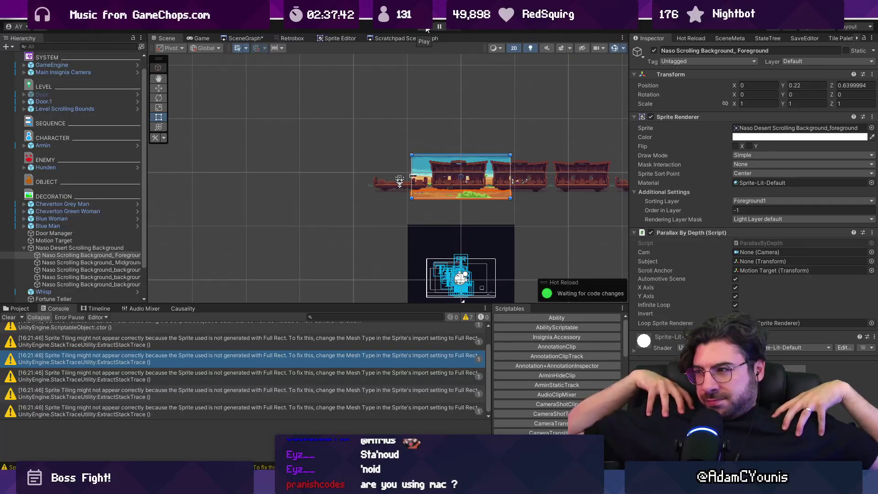
Uncheck Y Axis parallax on all five desert background layers and run the game again.
left_click(112, 284, "shift")
left_click(736, 296)
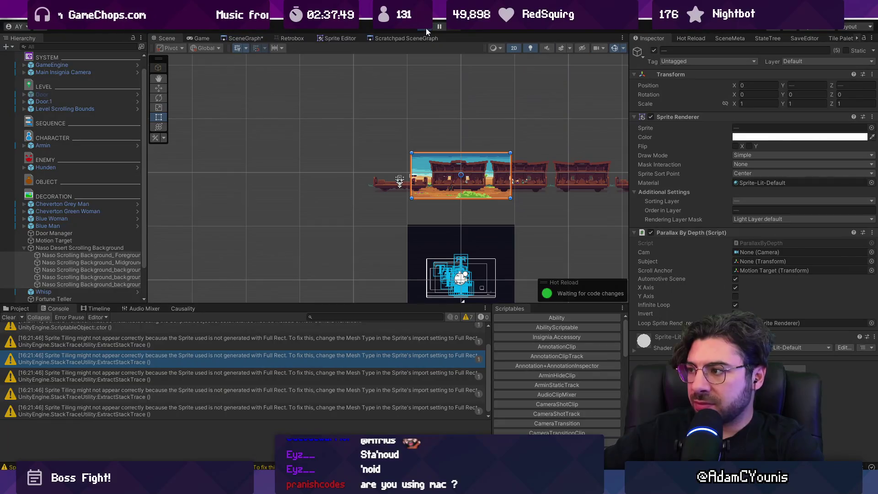
left_click(426, 29)
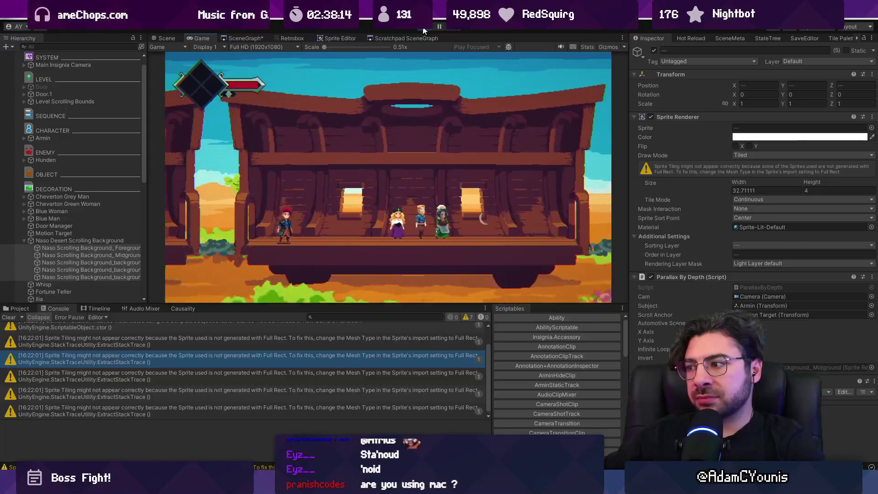
key("alt+Tab")
Comment out 'cam.transform.position +' on line 122 with /* */.
scroll(372, 295, "down", 10)
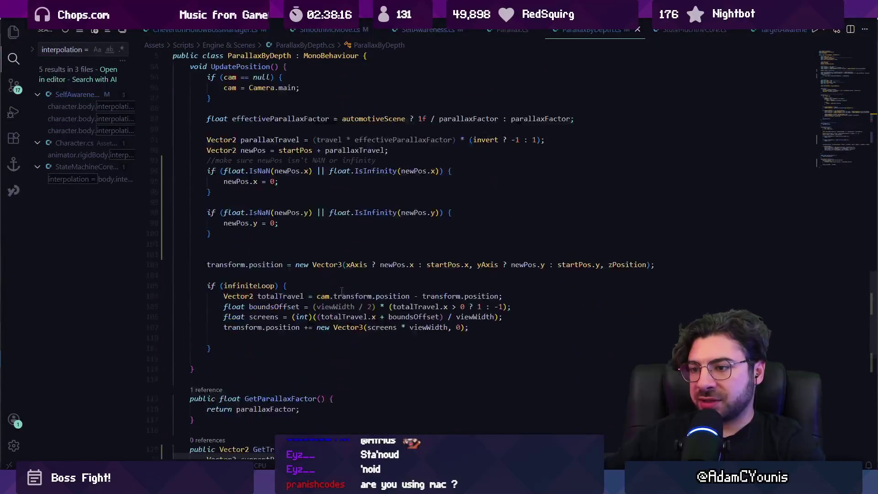
left_click(278, 296)
type("(")
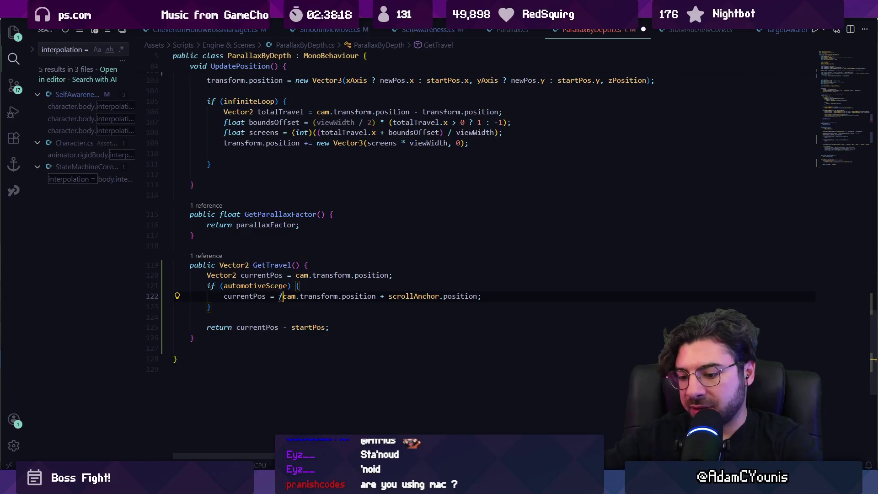
key("BackSpace")
type("*")
key("ctrl+shift+Right")
key("ctrl+shift+Right")
key("ctrl+shift+Right")
type("*/")
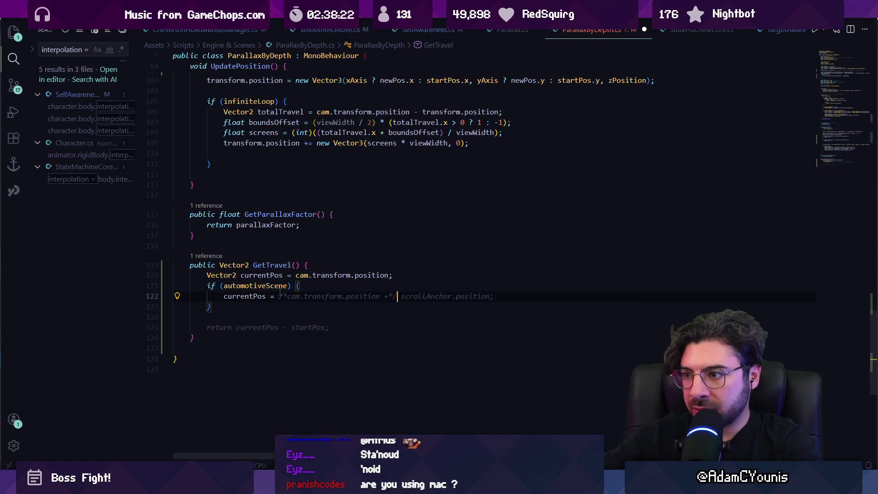
key("alt+Tab")
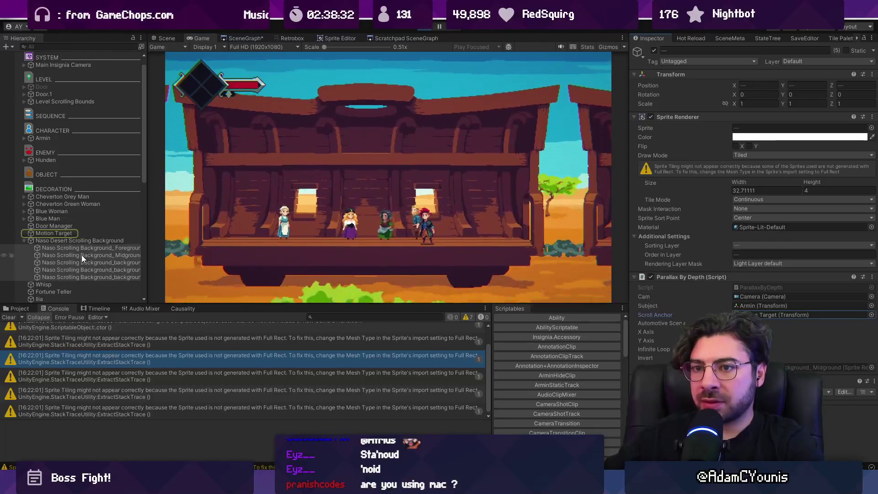
Delete the totalTravel line, use travel in the infinite loop instead, and save.
left_click(72, 233)
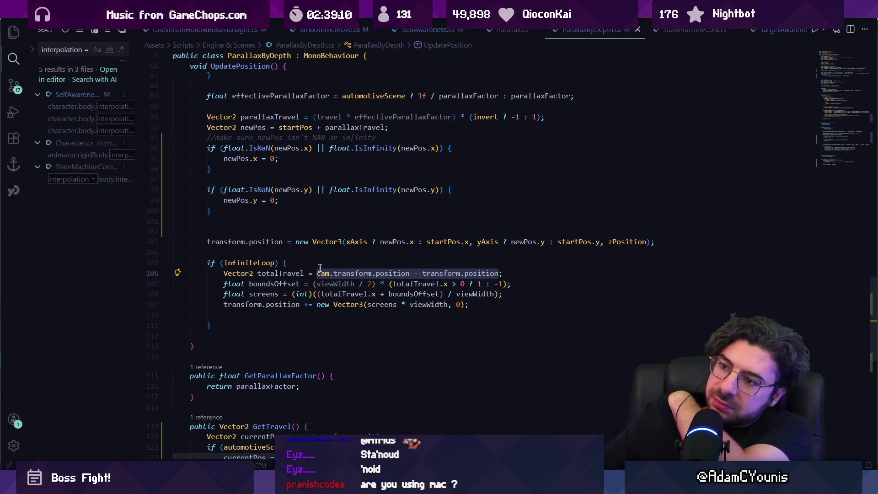
triple_click(283, 273)
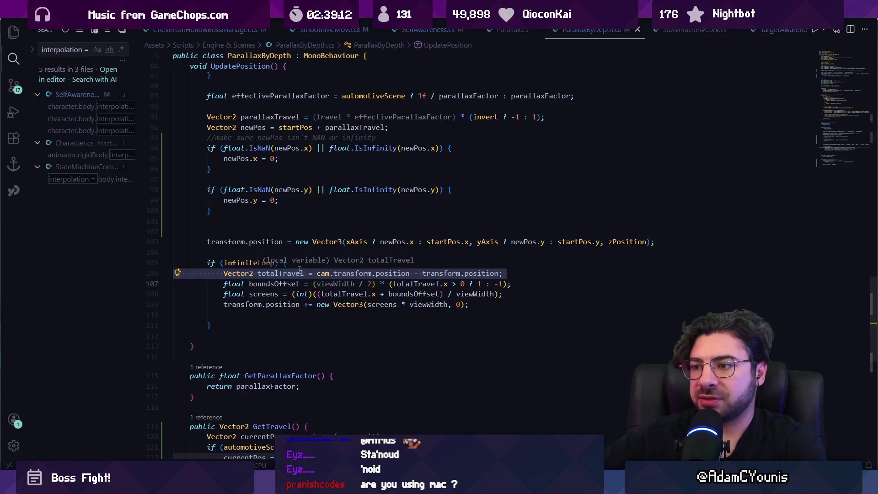
key("BackSpace")
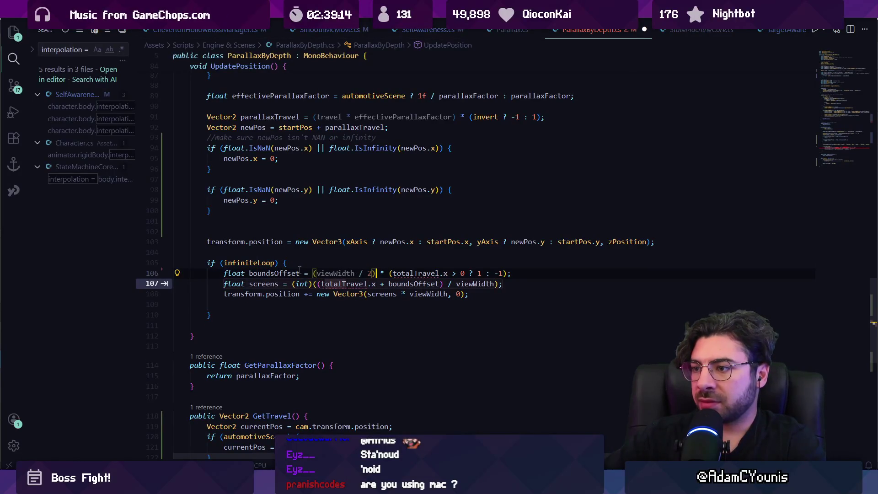
key("Escape")
key("Right")
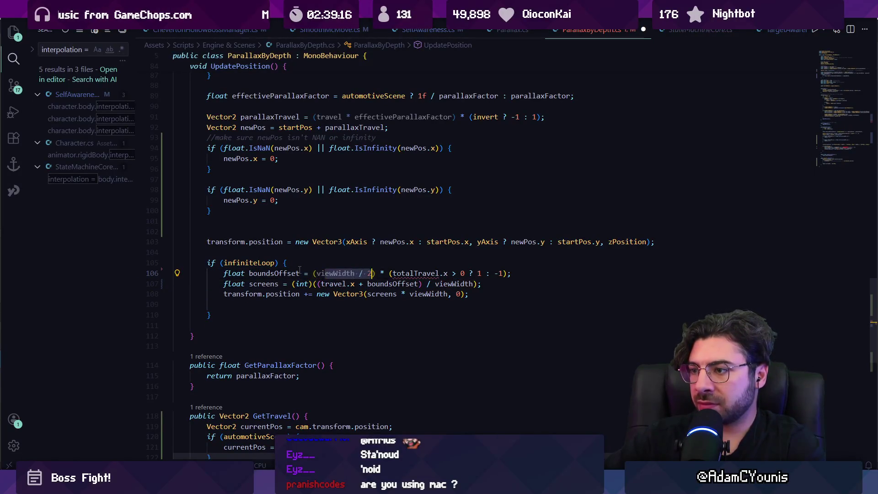
key("ctrl+shift+Right")
type("trravel")
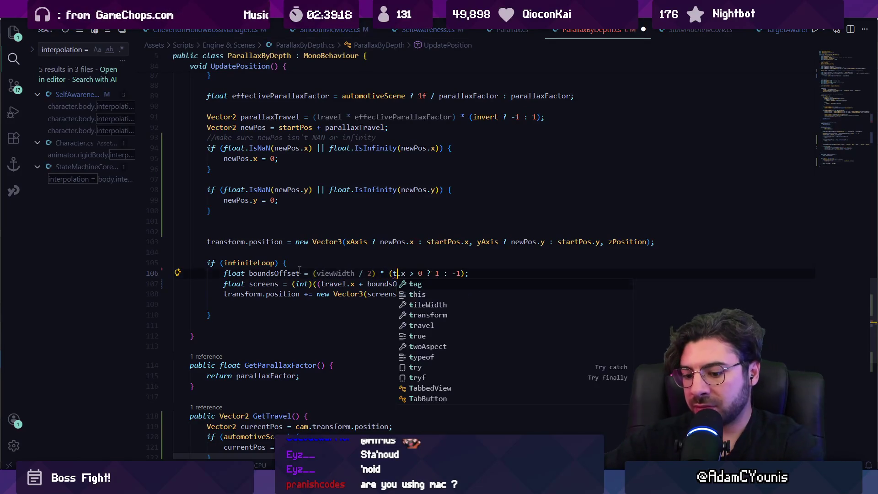
key("ctrl+BackSpace")
type("travel")
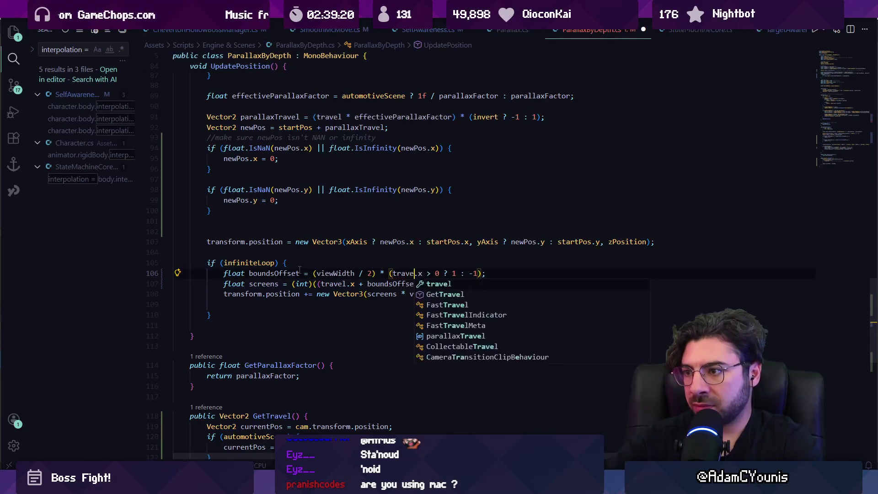
key("ctrl+s")
key("alt+Tab")
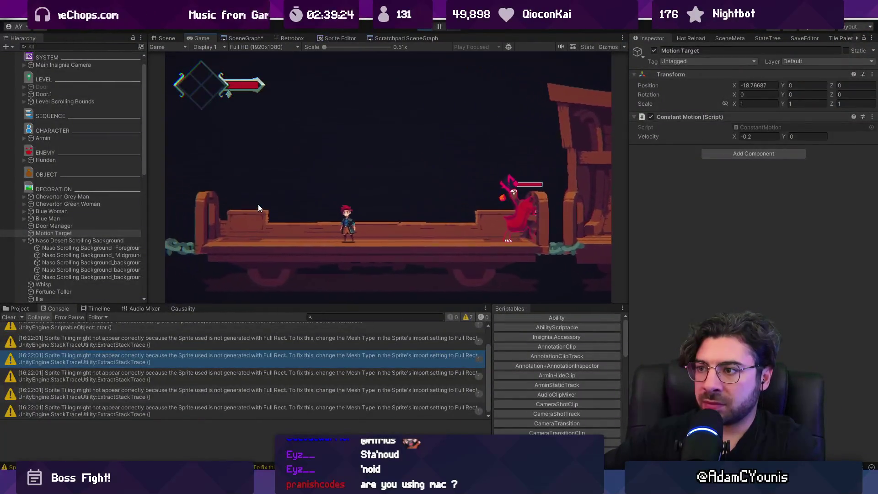
Restart Play mode to watch the background looping in the Scene view.
left_click(171, 40)
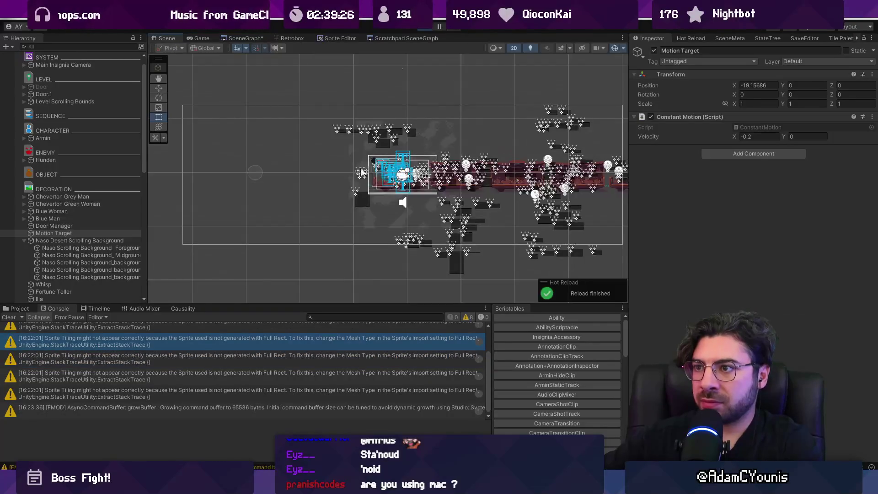
scroll(385, 204, "down", 5)
scroll(259, 185, "up", 8)
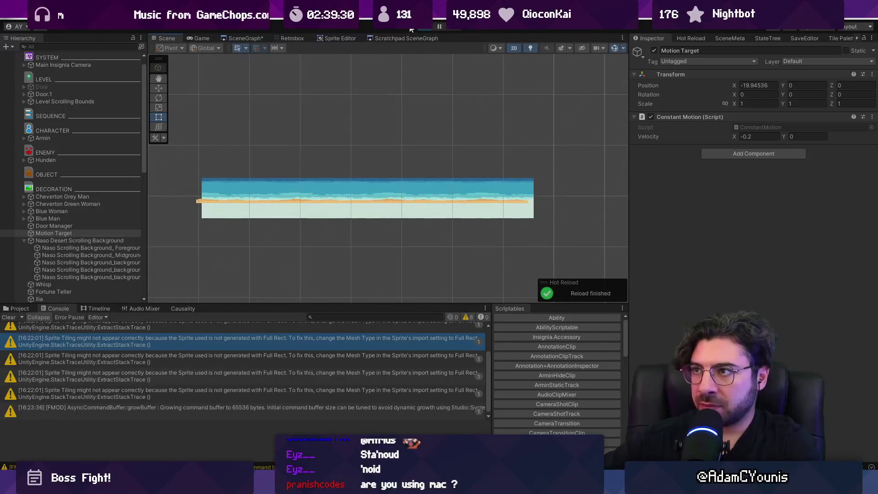
left_click(424, 28)
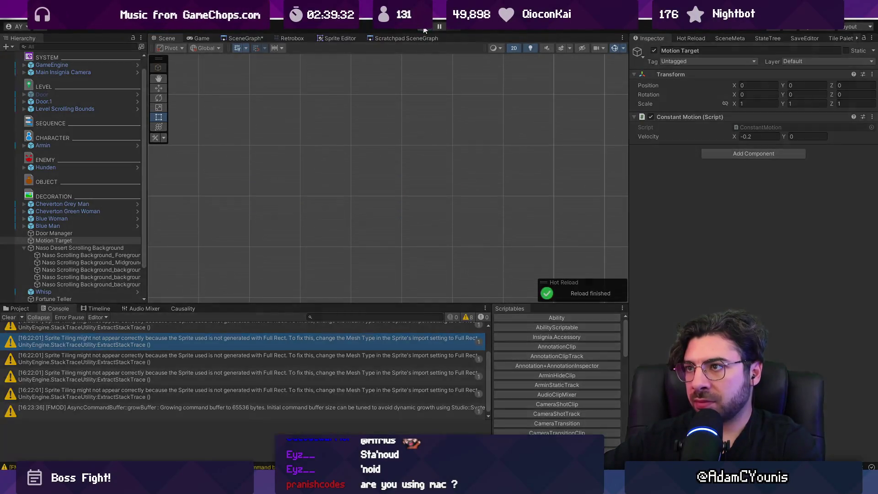
left_click(425, 28)
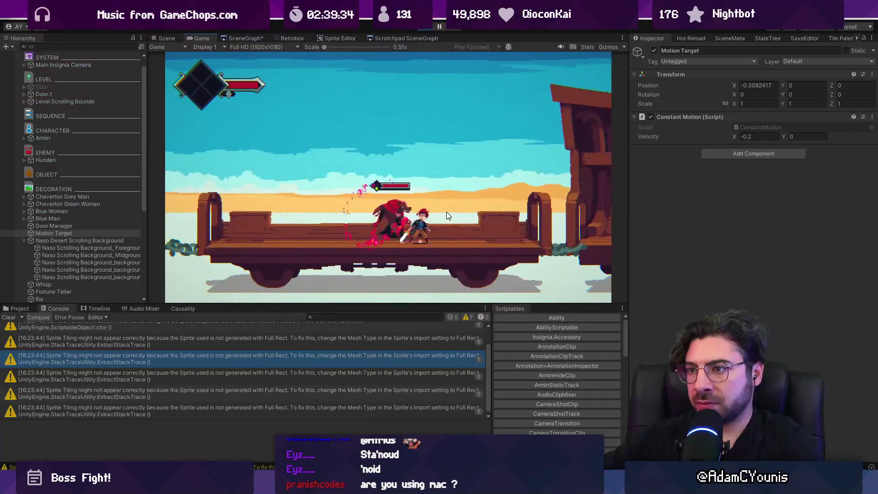
Pause to inspect the scene, stop Play mode, and return to ParallaxByDepth.cs.
left_click(438, 27)
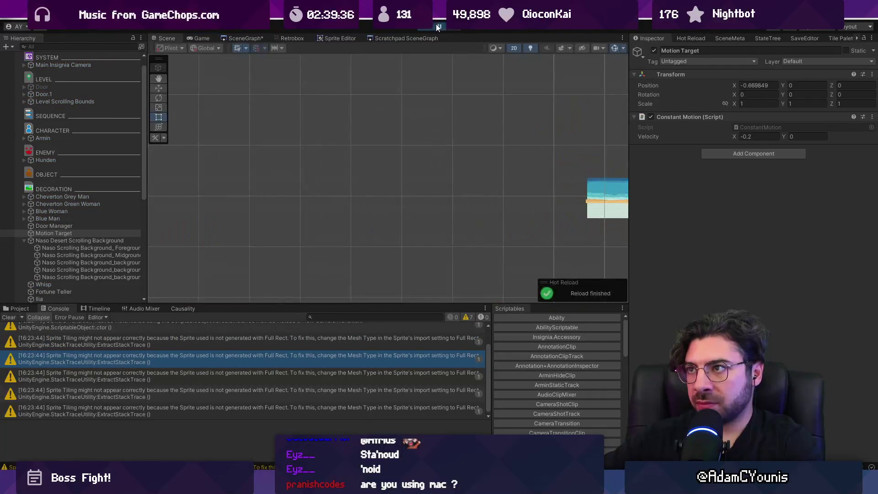
scroll(498, 213, "down", 3)
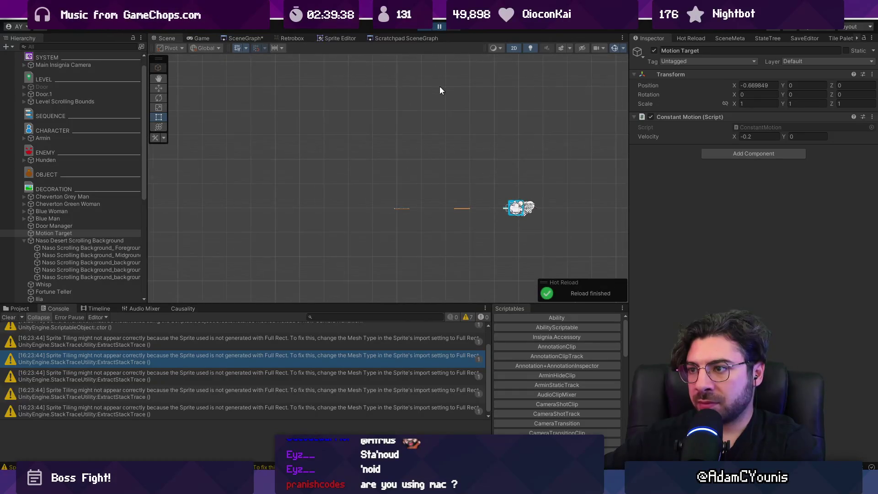
left_click(436, 28)
left_click(172, 36)
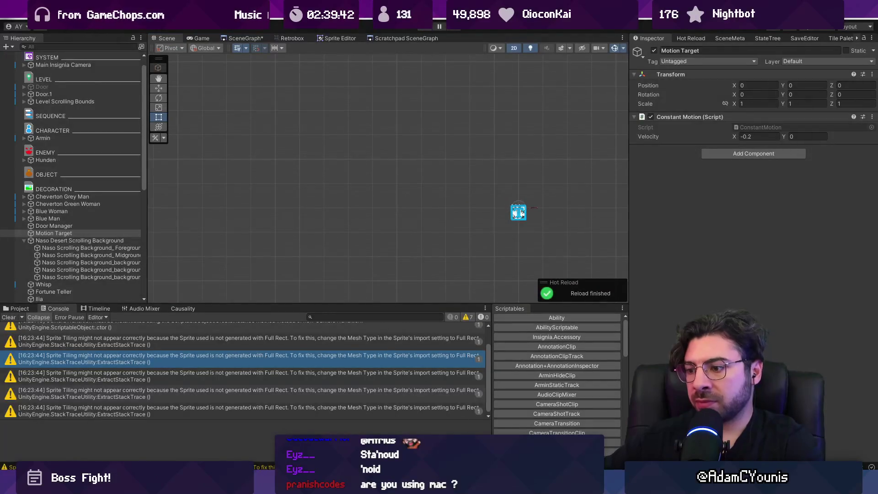
key("alt+Tab")
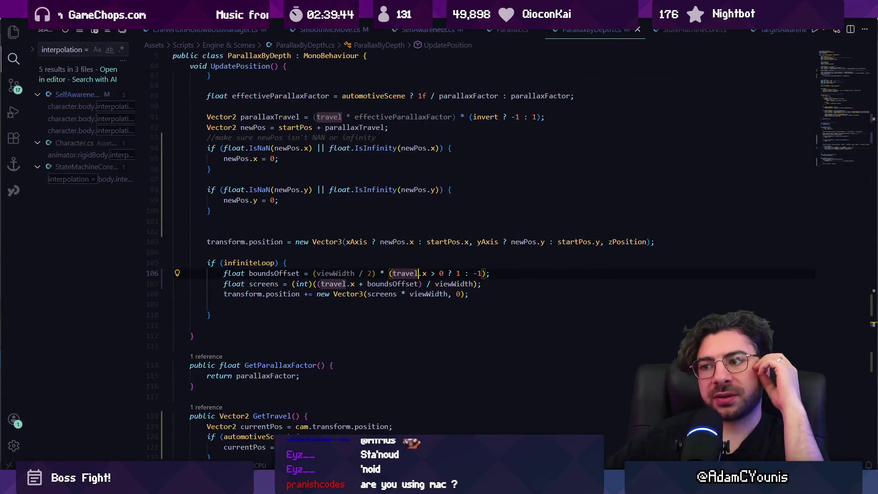
Delete the empty line 109 in the infinite-loop block of ParallaxByDepth.cs.
mouse_move(552, 485)
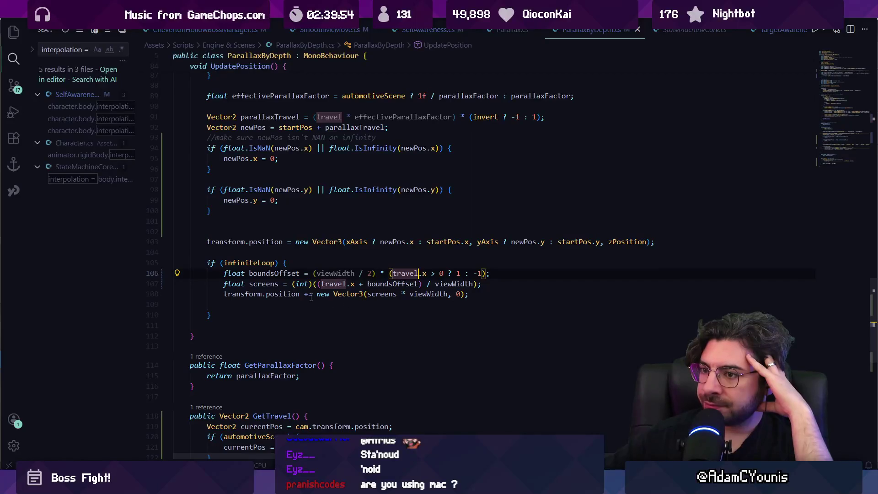
left_click(262, 294)
left_click(273, 303)
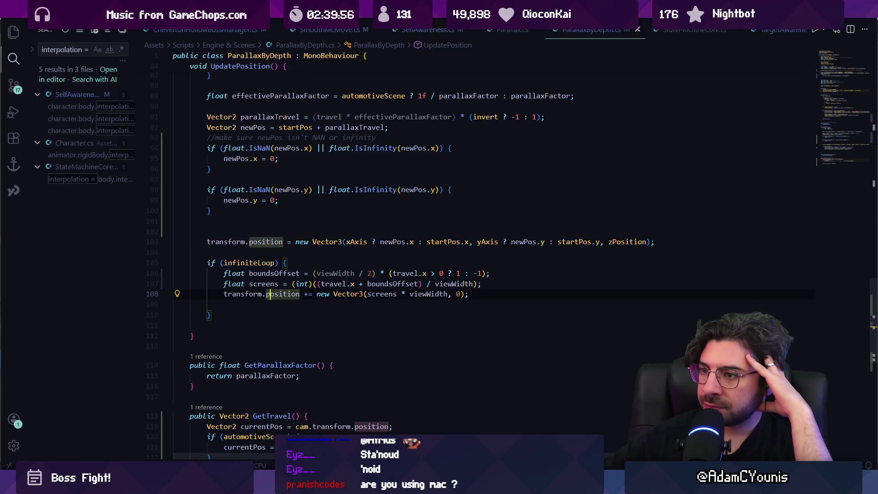
mouse_move(342, 300)
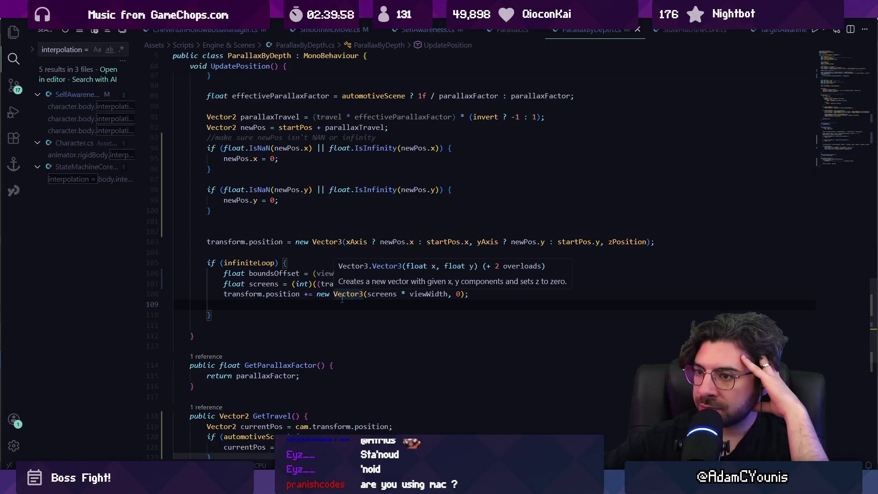
key("BackSpace")
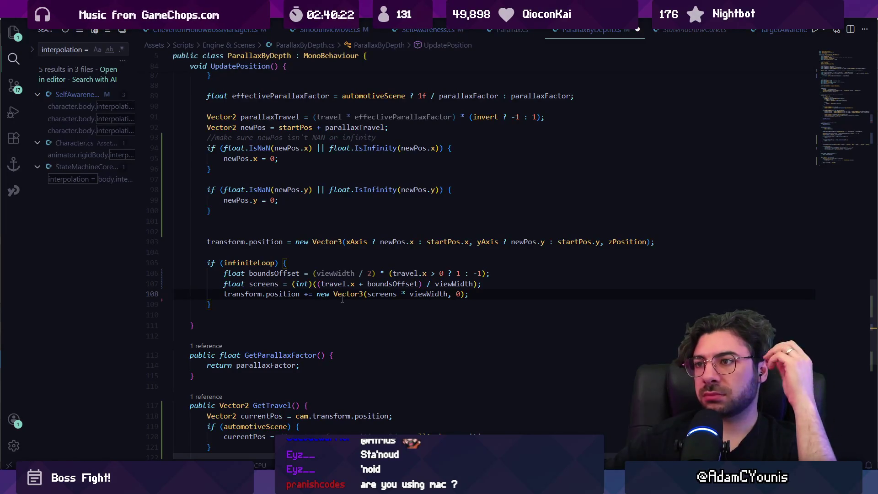
Undo the stray edits to restore totalTravel = cam.transform.position - transform.position, save, and return to Unity.
scroll(342, 299, "up", 3)
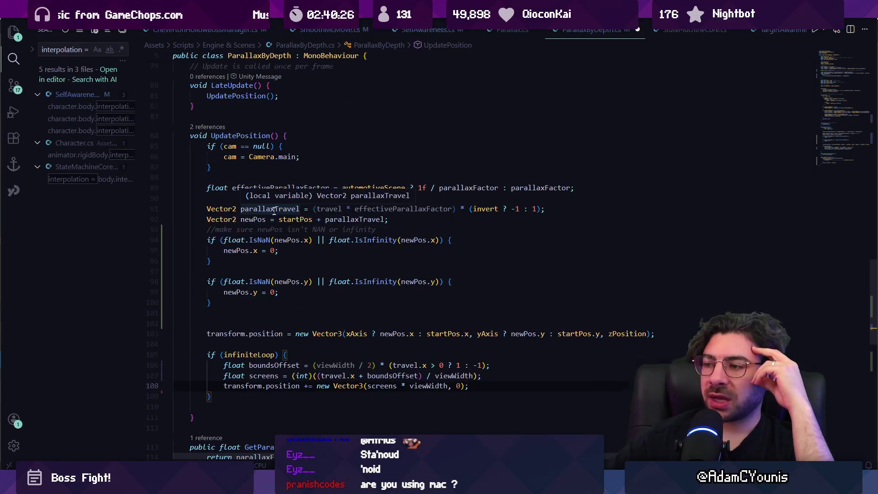
scroll(304, 234, "down", 5)
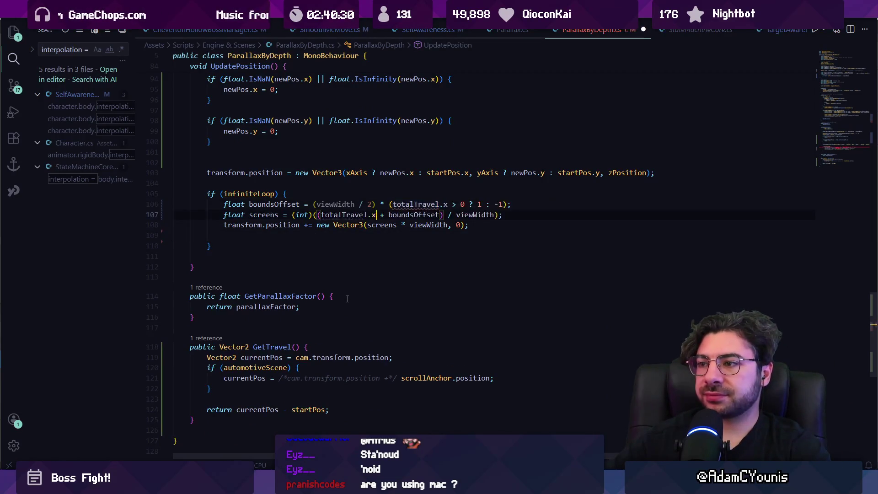
key("Tab")
key("ctrl+z")
key("ctrl+z")
key("ctrl+z")
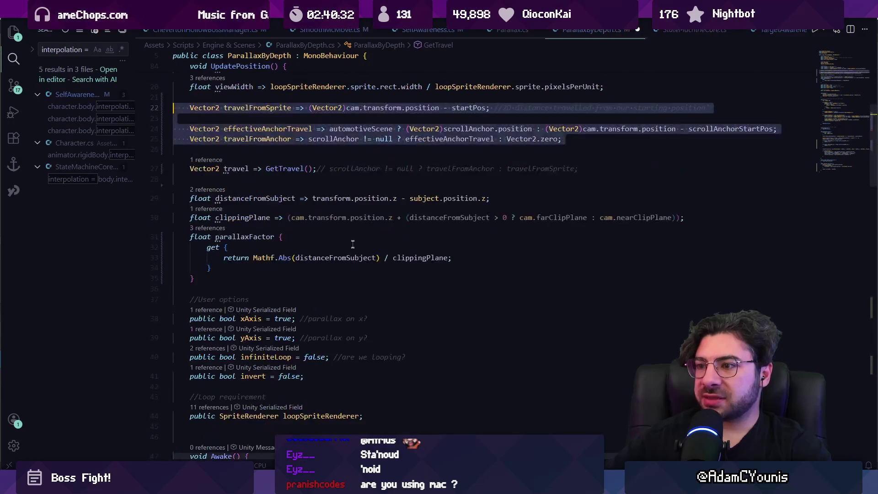
key("ctrl+z")
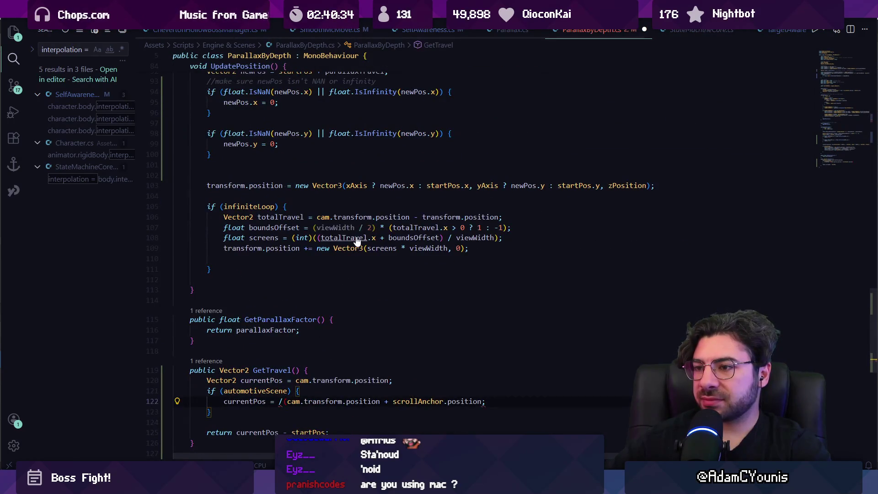
key("ctrl+z")
key("ctrl+z")
key("ctrl+z")
key("ctrl+z")
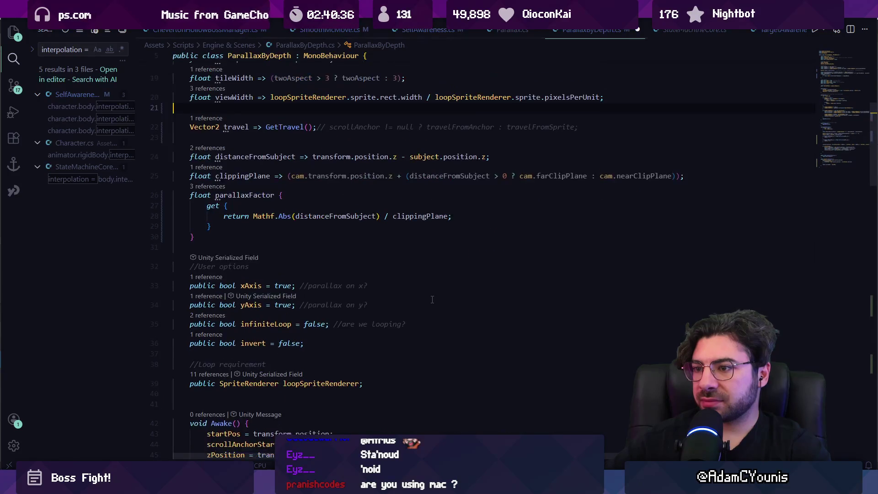
key("ctrl+z")
key("ctrl+z")
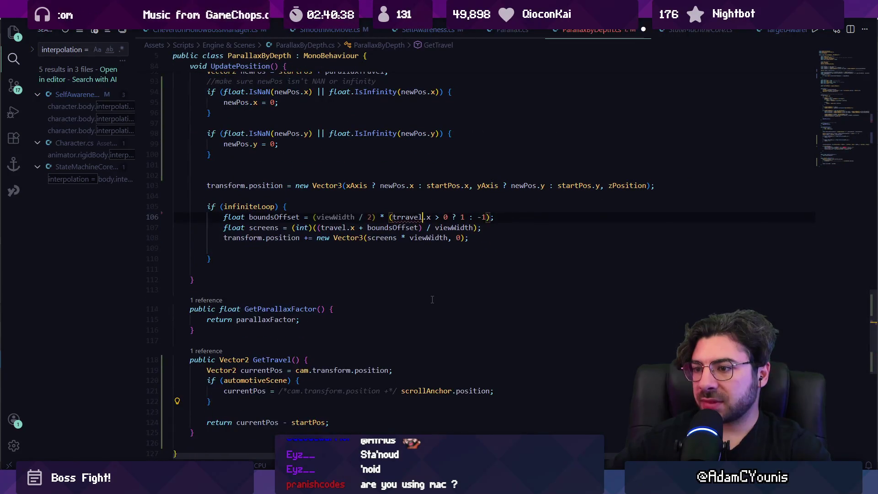
key("ctrl+s")
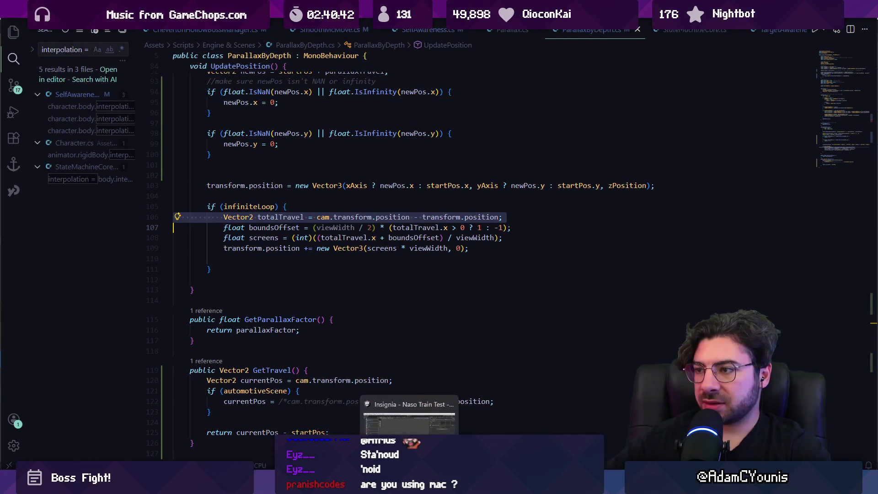
key("alt+Tab")
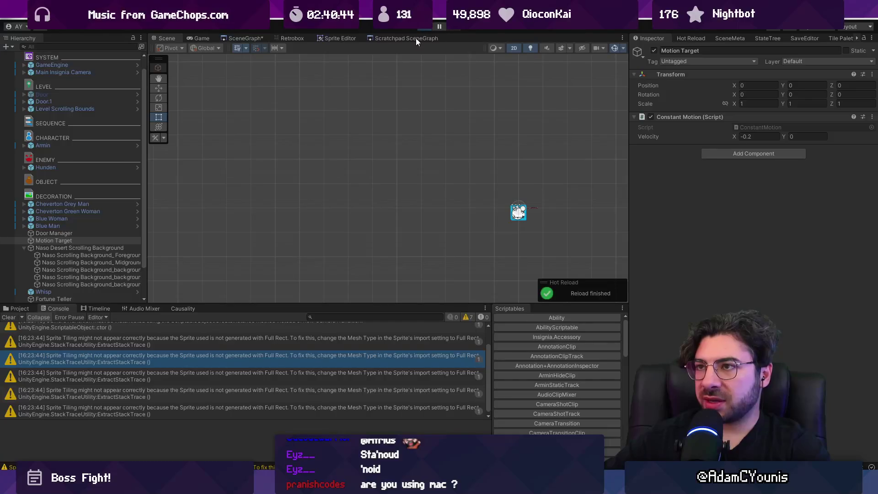
Play the desert train level, pause it, and pick the Fader Image object.
left_click(434, 32)
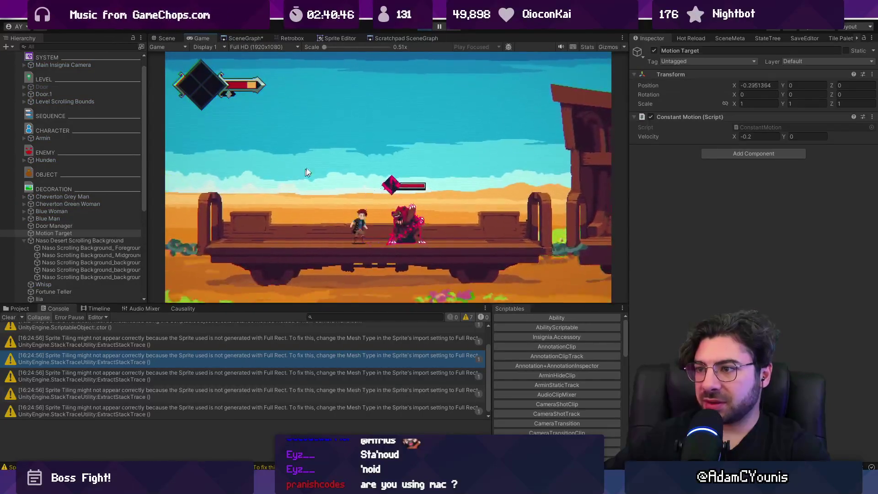
left_click(437, 27)
scroll(541, 213, "up", 5)
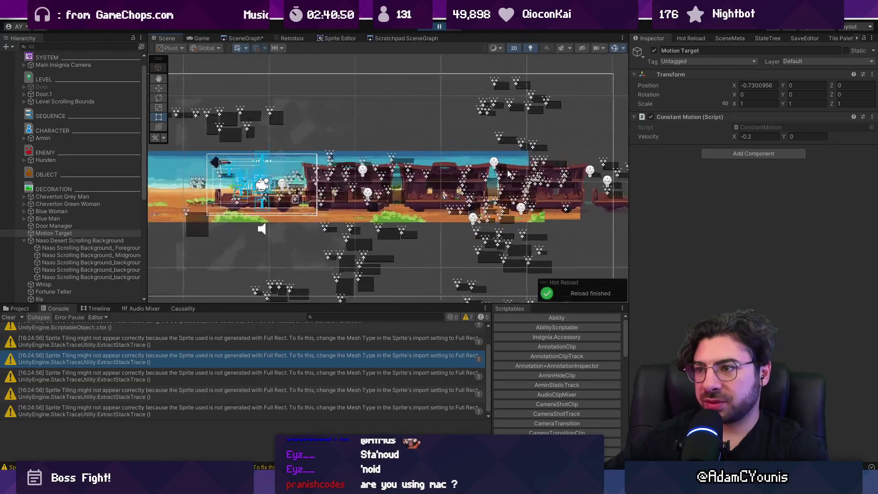
scroll(335, 172, "up", 5)
left_click(335, 172)
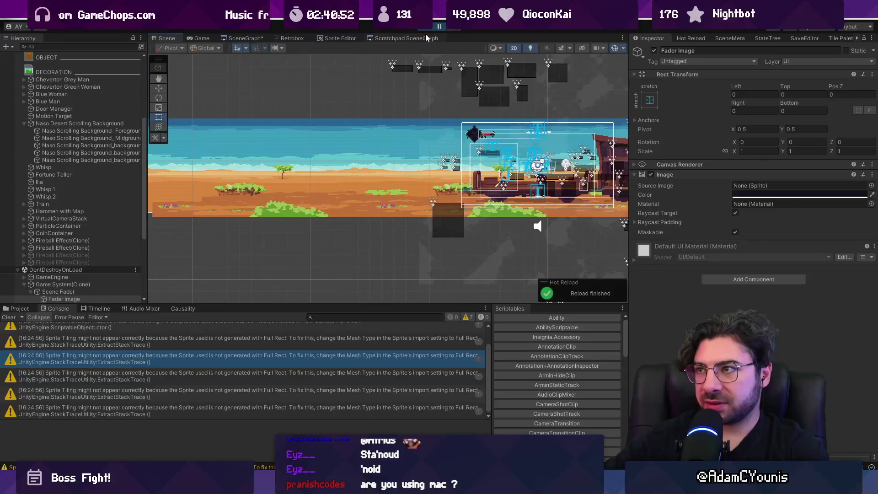
Frame the Fader Image with F, pause again, and select the Naso Scrolling Background_background layer.
left_click(438, 27)
left_click(172, 38)
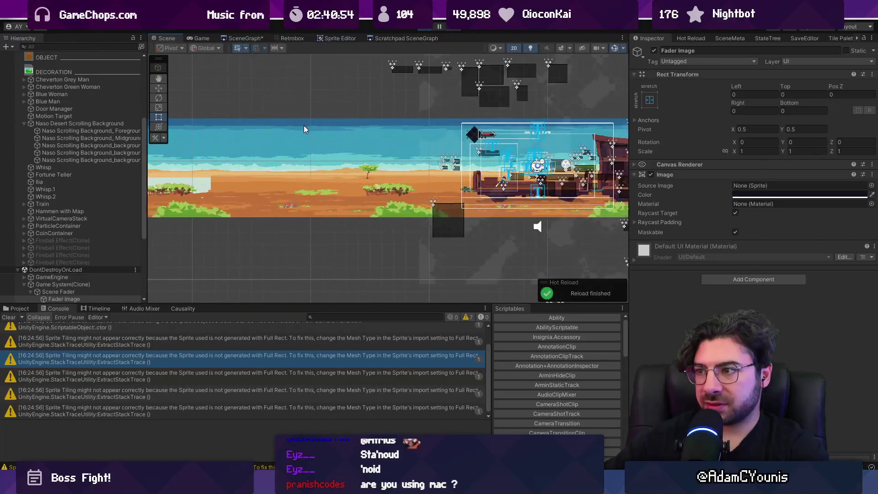
key("f")
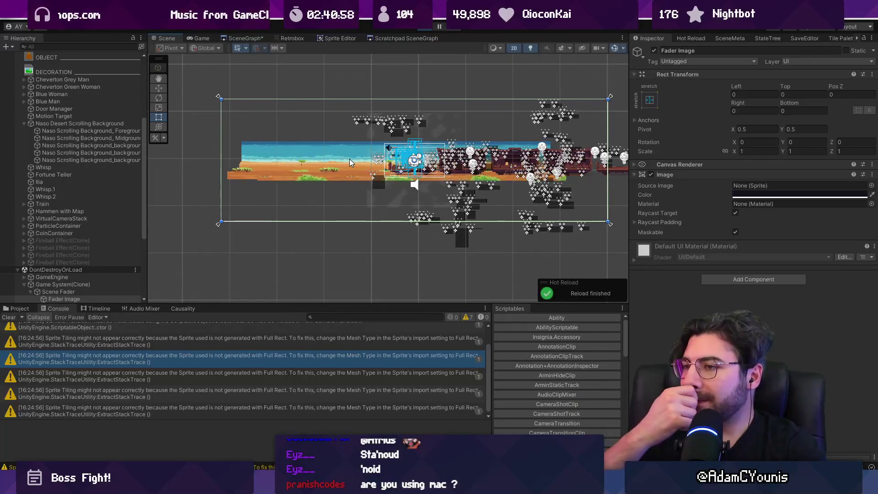
left_click(438, 26)
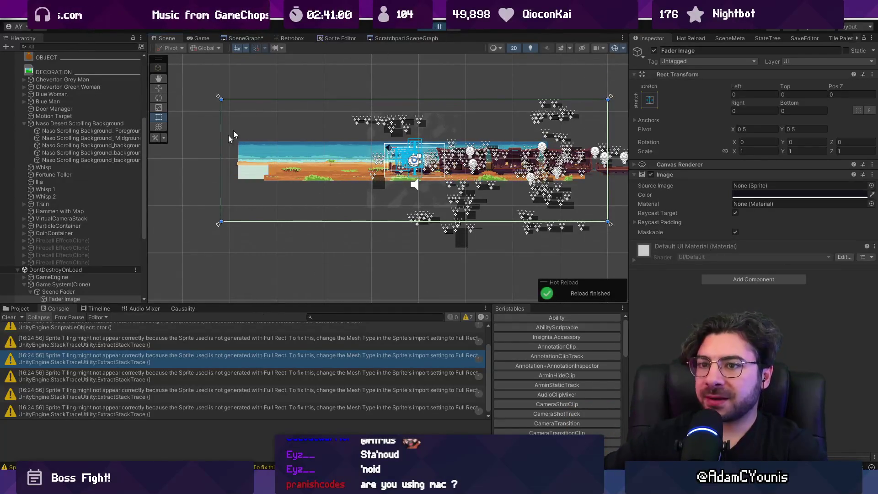
left_click(97, 159)
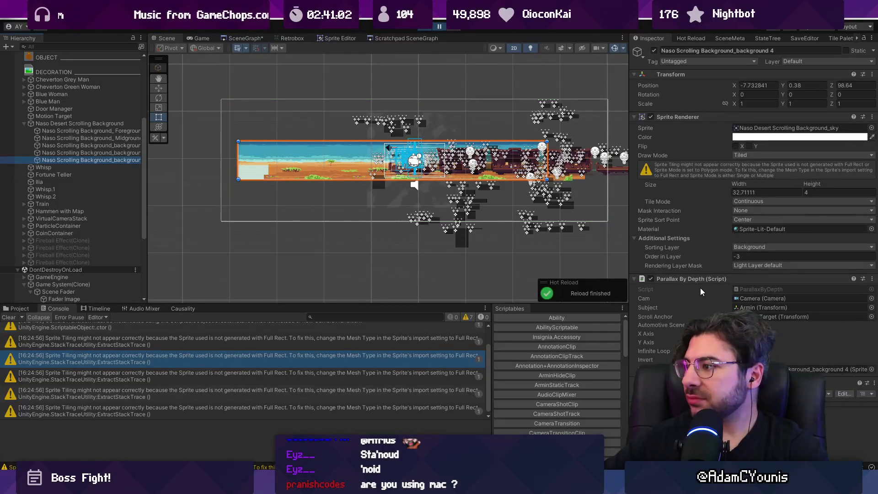
Open ParallaxByDepth.cs and search the script for 'loop'.
double_click(745, 287)
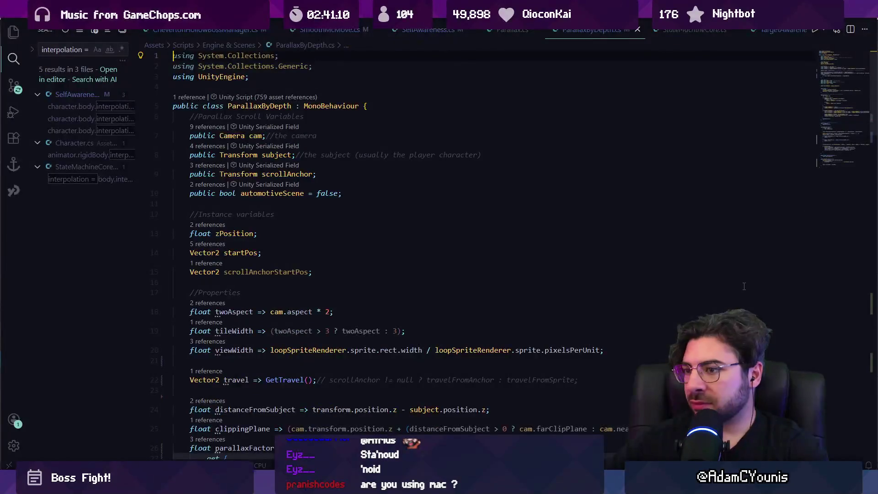
key("ctrl+f")
type("loop")
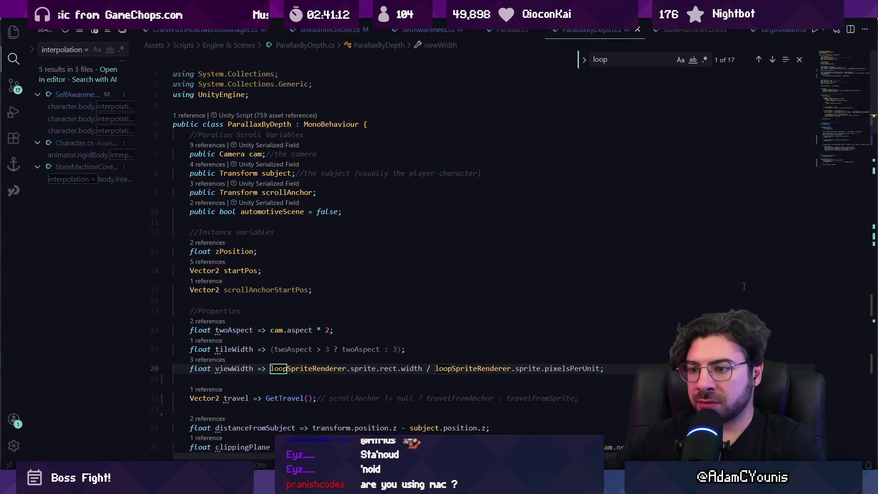
key("Return")
key("Return")
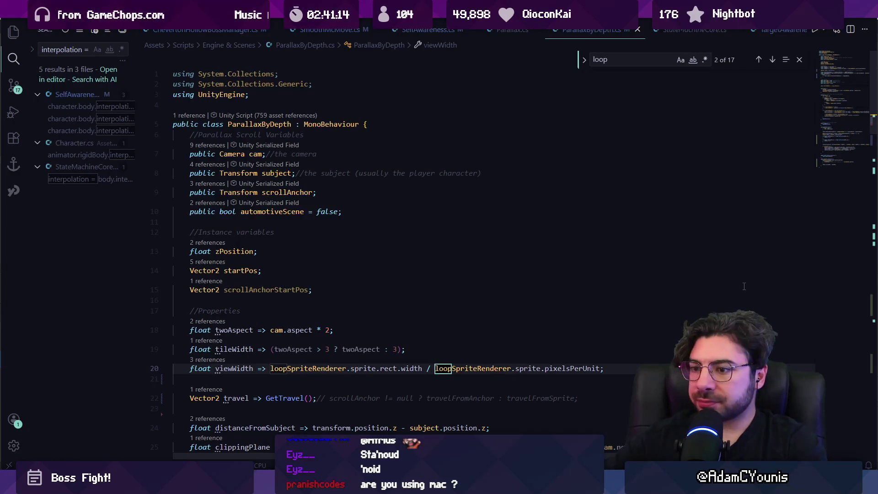
key("Return")
key("Return")
key("Return")
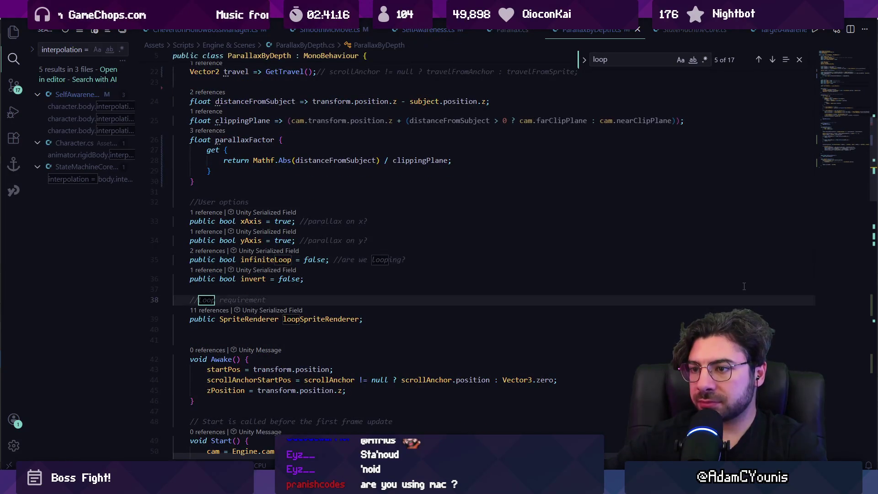
Search for 'totalTravel' to locate its uses in the loop block.
type("toal")
key("BackSpace")
key("BackSpace")
key("BackSpace")
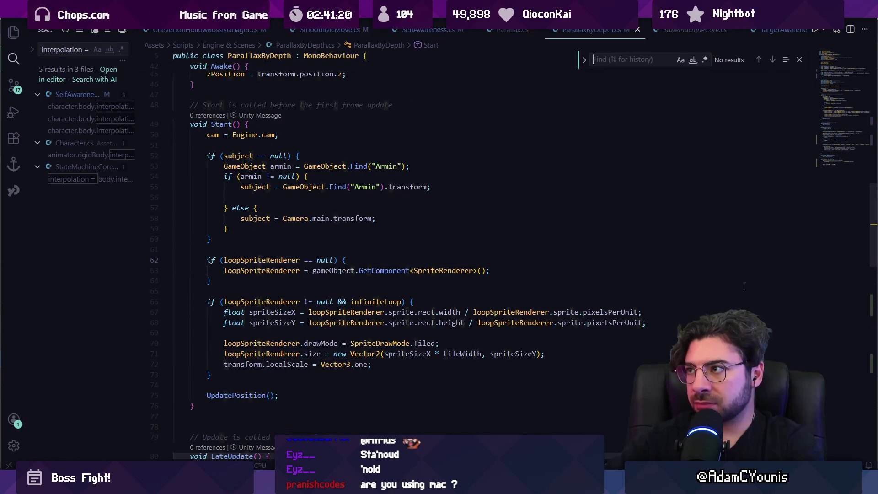
type("toal")
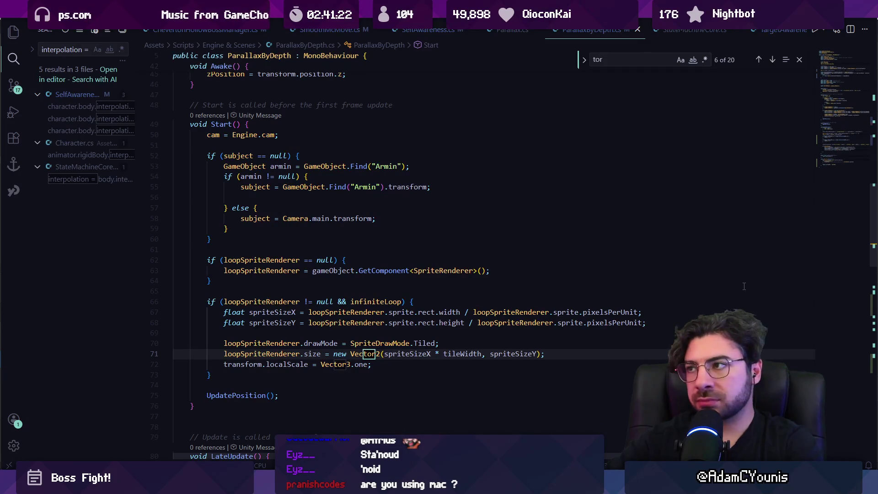
key("BackSpace")
key("BackSpace")
type("tracve")
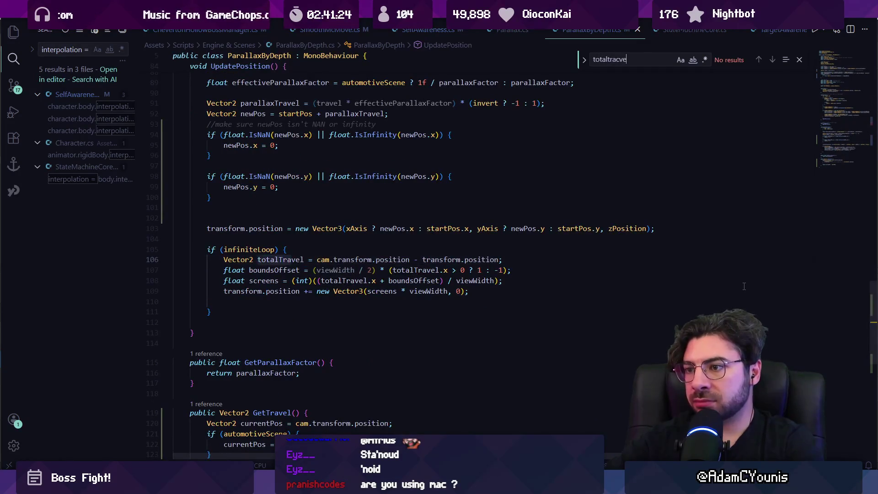
key("BackSpace")
key("BackSpace")
type("vel")
key("Return")
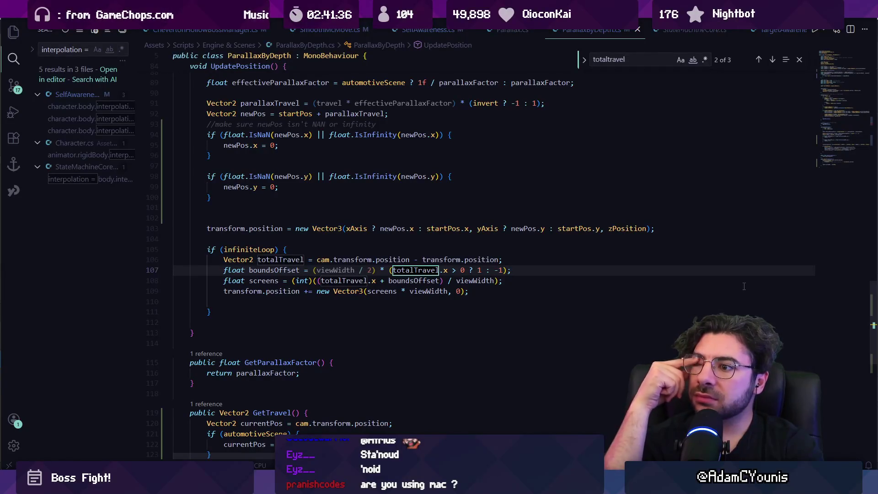
Change the debug line to Debug.Log(totalTravel);, save, and resume the game in Unity.
left_click(413, 301)
key("BackSpace")
type("Devyg")
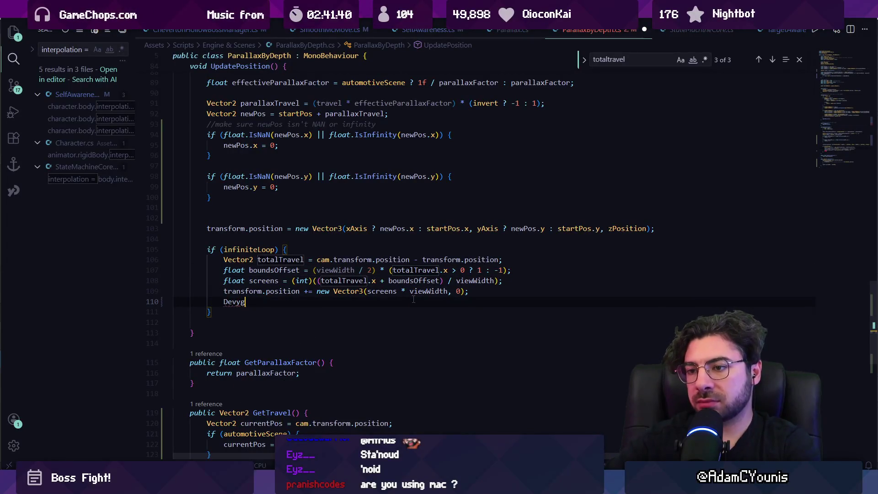
type("bug.Lo")
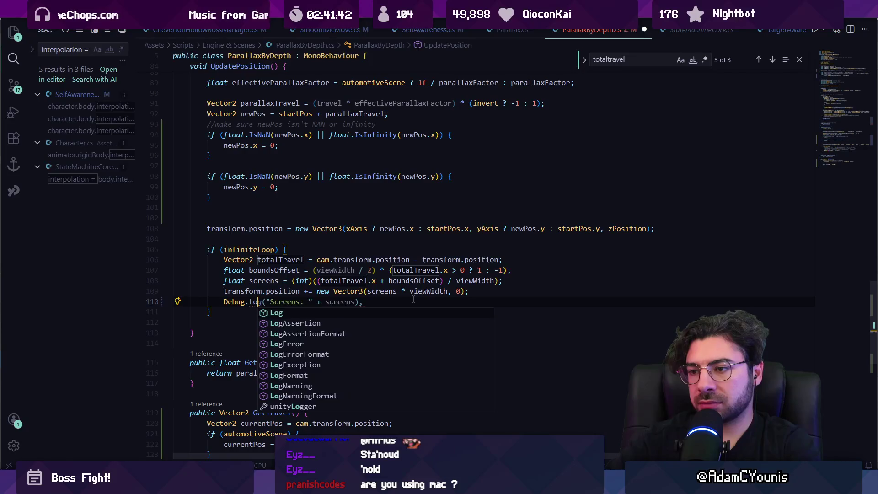
type("g(totalTravel);")
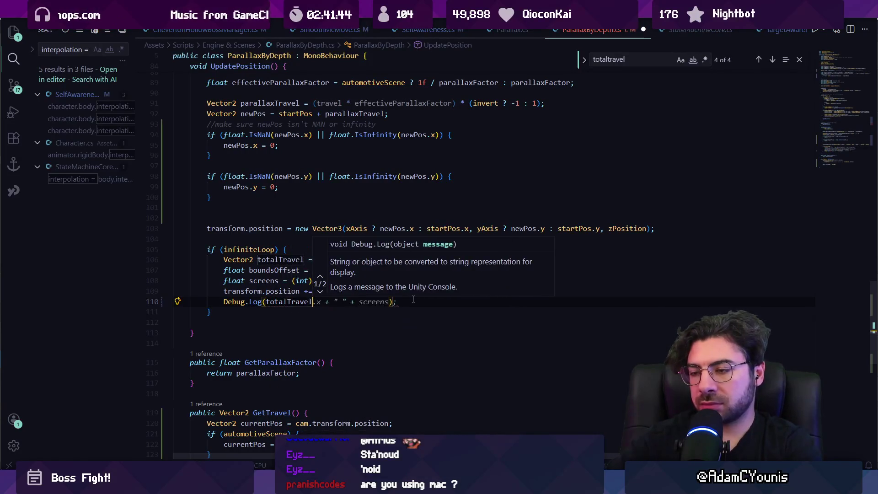
key("ctrl+s")
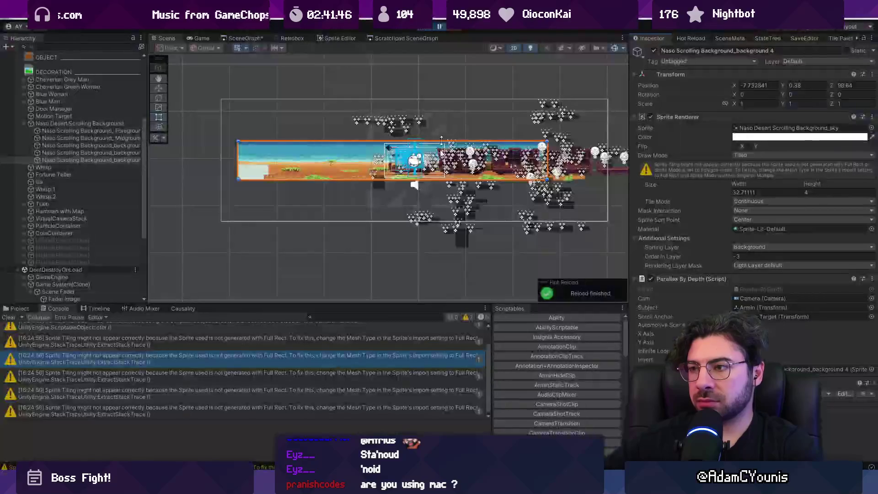
key("alt+Tab")
left_click(438, 29)
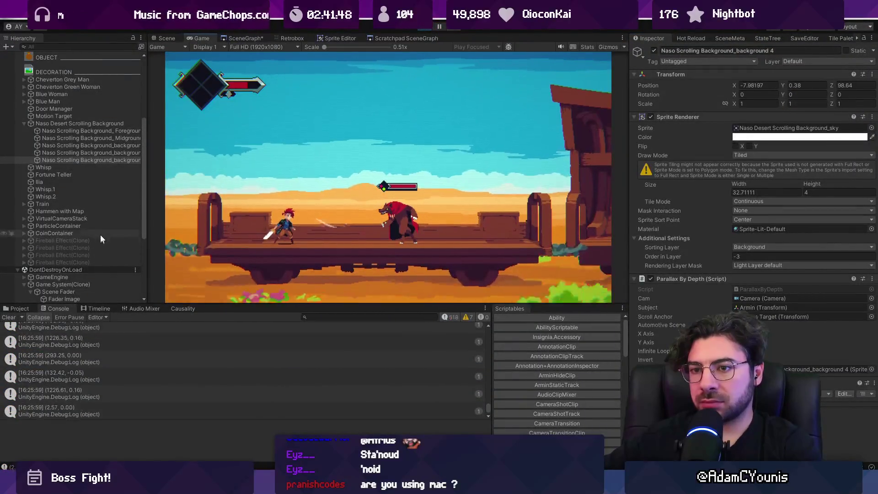
Deactivate the four selected Midground and background layers during play, then stop Play mode.
left_click(79, 138)
left_click(122, 158, "shift")
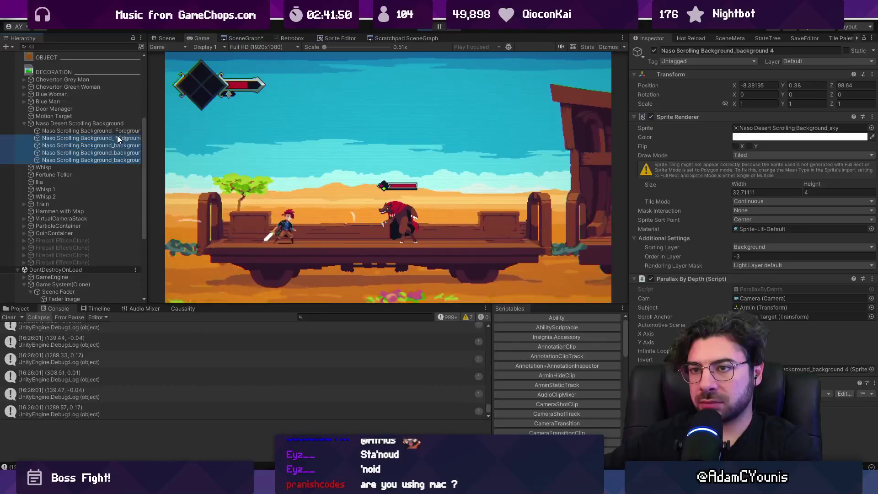
left_click(654, 51)
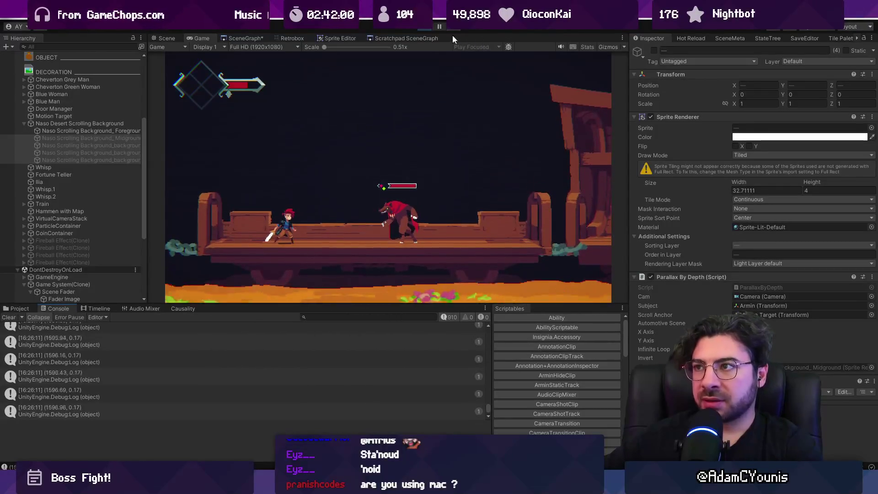
left_click(426, 28)
key("alt+Tab")
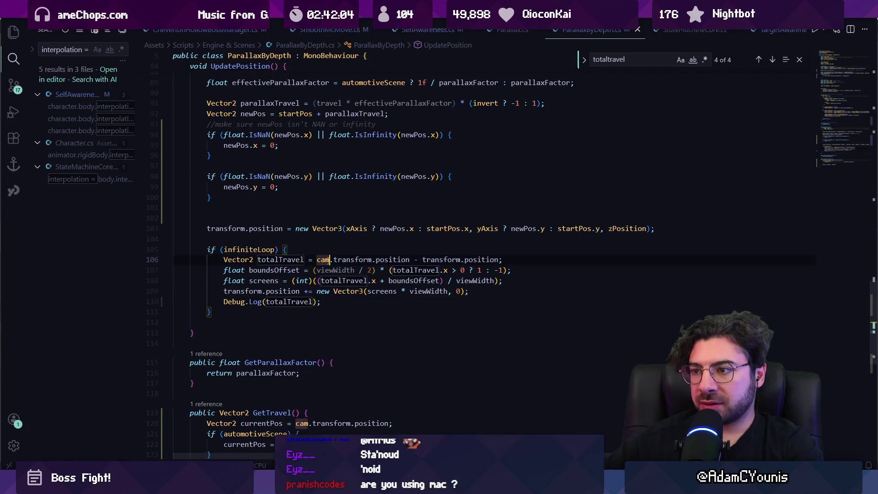
Select the cam.transform.position expression in the totalTravel line 106.
triple_click(339, 259)
left_click(339, 259)
left_click(318, 259)
left_click_drag(318, 259, 410, 260)
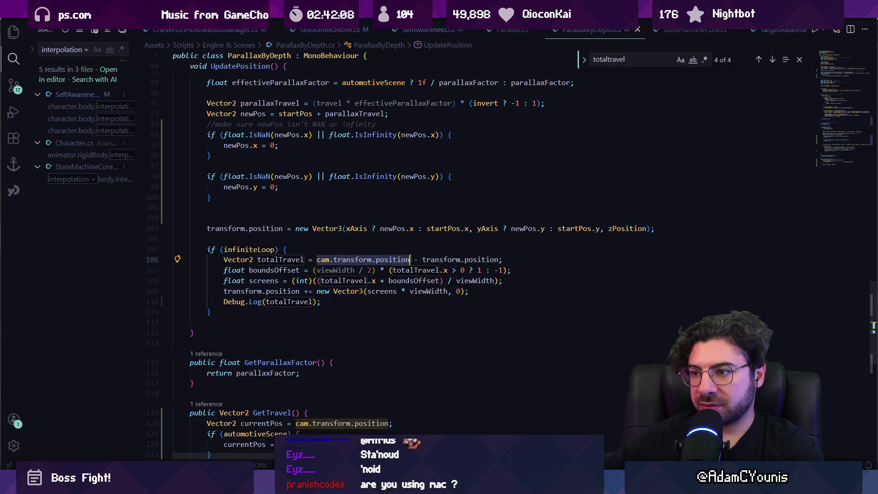
key("Down")
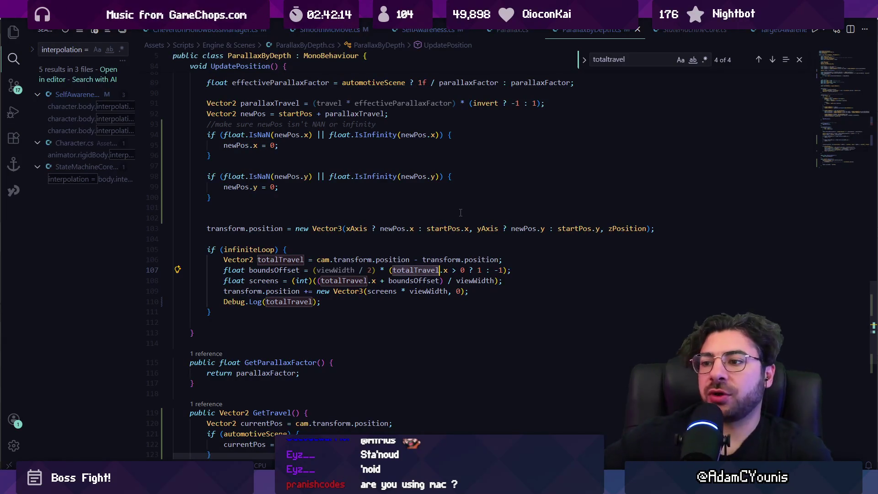
Change the log call to Debug.Log(totalTravel + " " + travel) and switch to Unity.
key("ctrl+Left")
key("Down")
key("Down")
key("Down")
key("End")
key("Left")
key("Left")
type("+")
key("BackSpace")
type("\" \" +")
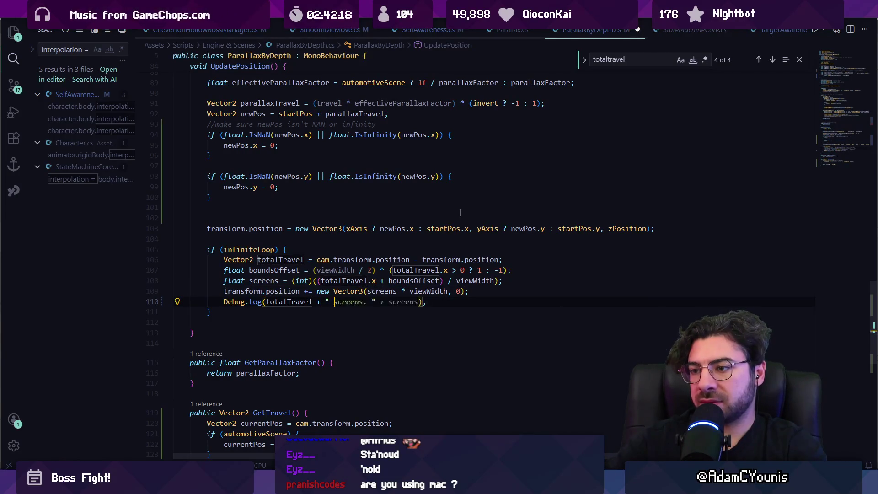
type(" travel + \" \" +")
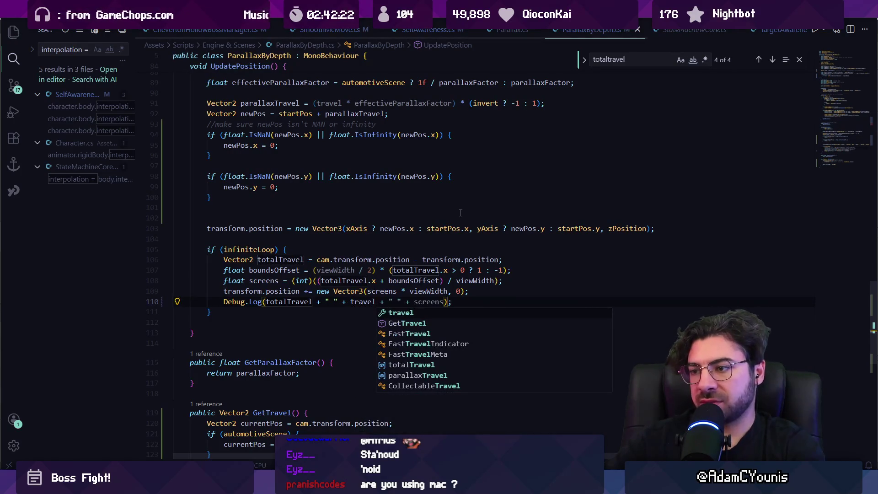
key("Escape")
key("alt+Tab")
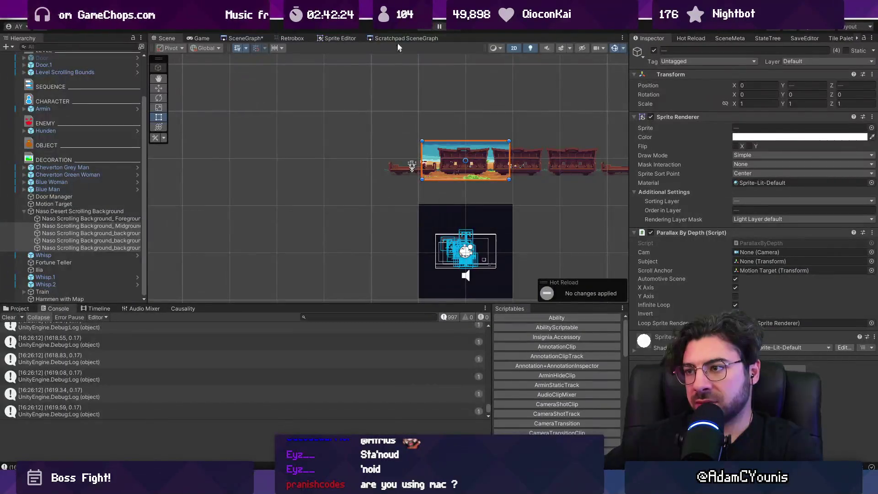
Play the train level, repeatedly pausing to compare Scene and Game views and read Console values.
key("ctrl+p")
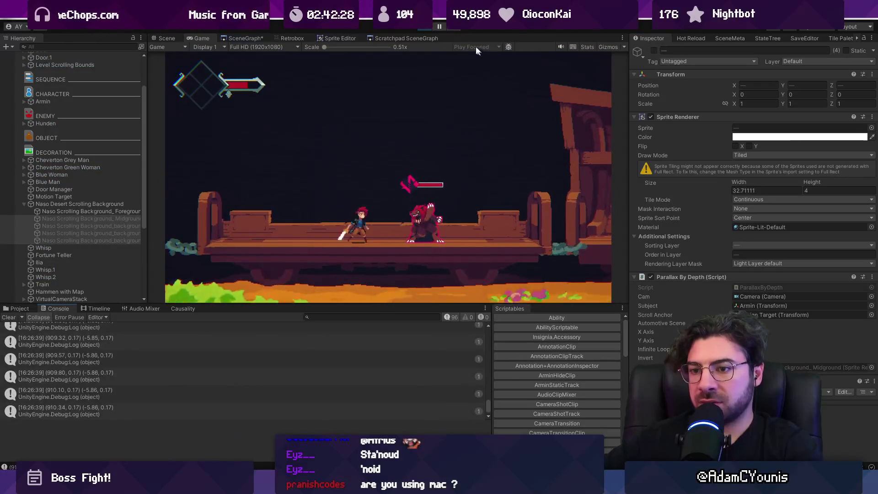
left_click(437, 25)
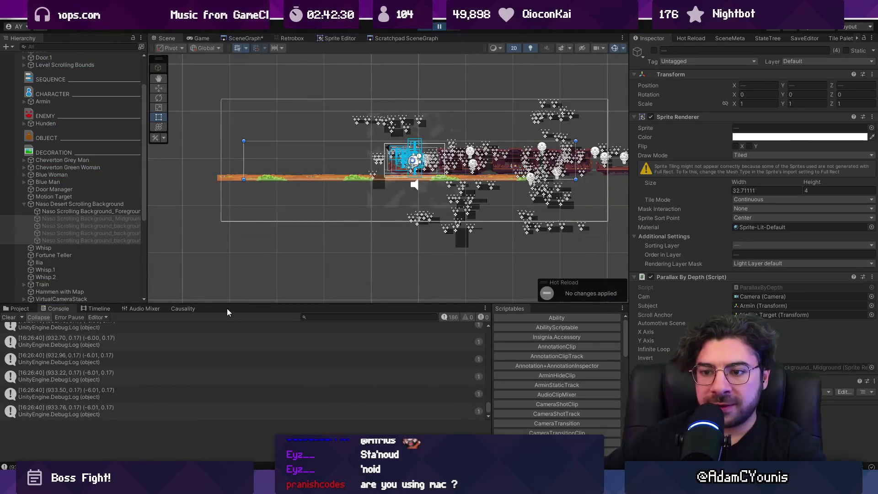
left_click(443, 27)
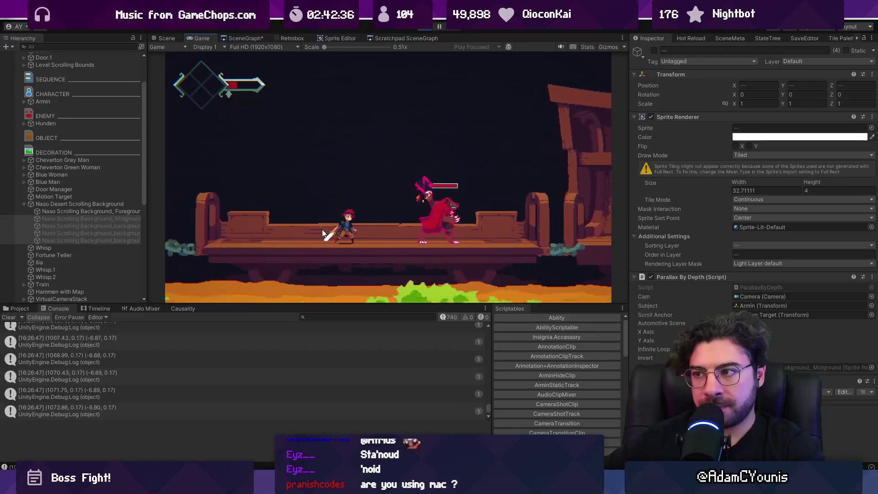
left_click(440, 28)
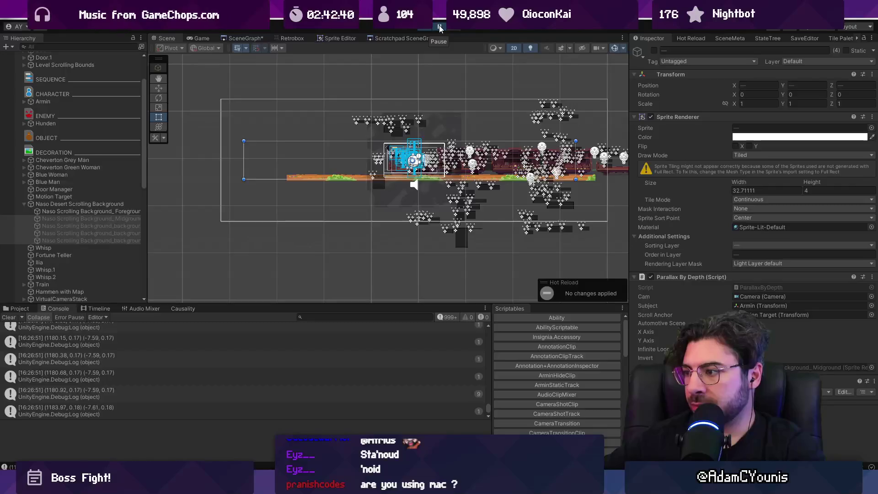
left_click(439, 29)
left_click(440, 28)
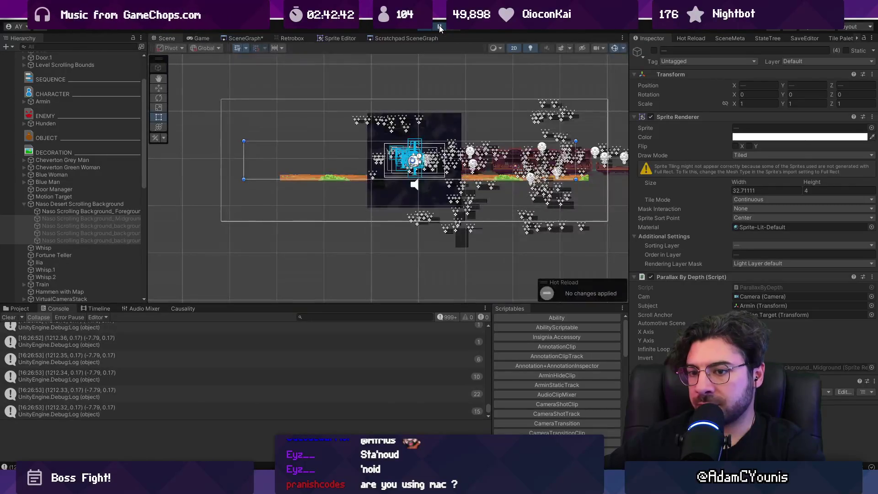
left_click(439, 29)
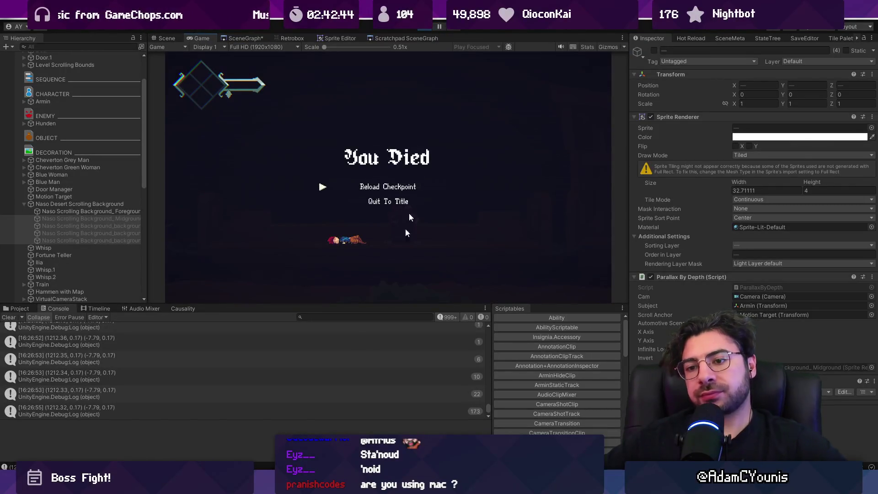
scroll(256, 365, "up", 3)
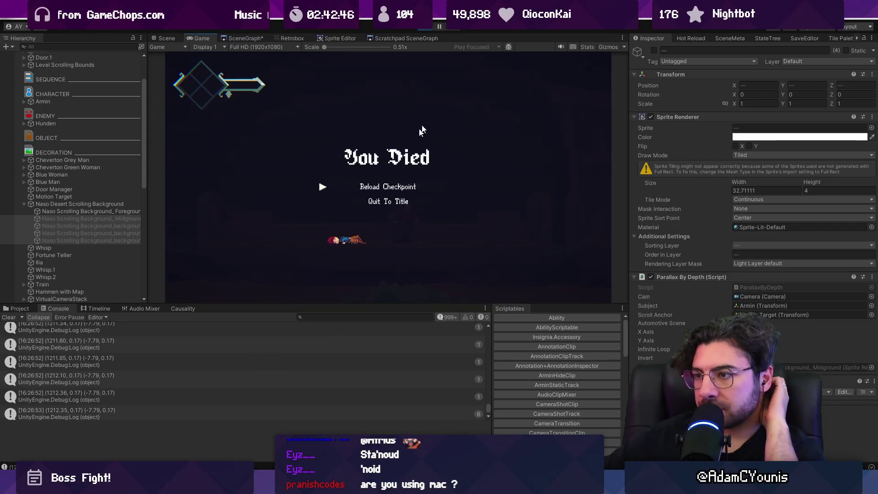
Inspect the cam.transform term on line 106 and the Vector3 construction on line 103.
key("alt+Tab")
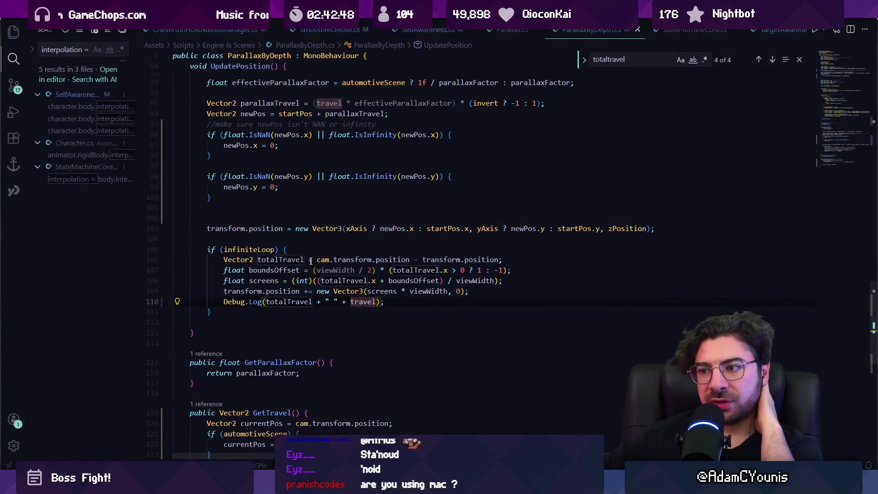
left_click(346, 259)
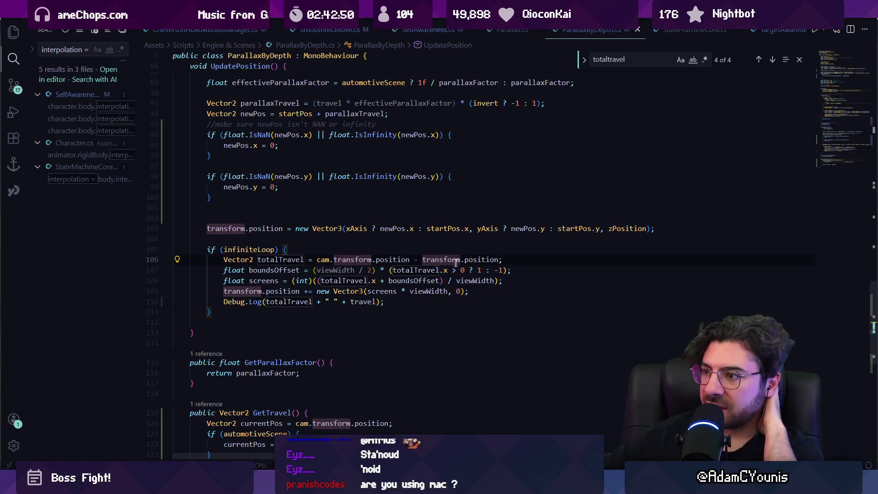
left_click(355, 259)
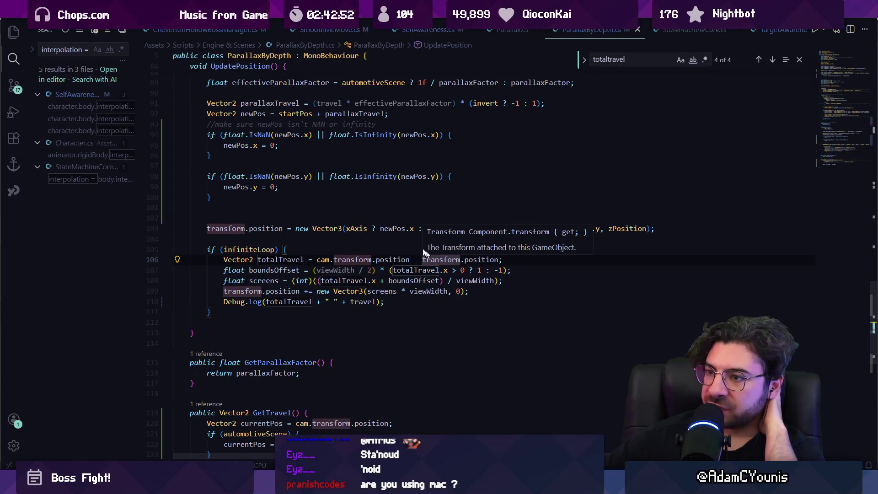
left_click(341, 228)
left_click(373, 259)
left_click(353, 259)
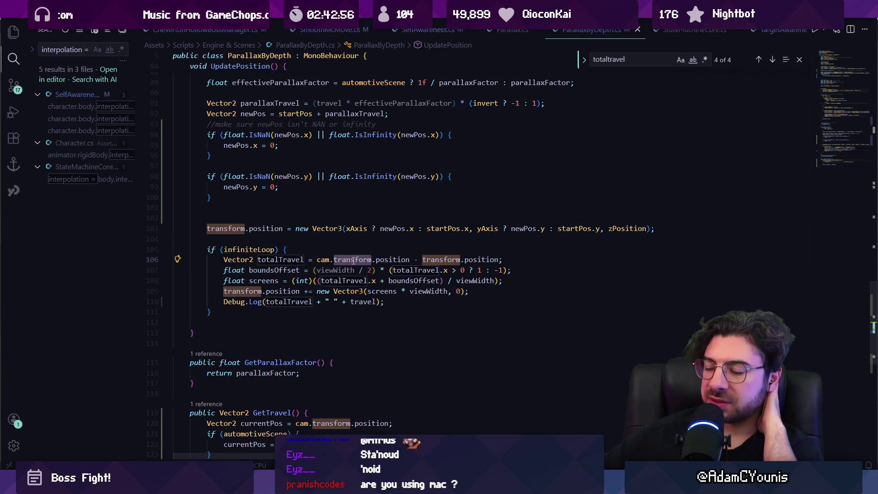
left_click(373, 259)
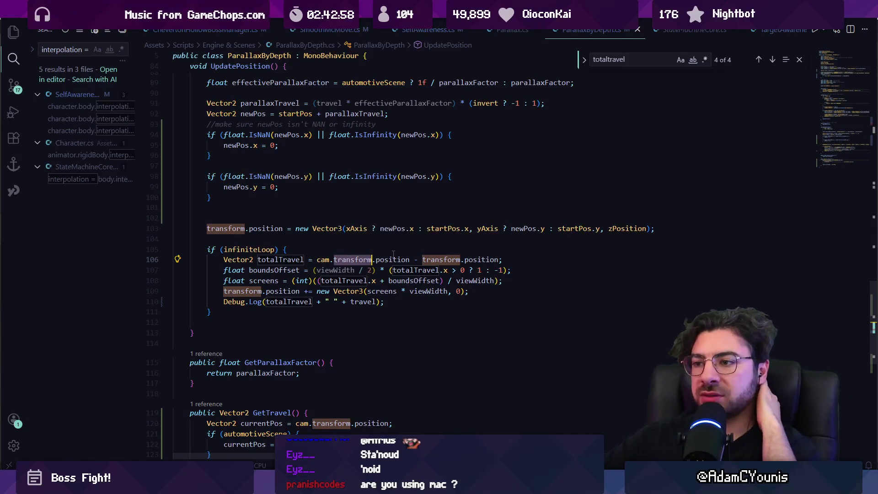
Replace cam.transform.position with travel and add a (Vector2) cast before transform.position.
key("Right")
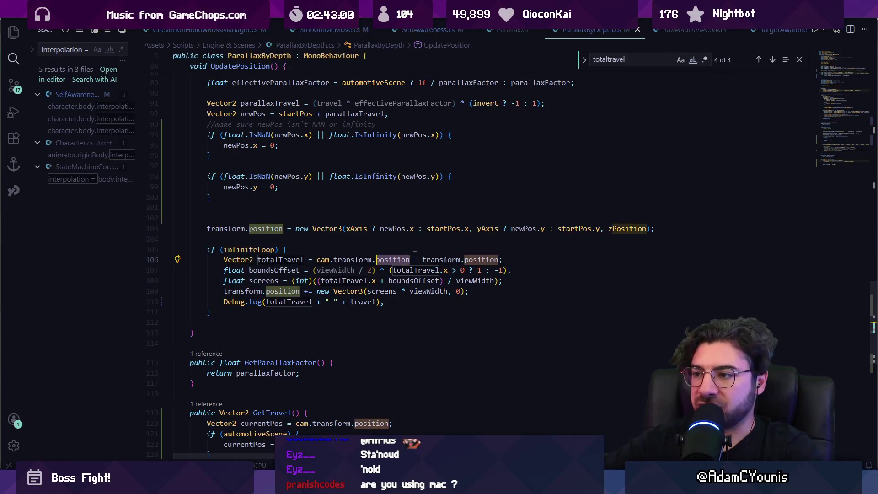
key("shift+alt+Right")
key("shift+alt+Right")
type("trve")
key("BackSpace")
key("BackSpace")
type("avel")
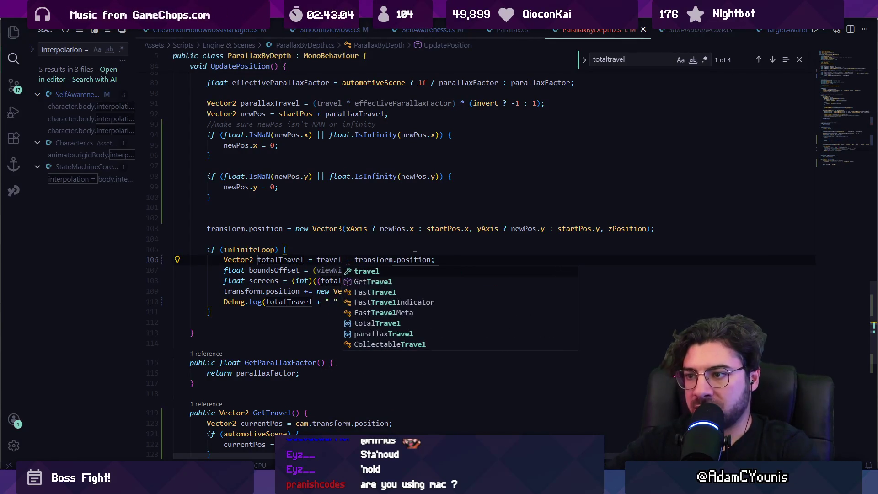
key("Escape")
mouse_move(355, 260)
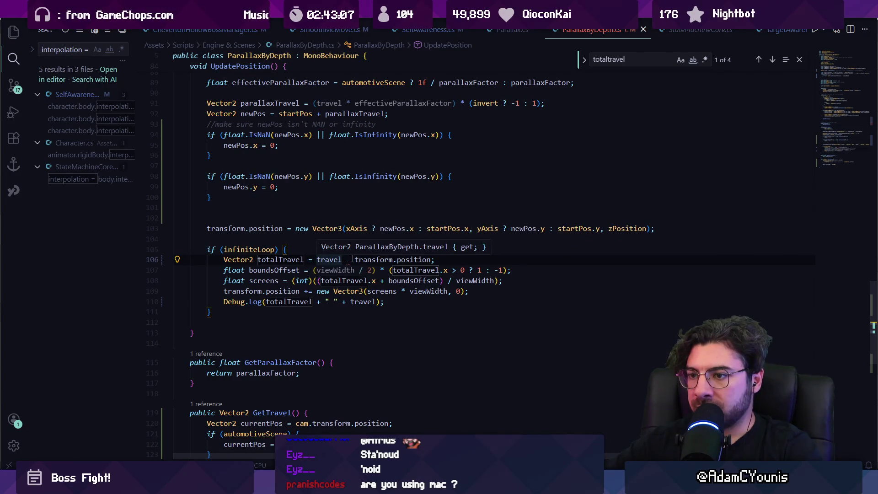
left_click(355, 259)
type("(Vector2)")
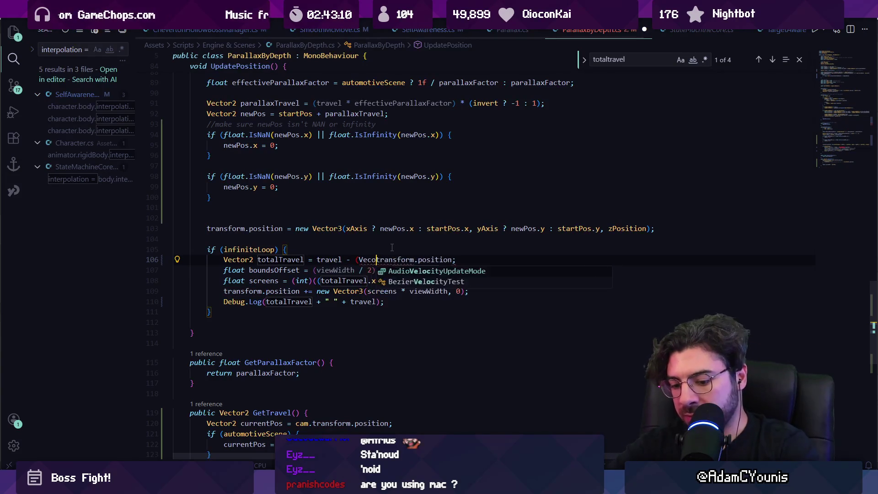